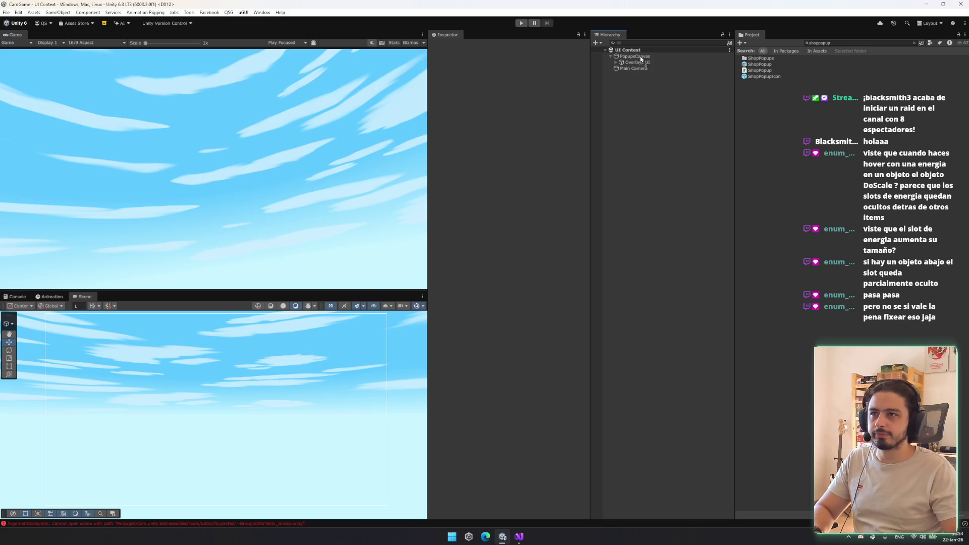
# Step: Launch Fork from a Start menu search for 'fo'
pyautogui.press('super')
pyautogui.write('fo')
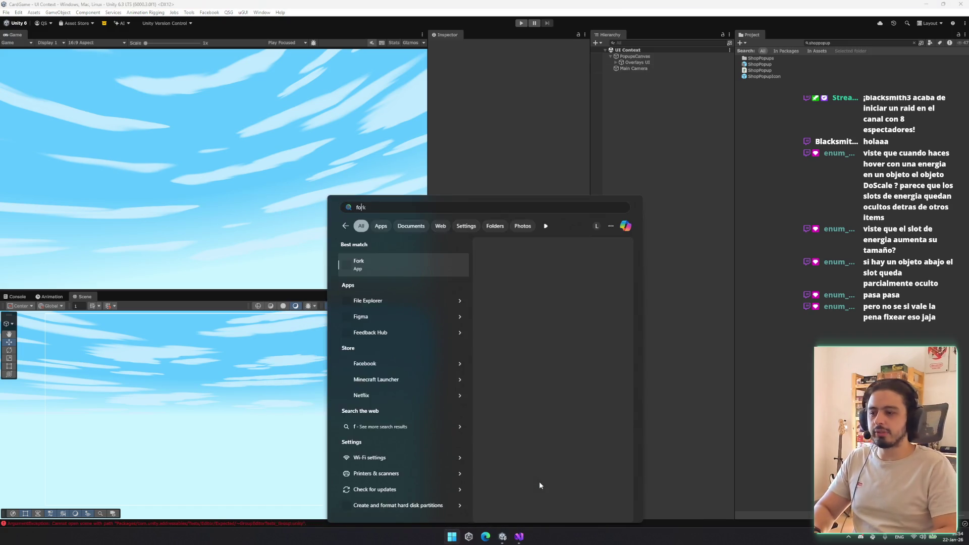
pyautogui.press('Return')
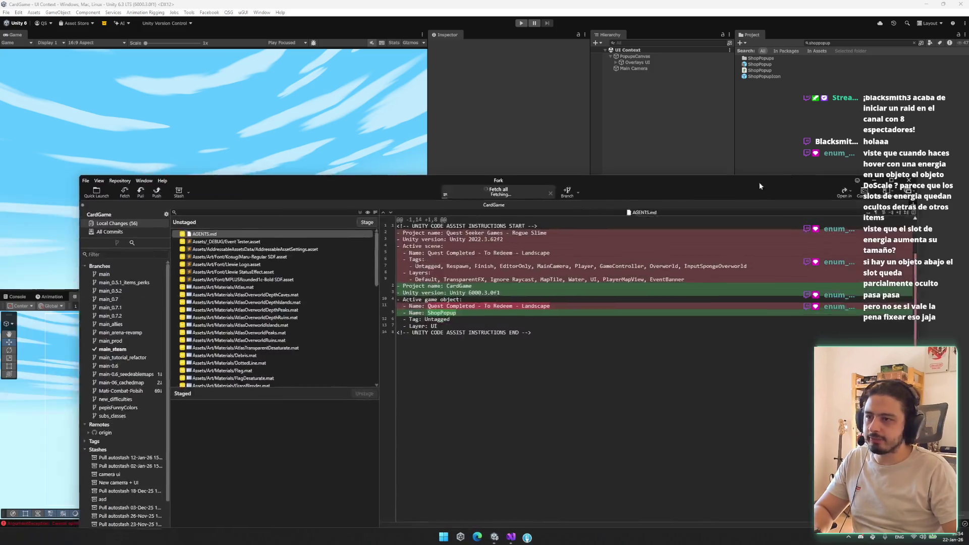
# Step: Stage EncounterPopup.prefab and the other Encounter Popup prefab and meta files
pyautogui.scroll(-10, 316, 287)
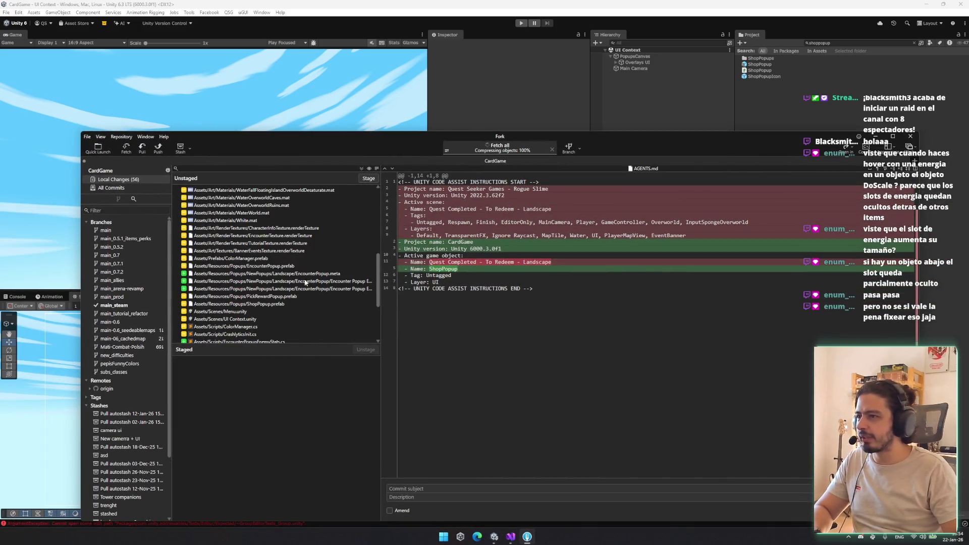
pyautogui.click(292, 266)
pyautogui.doubleClick(293, 266)
pyautogui.doubleClick(293, 266)
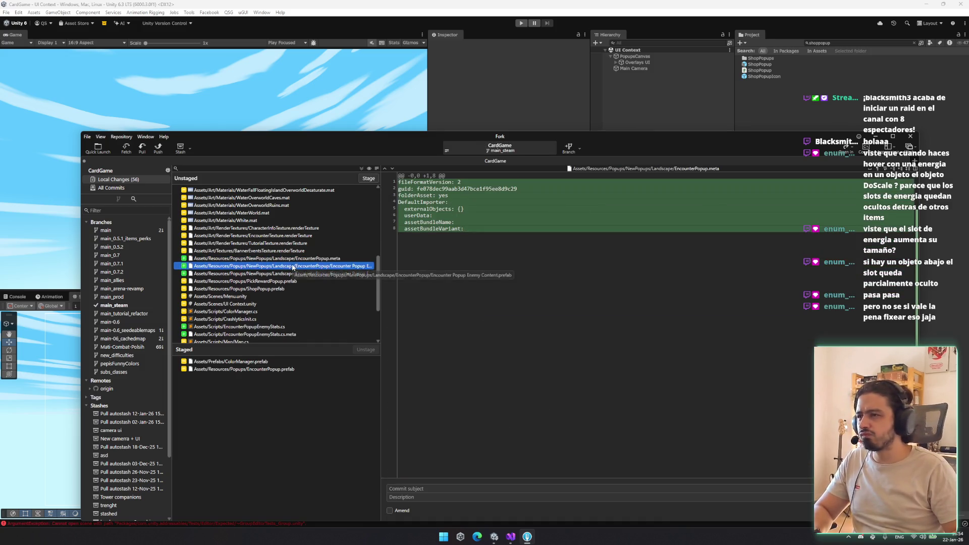
pyautogui.doubleClick(292, 266)
pyautogui.doubleClick(292, 266)
pyautogui.doubleClick(292, 266)
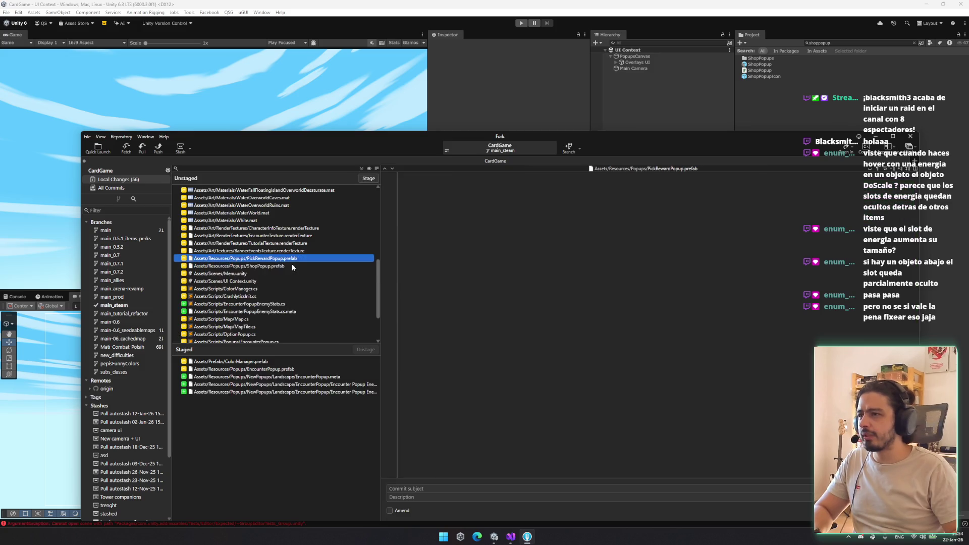
pyautogui.click(292, 266)
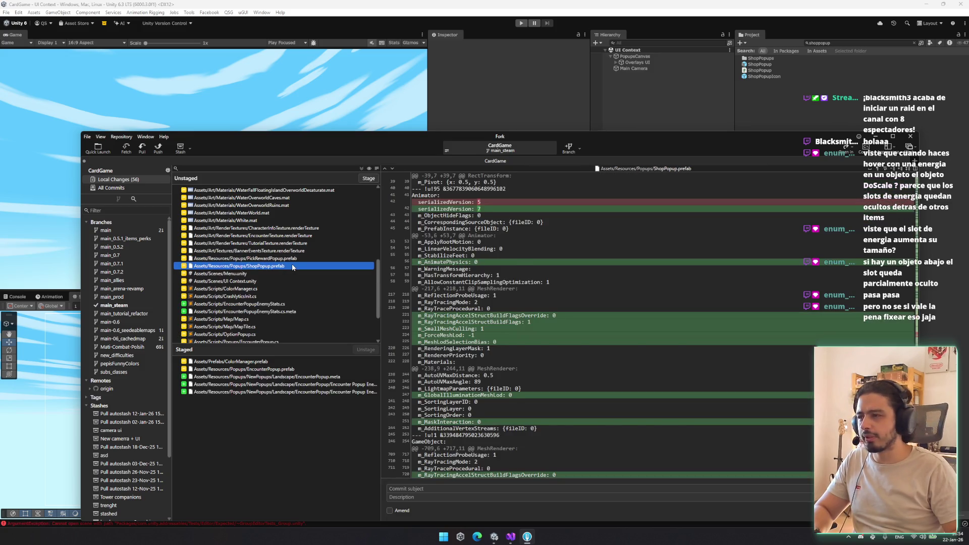
# Step: Stage ColorManager.cs, EncounterPopupEnemyStats.cs, Map.cs, MapTile.cs and OptionPopup.cs
pyautogui.press('Down')
pyautogui.press('Down')
pyautogui.press('Down')
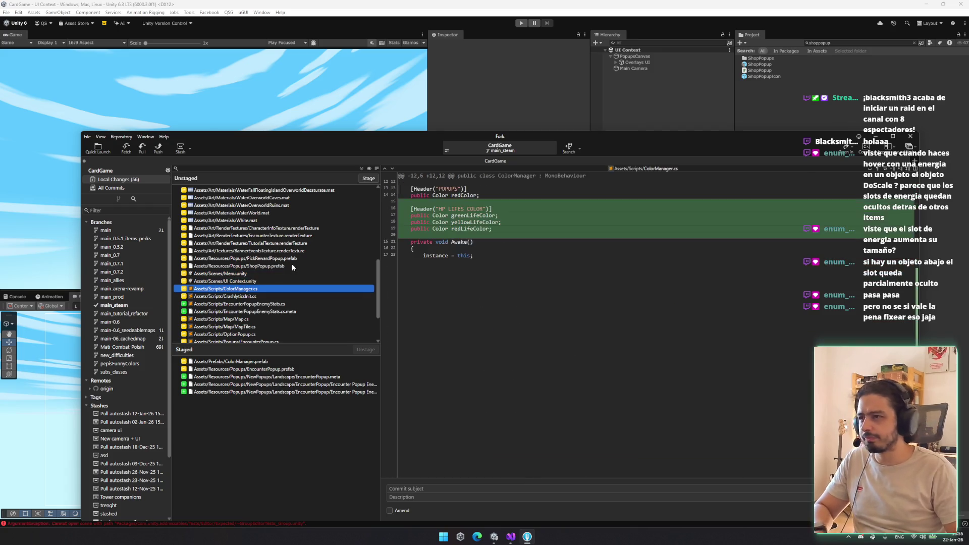
pyautogui.press('Return')
pyautogui.press('Down')
pyautogui.hotkey('shift', 'Down')
pyautogui.press('Return')
pyautogui.hotkey('shift', 'Down')
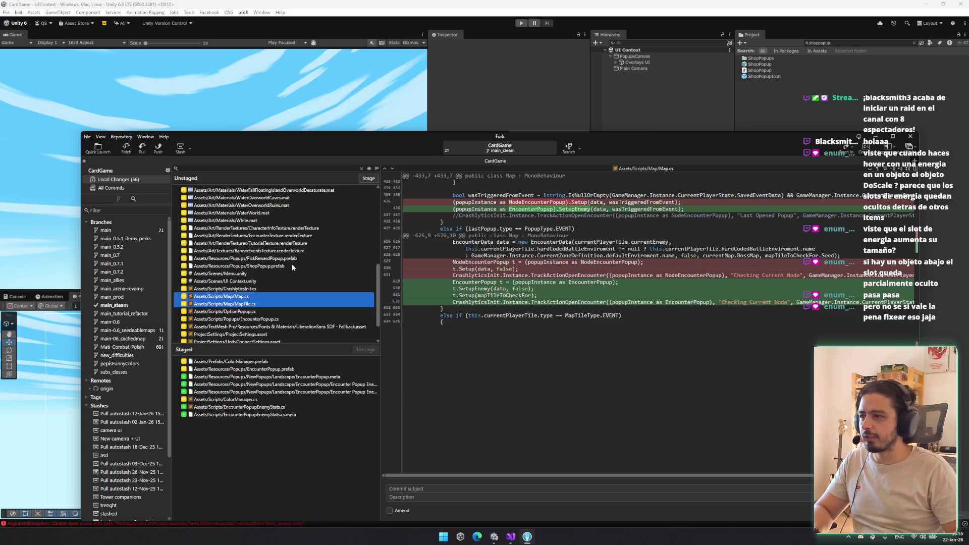
pyautogui.press('Return')
pyautogui.press('Return')
pyautogui.press('Return')
# Step: Select the unwanted asset files from AddressableAssetSettings.asset down through the materials
pyautogui.press('Up')
pyautogui.press('Up')
pyautogui.press('Up')
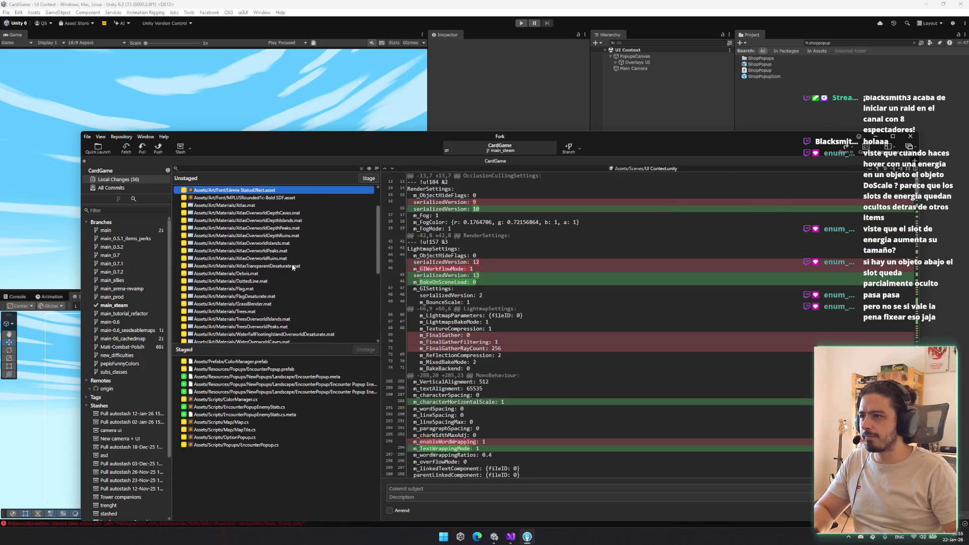
pyautogui.press('Up')
pyautogui.press('Up')
pyautogui.press('Up')
pyautogui.press('Down')
pyautogui.press('Up')
pyautogui.hotkey('shift', 'Down')
pyautogui.hotkey('shift', 'Down')
pyautogui.hotkey('shift', 'Down')
pyautogui.hotkey('shift', 'Down')
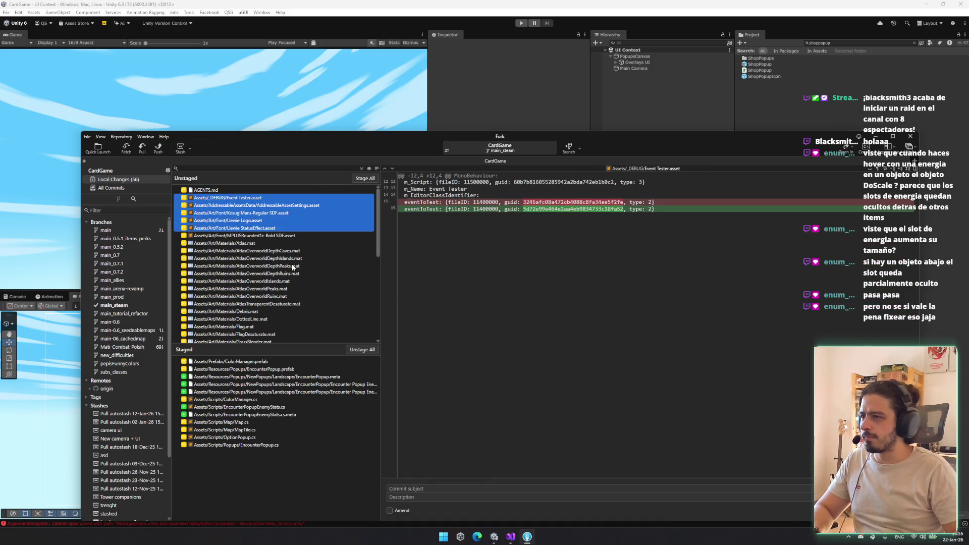
# Step: Discard the 32 selected material and texture files, then PickRewardPopup.prefab
pyautogui.hotkey('shift', 'Down')
pyautogui.hotkey('shift', 'Down')
pyautogui.hotkey('shift', 'Down')
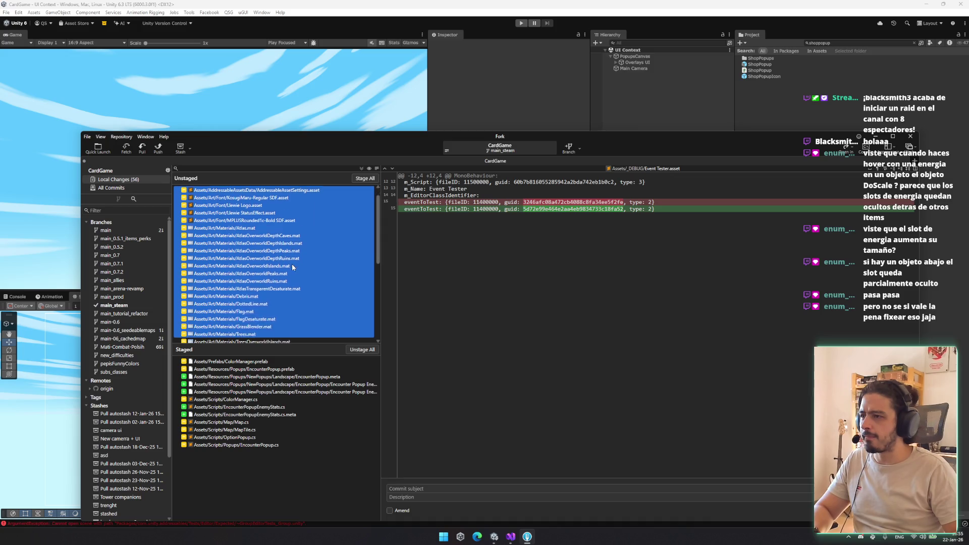
pyautogui.hotkey('shift', 'Down')
pyautogui.hotkey('shift', 'Down')
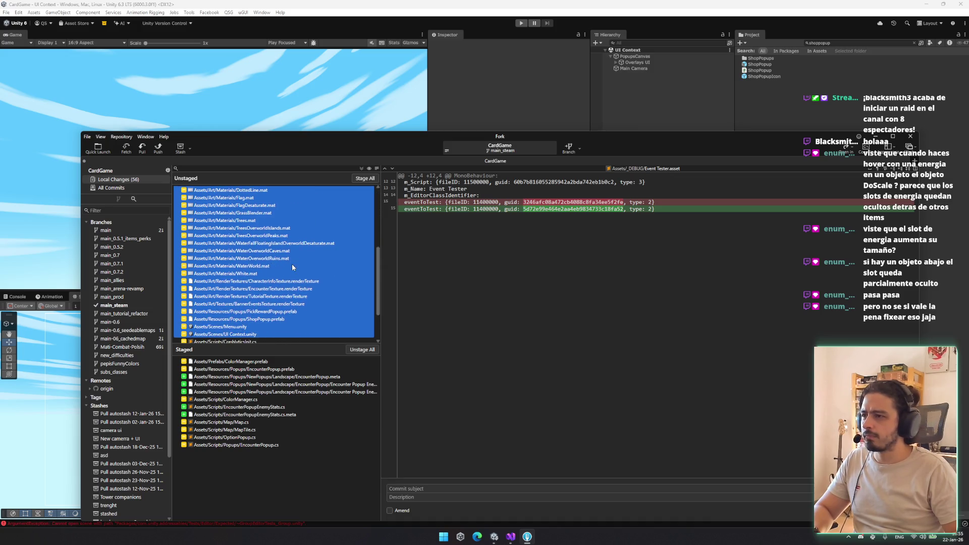
pyautogui.hotkey('shift', 'Up')
pyautogui.hotkey('shift', 'Up')
pyautogui.hotkey('shift', 'Up')
pyautogui.press('Delete')
pyautogui.press('Return')
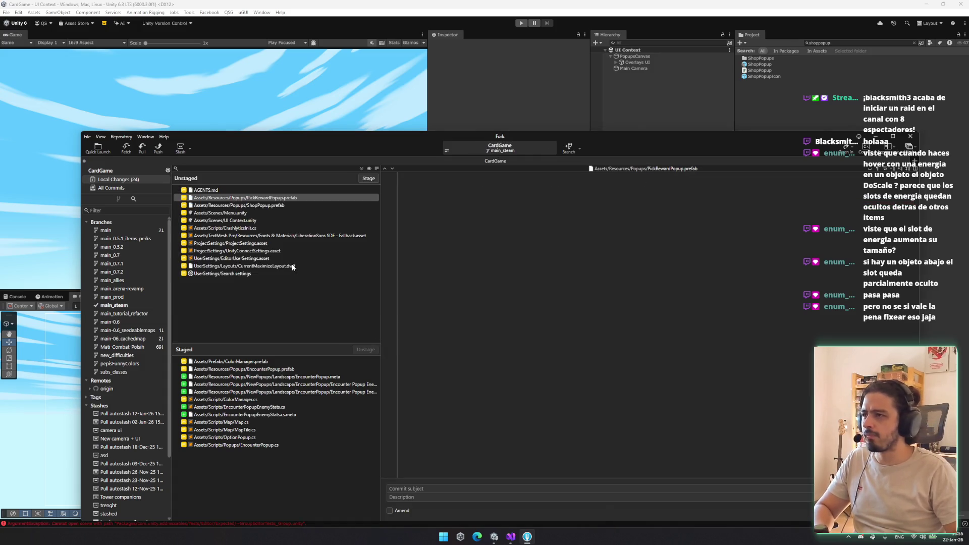
pyautogui.click(284, 199)
pyautogui.press('Delete')
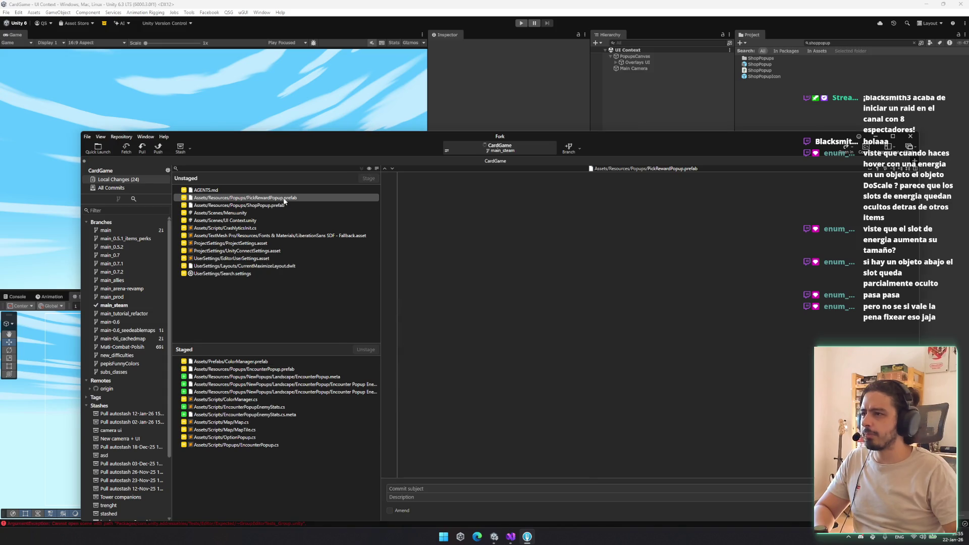
pyautogui.press('Return')
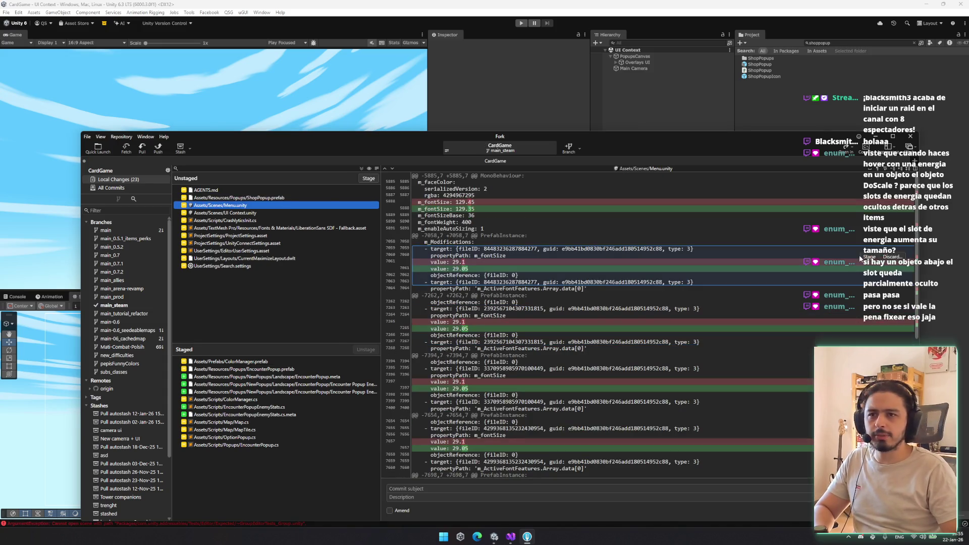
# Step: Stage Menu.unity and CrashlyticsInit.cs
pyautogui.scroll(-10, 520, 324)
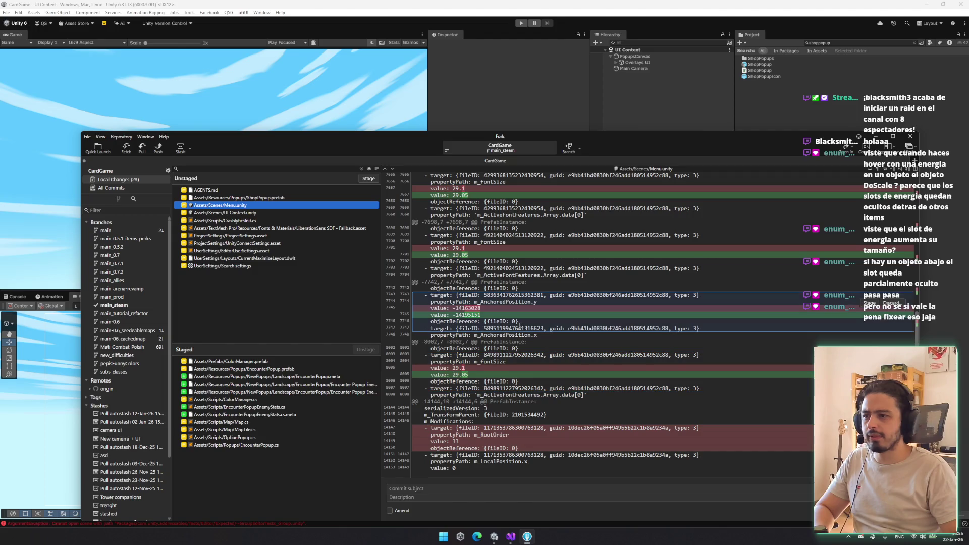
pyautogui.doubleClick(241, 207)
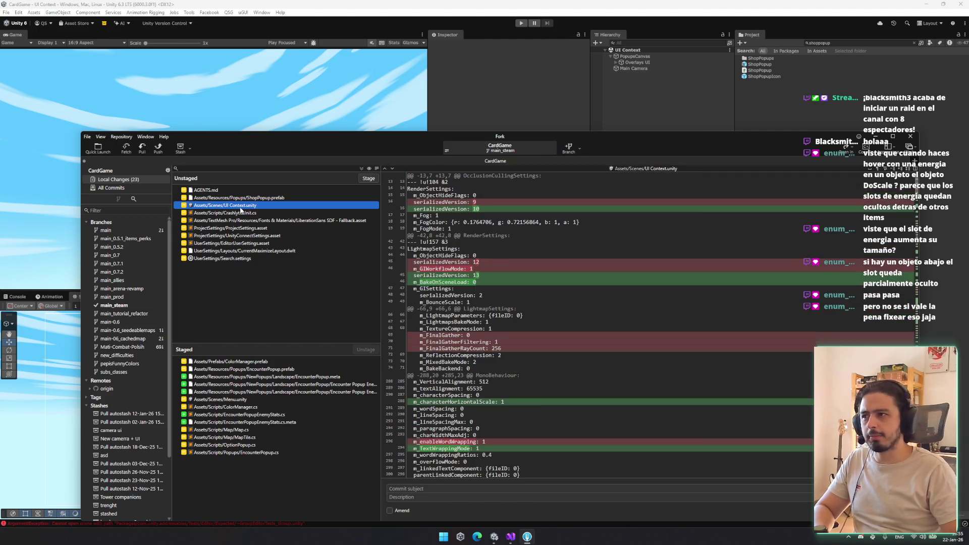
pyautogui.click(253, 214)
pyautogui.press('Delete')
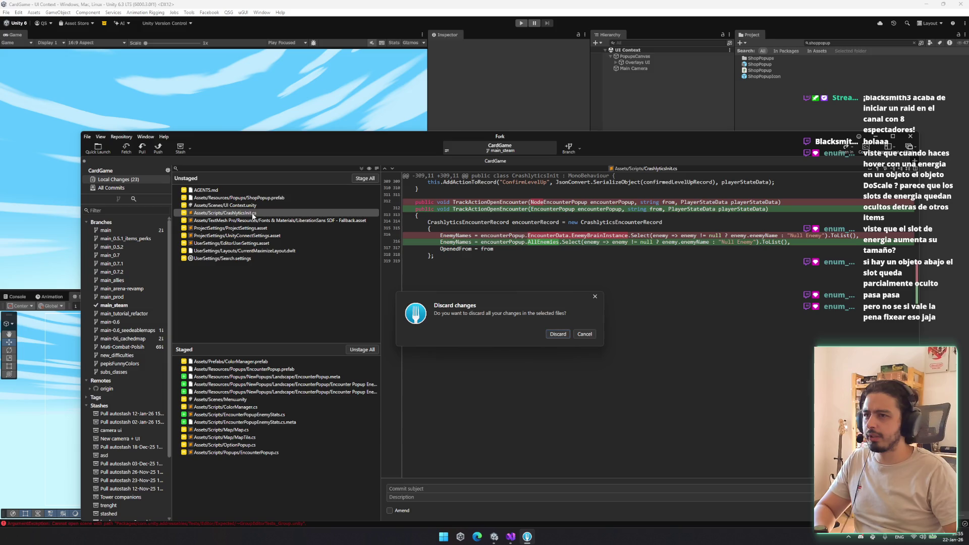
pyautogui.press('Return')
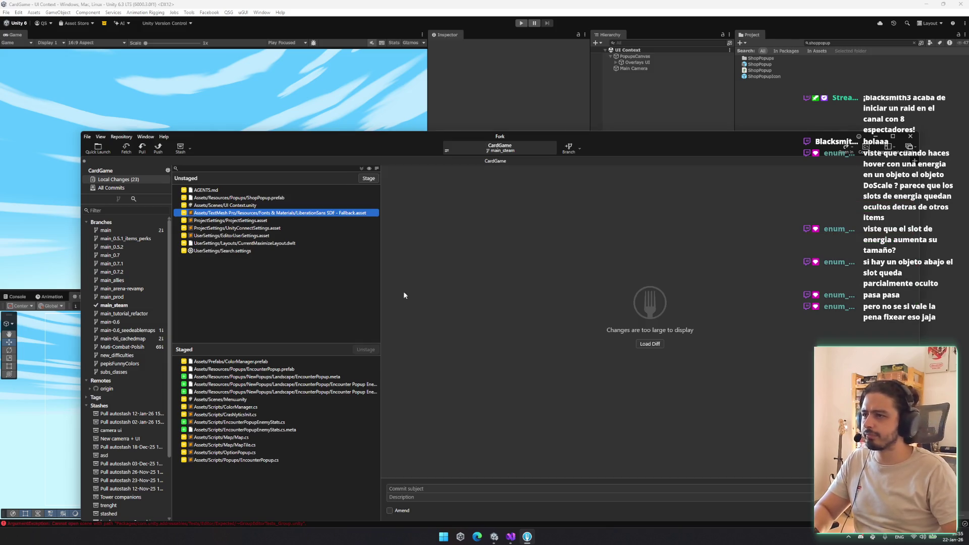
pyautogui.click(422, 486)
# Step: Commit the staged files with the subject 'Implemented new Encounter Popupl :)'
pyautogui.write('IU')
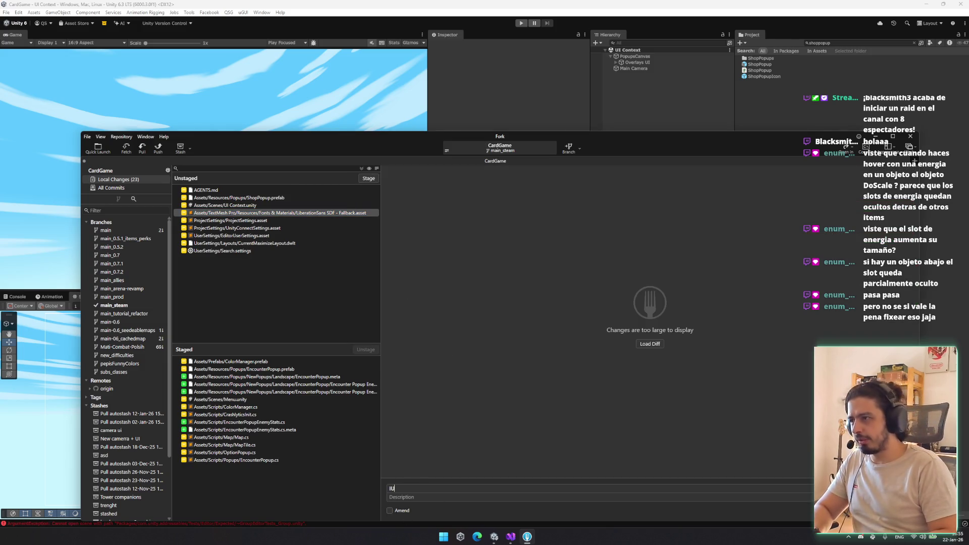
pyautogui.write('I')
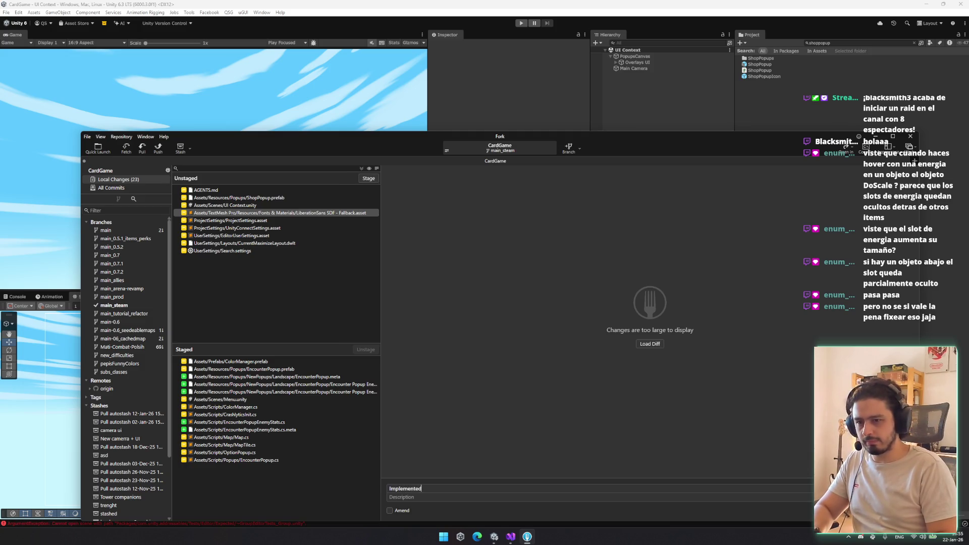
pyautogui.write(' Encounter Popup! :)')
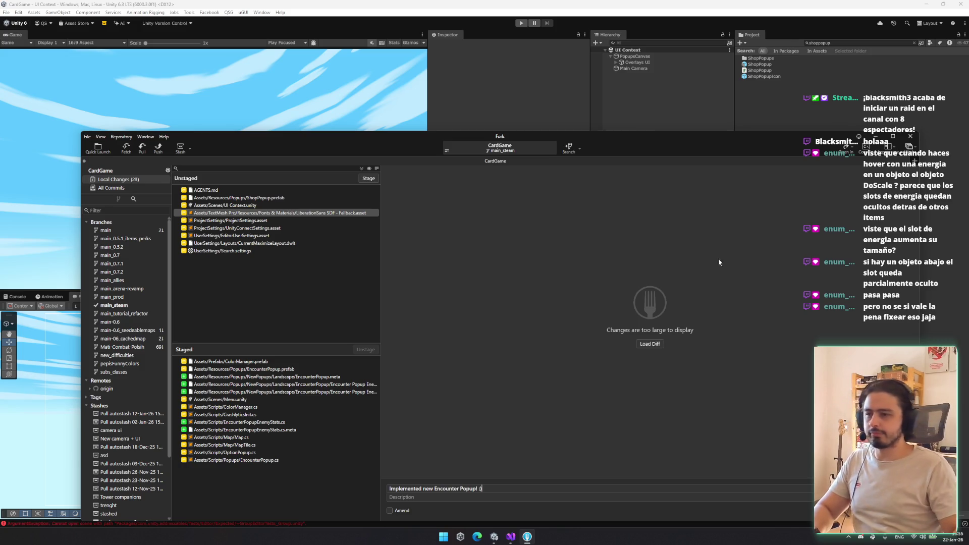
pyautogui.hotkey('ctrl', 'Return')
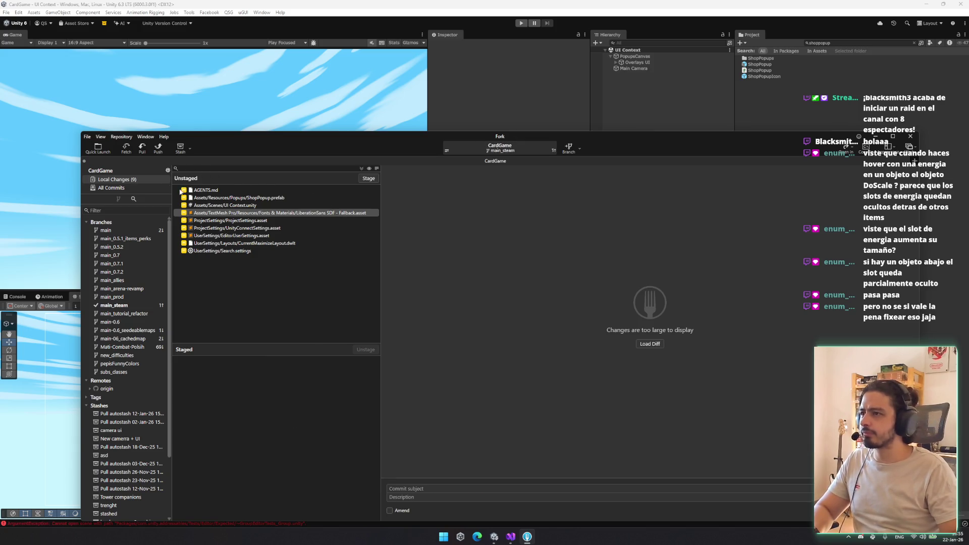
pyautogui.click(157, 149)
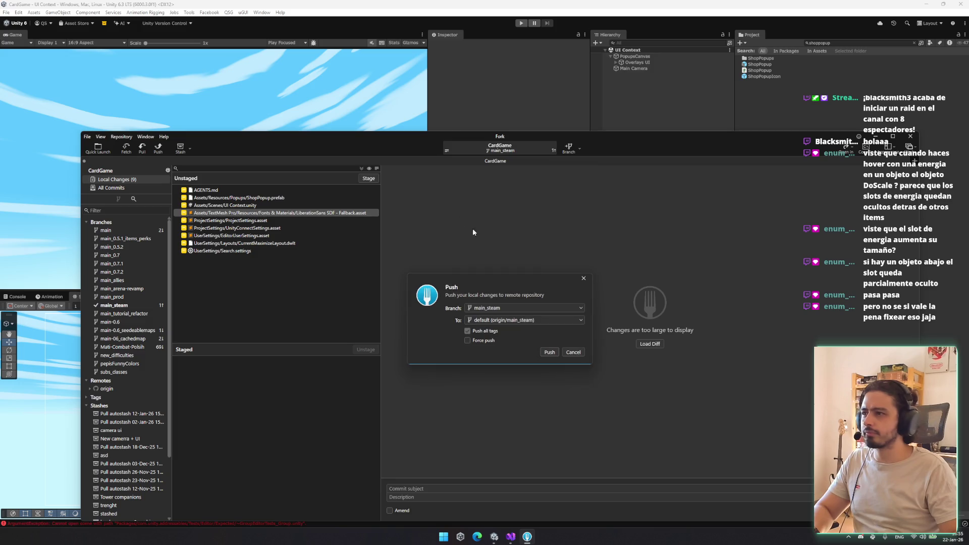
# Step: Push main_steam to origin/main_steam and return to the Unity editor
pyautogui.click(549, 352)
pyautogui.click(875, 137)
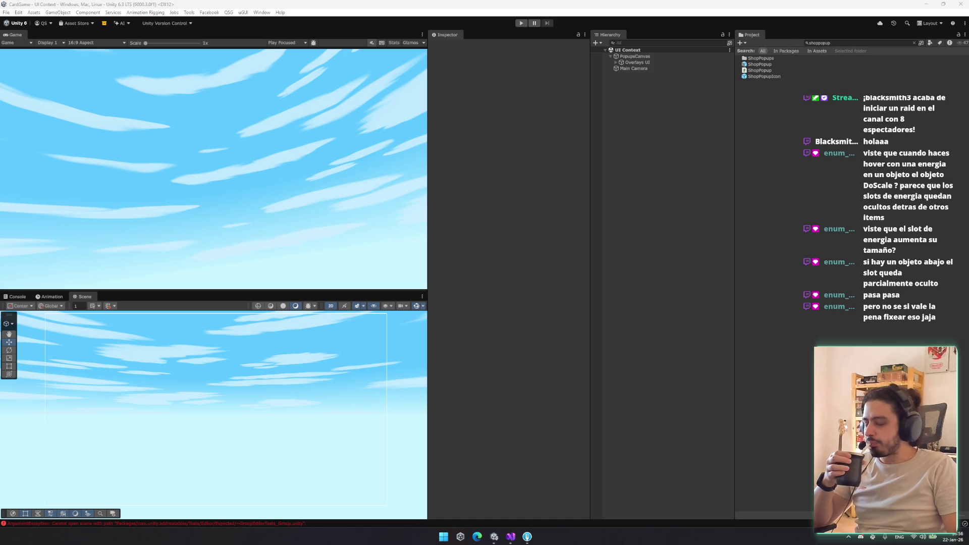
# Step: Open the ShopPopup prefab for editing with the Game view docked beside the Scene view
pyautogui.click(773, 64)
pyautogui.press('Return')
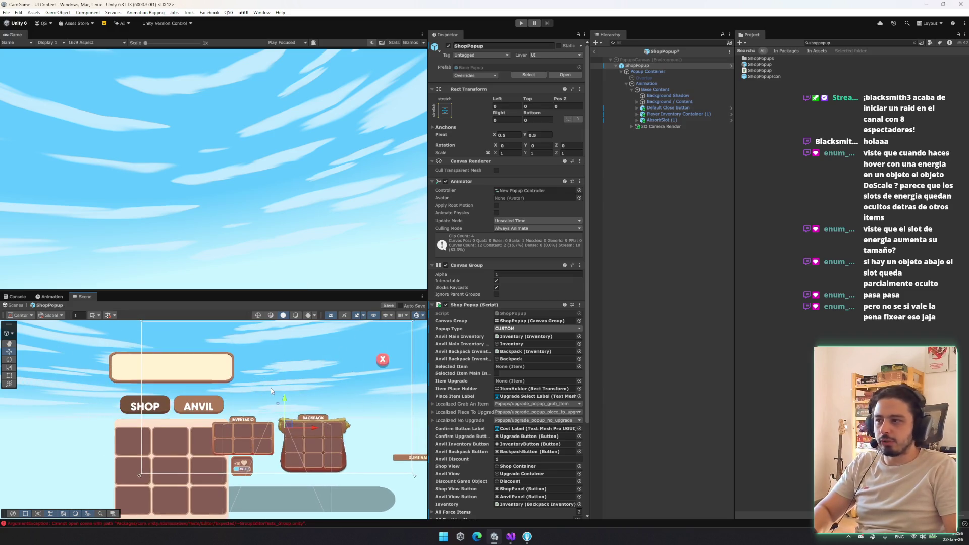
pyautogui.moveTo(80, 302)
pyautogui.mouseDown()
pyautogui.moveTo(112, 132)
pyautogui.moveTo(98, 291)
pyautogui.moveTo(86, 299)
pyautogui.mouseUp()
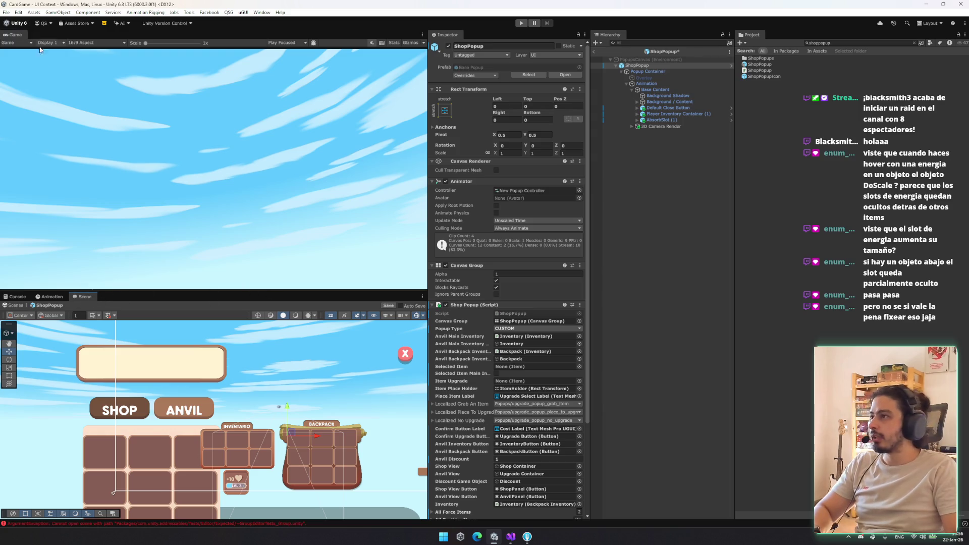
pyautogui.moveTo(20, 38)
pyautogui.mouseDown()
pyautogui.moveTo(108, 232)
pyautogui.moveTo(108, 298)
pyautogui.moveTo(95, 297)
pyautogui.mouseUp()
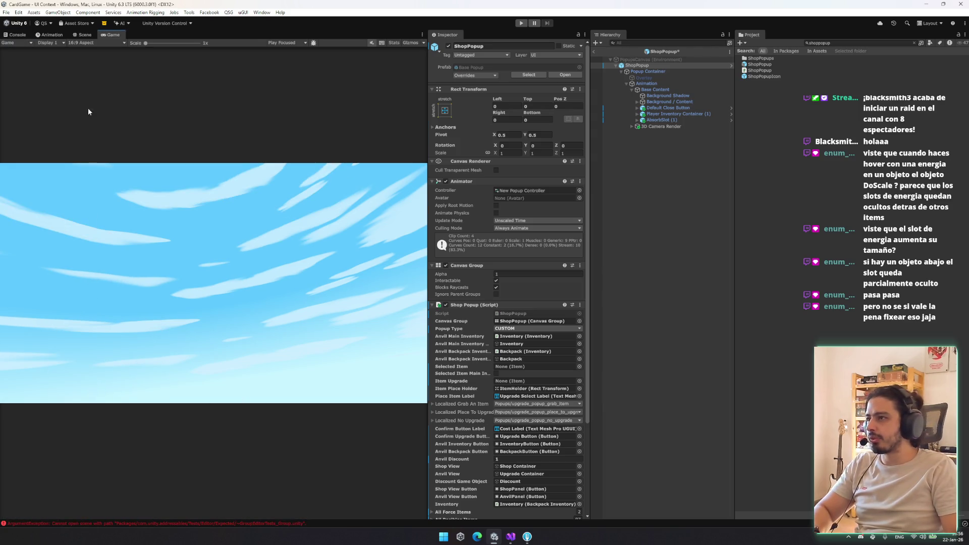
pyautogui.click(81, 34)
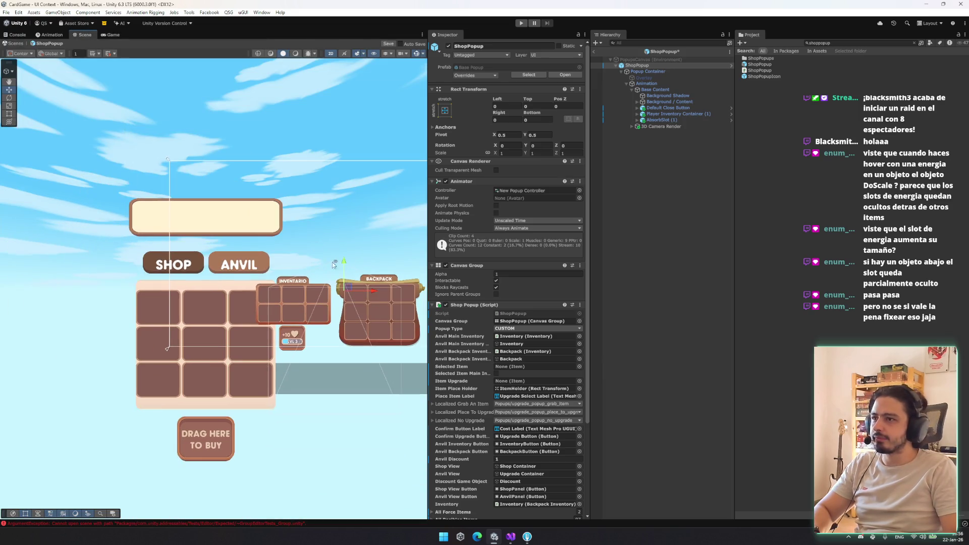
pyautogui.moveTo(413, 225); pyautogui.dragTo(259, 265)
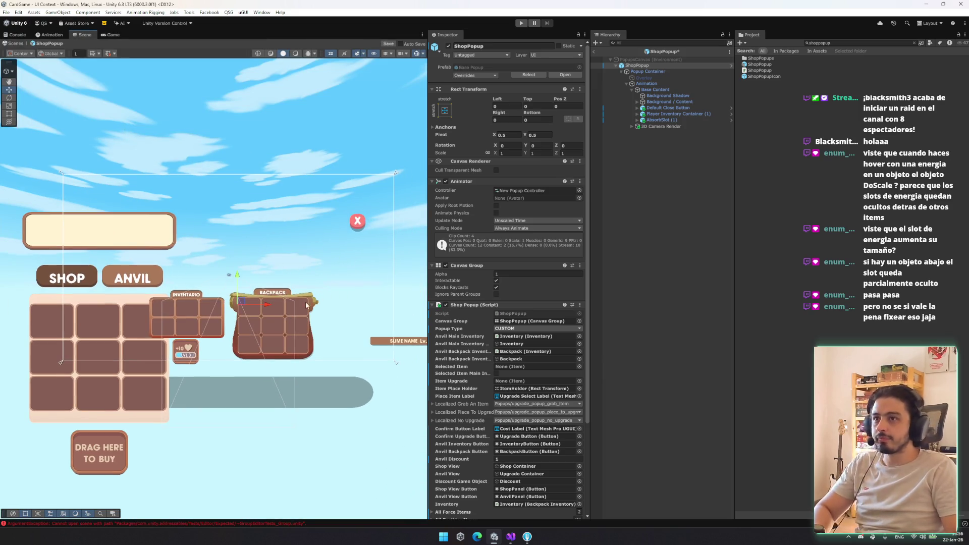
# Step: Delete the Background Shadow object under Base Content
pyautogui.click(716, 89)
pyautogui.click(712, 96)
pyautogui.click(699, 108)
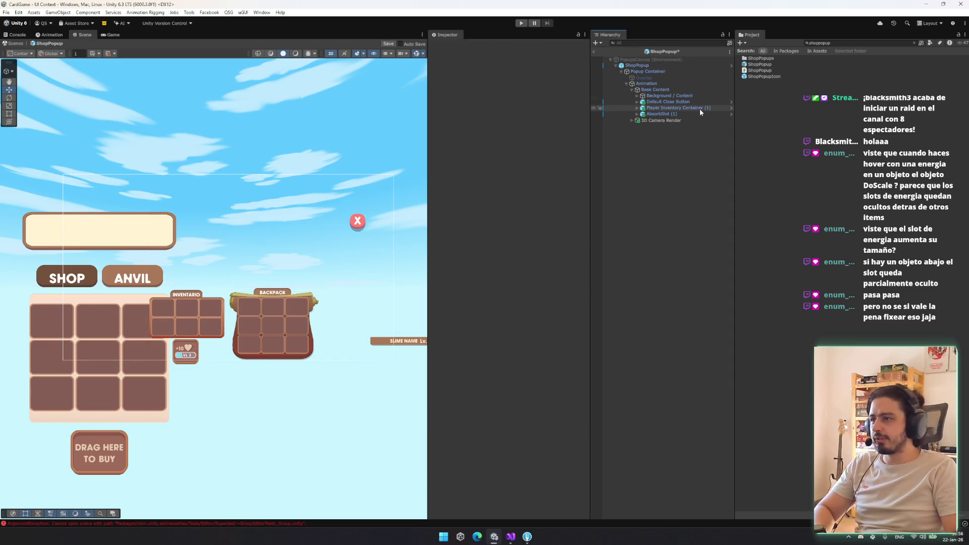
# Step: Select and frame Player Inventory Container (1) in the Scene view
pyautogui.click(705, 113)
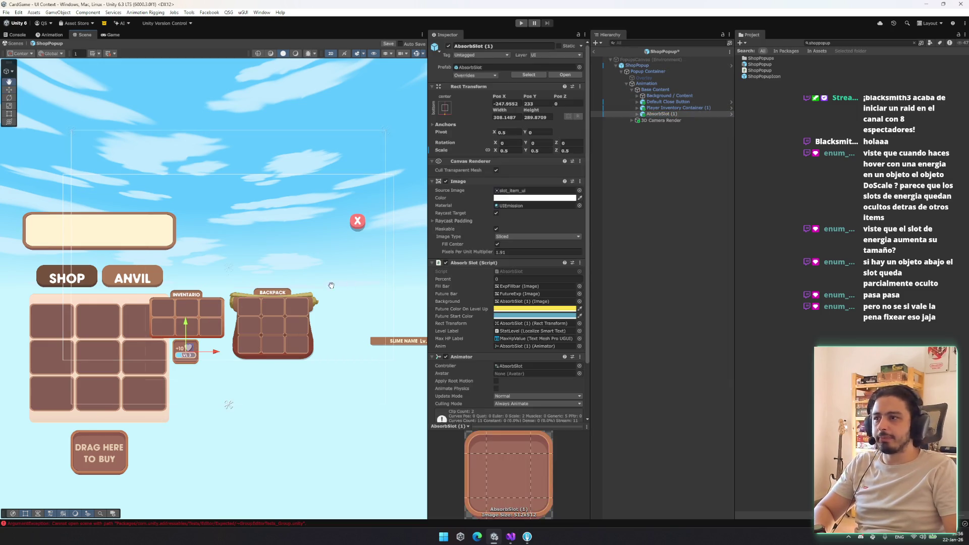
pyautogui.moveTo(342, 287); pyautogui.dragTo(254, 290)
pyautogui.click(101, 318)
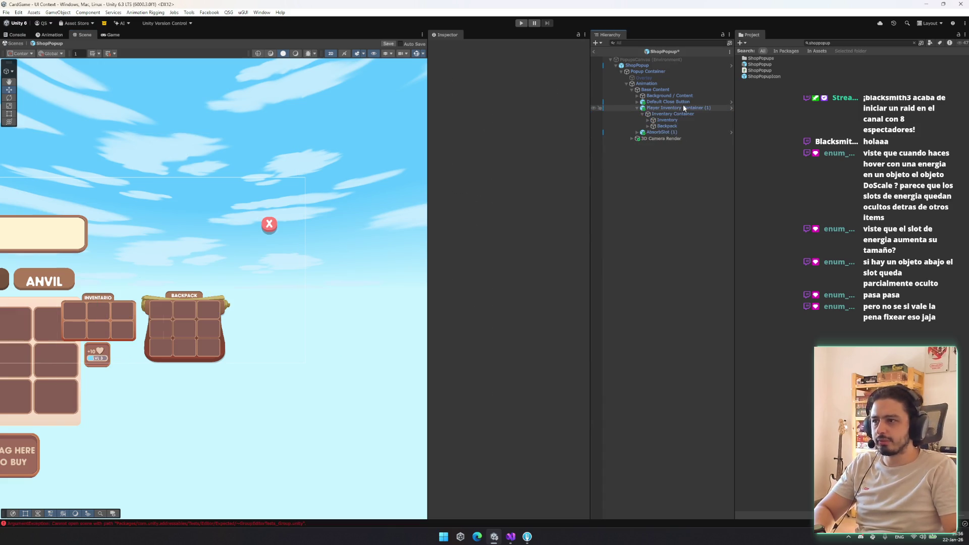
pyautogui.click(682, 106)
pyautogui.press('Down')
pyautogui.press('Left')
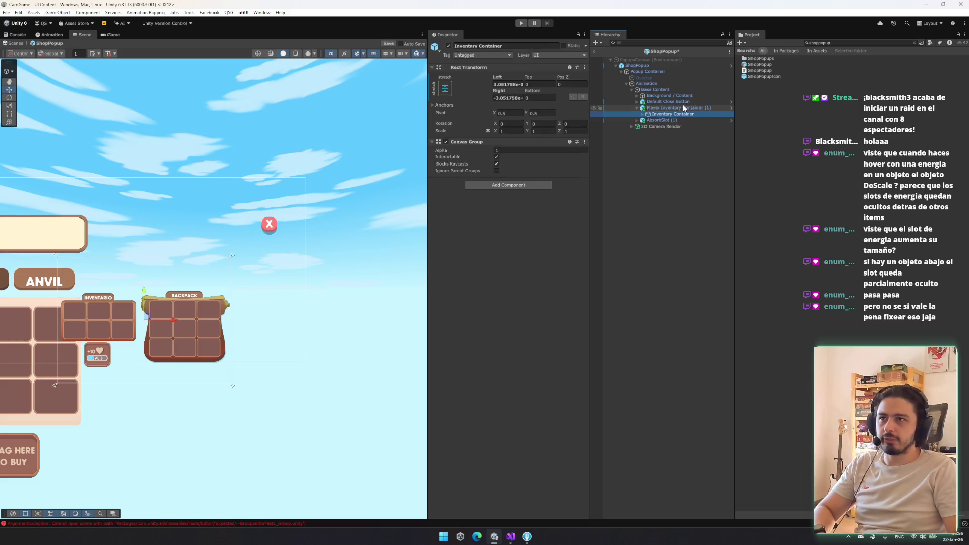
pyautogui.click(683, 108)
pyautogui.press('f')
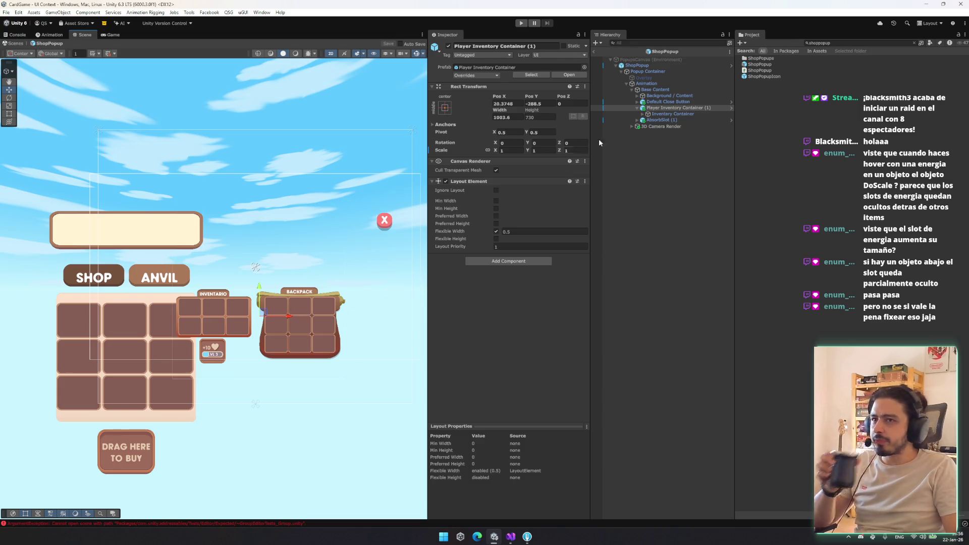
pyautogui.moveTo(265, 281)
pyautogui.mouseDown()
pyautogui.moveTo(178, 269)
pyautogui.moveTo(258, 121)
pyautogui.mouseUp()
pyautogui.scroll(4, 283, 185)
pyautogui.scroll(-3, 283, 185)
# Step: Move the close button, inventory containers and AbsorbSlot (1) up together, then save the prefab
pyautogui.press('r')
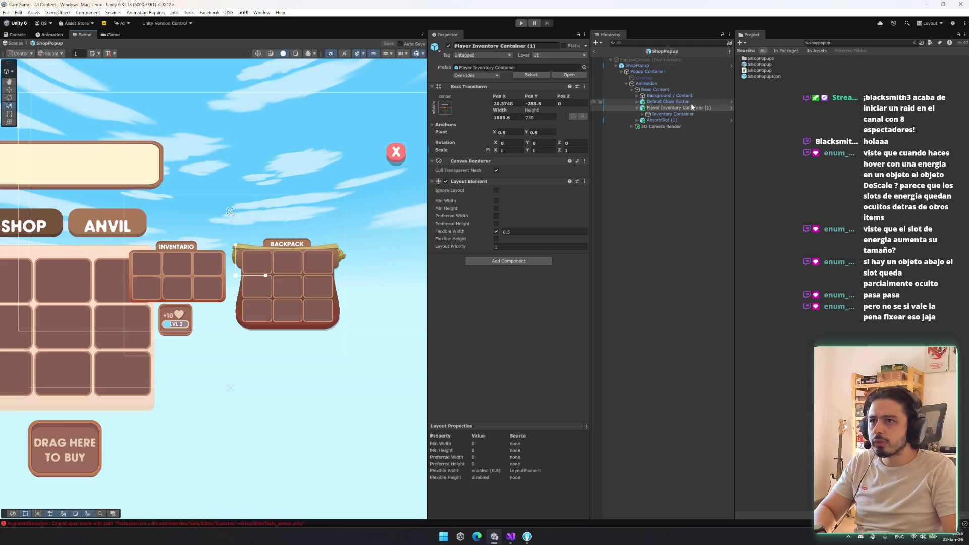
pyautogui.click(694, 101)
pyautogui.click(678, 109)
pyautogui.press('Left')
pyautogui.press('Down')
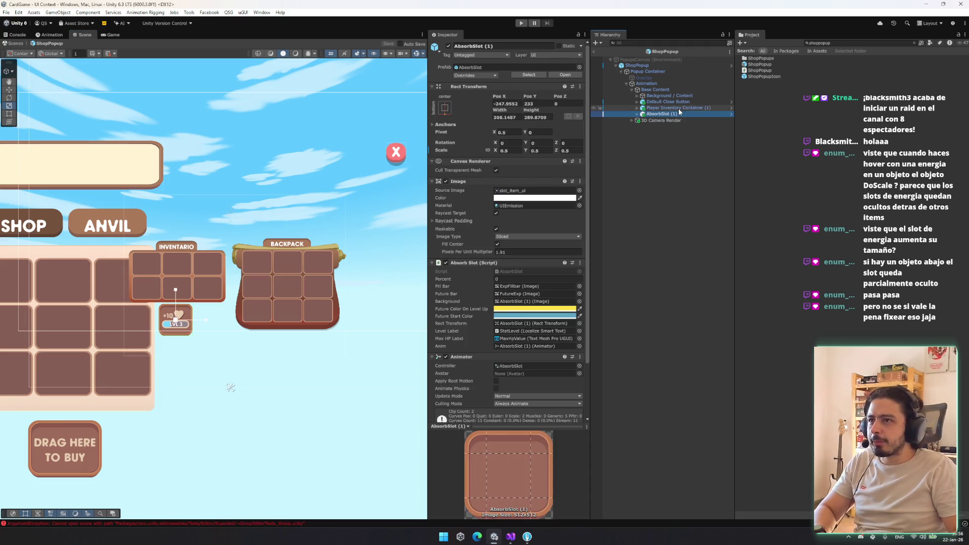
pyautogui.hotkey('shift', 'Up')
pyautogui.hotkey('shift', 'Up')
pyautogui.moveTo(259, 231)
pyautogui.mouseDown()
pyautogui.moveTo(262, 281)
pyautogui.moveTo(270, 195)
pyautogui.moveTo(269, 214)
pyautogui.moveTo(299, 211)
pyautogui.moveTo(299, 225)
pyautogui.mouseUp()
pyautogui.hotkey('ctrl', 's')
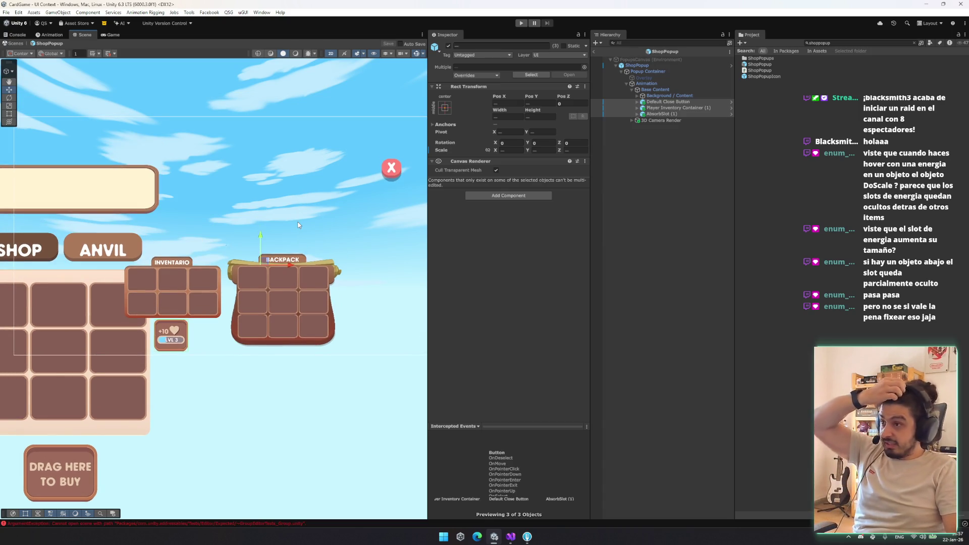
# Step: Expand Shop Container > Has Items View > ShopInventory and frame the Equipment object
pyautogui.click(694, 83)
pyautogui.click(692, 96)
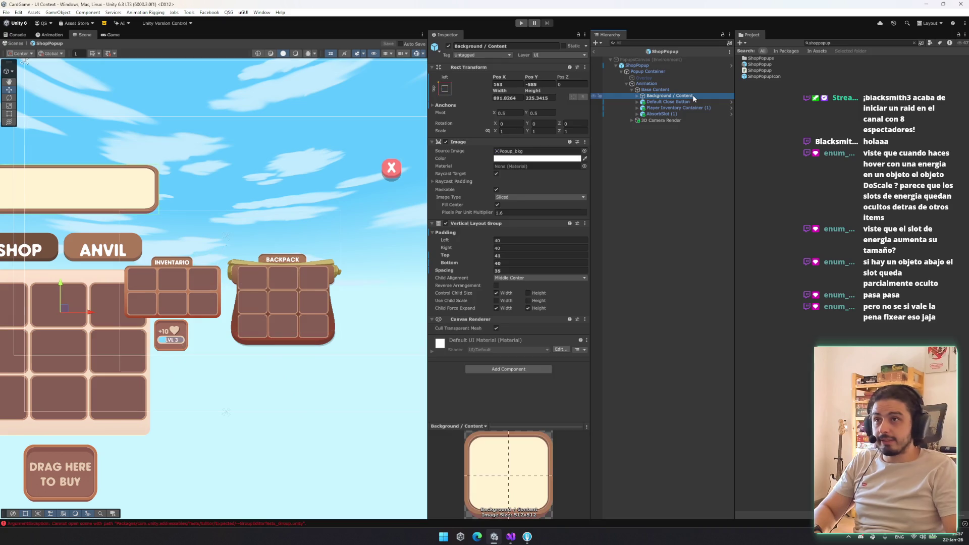
pyautogui.press('Right')
pyautogui.press('Down')
pyautogui.press('Down')
pyautogui.press('Right')
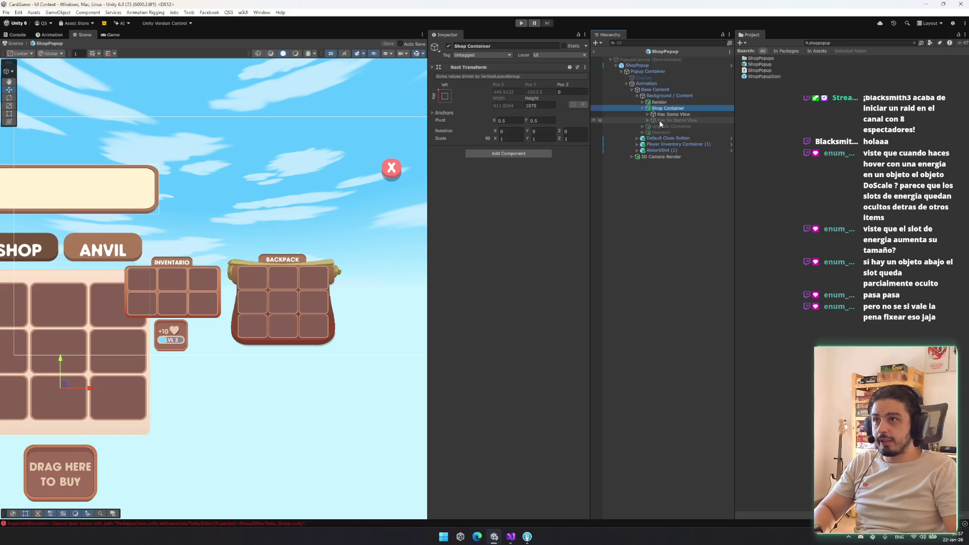
pyautogui.press('Down')
pyautogui.press('Right')
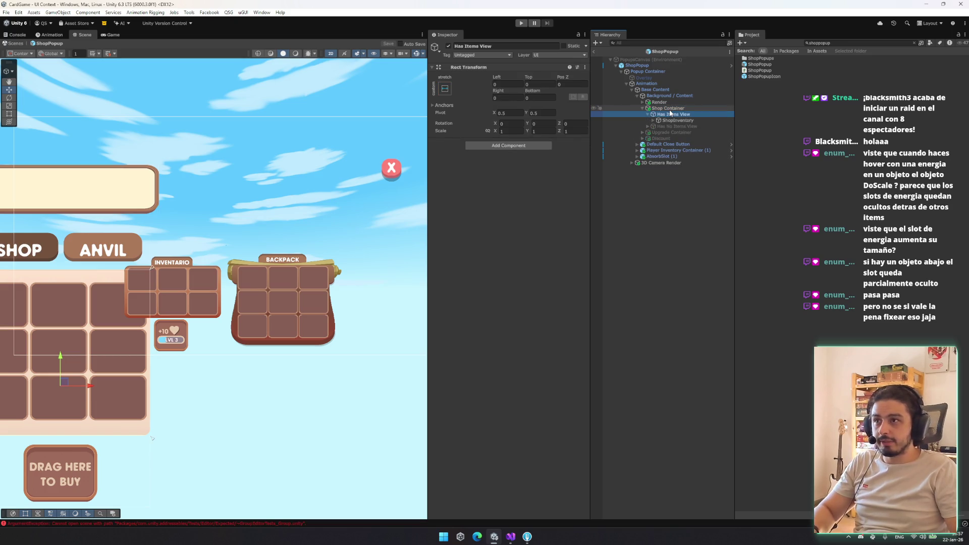
pyautogui.press('Down')
pyautogui.press('Right')
pyautogui.press('Down')
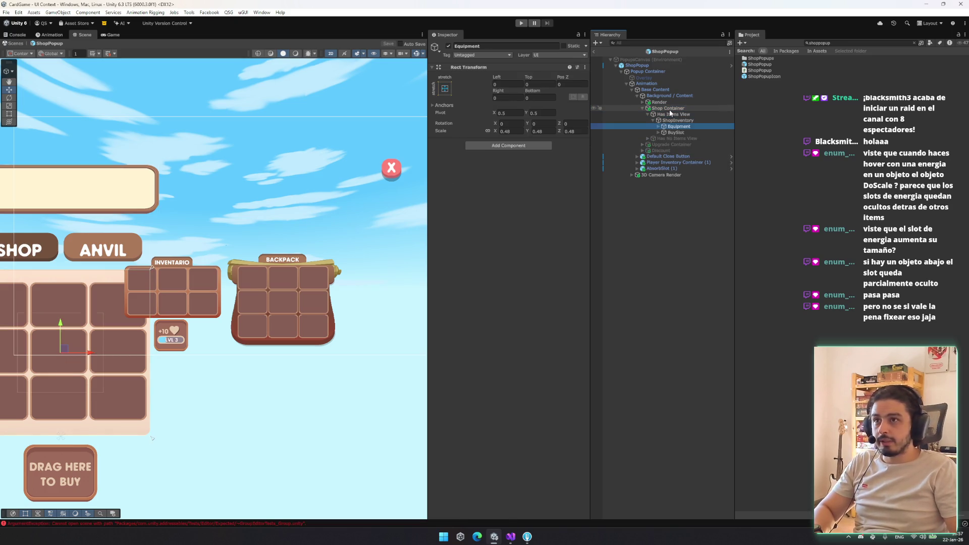
pyautogui.press('Right')
pyautogui.press('Left')
pyautogui.press('f')
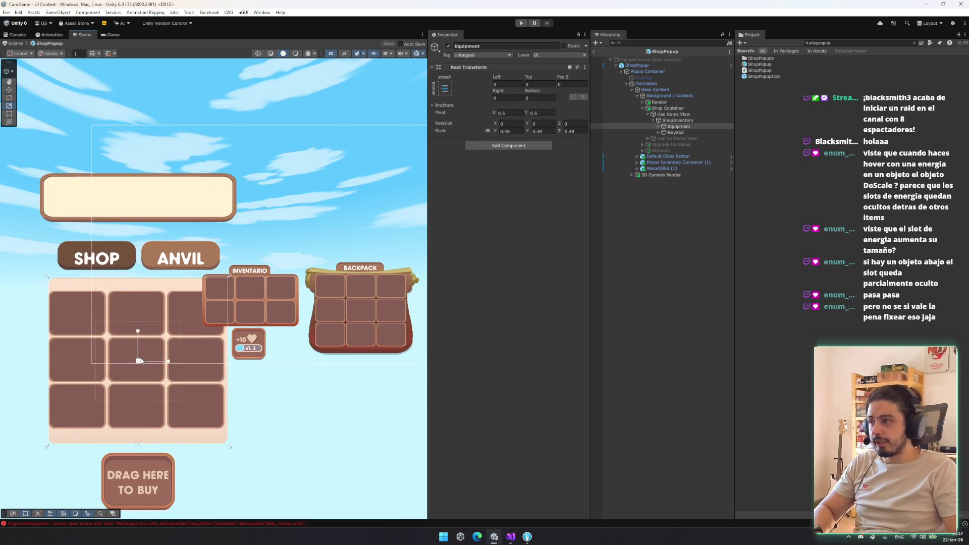
pyautogui.moveTo(140, 359); pyautogui.dragTo(145, 377)
pyautogui.hotkey('ctrl', 'z')
# Step: Browse the Player Inventory Container hierarchy and reselect the Equipment object
pyautogui.click(680, 162)
pyautogui.press('Right')
pyautogui.press('Down')
pyautogui.press('Down')
pyautogui.press('Up')
pyautogui.press('Right')
pyautogui.press('Down')
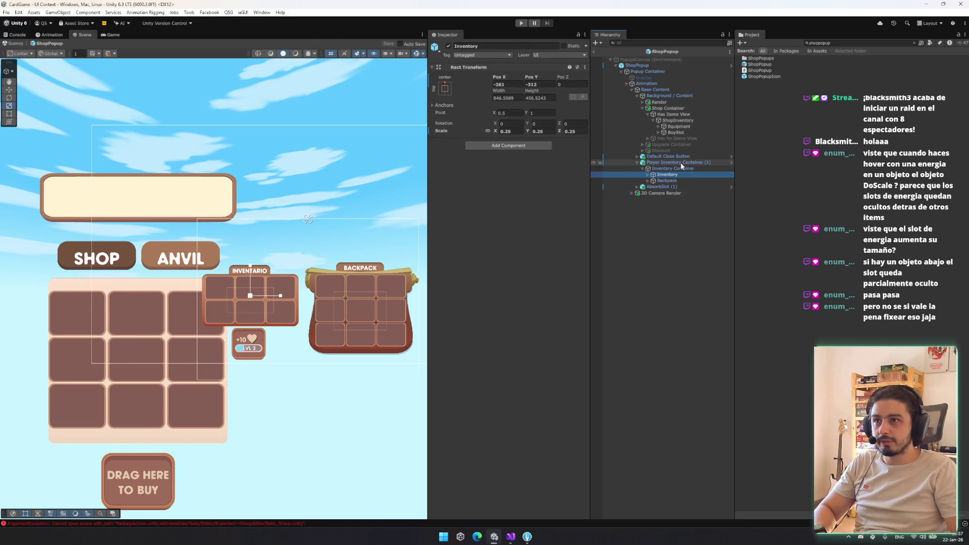
pyautogui.click(678, 126)
pyautogui.press('Down')
pyautogui.press('Up')
# Step: Set the Equipment object's scale to 0.25
pyautogui.click(515, 131)
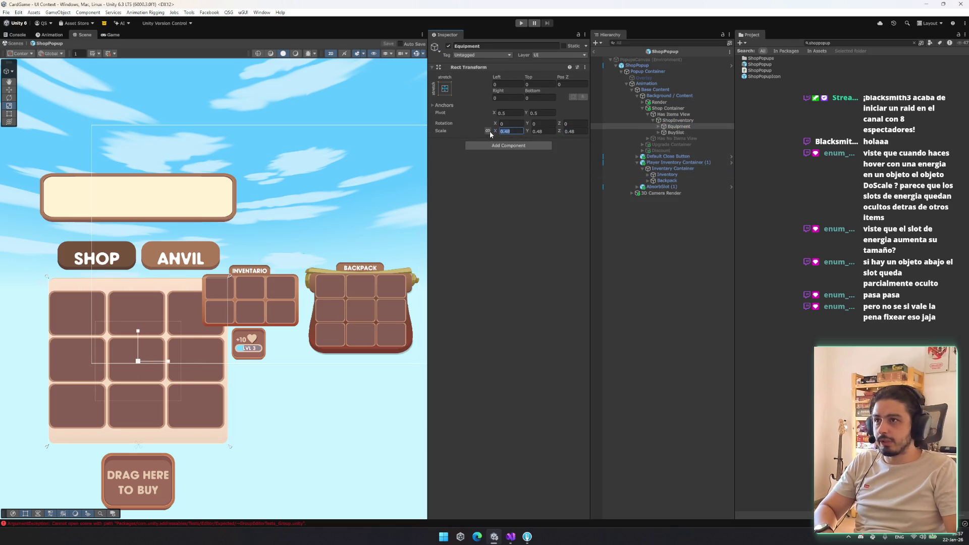
pyautogui.write('0.25')
pyautogui.press('Return')
pyautogui.press('w')
pyautogui.moveTo(136, 378)
pyautogui.mouseDown()
pyautogui.moveTo(220, 335)
pyautogui.moveTo(339, 333)
pyautogui.mouseUp()
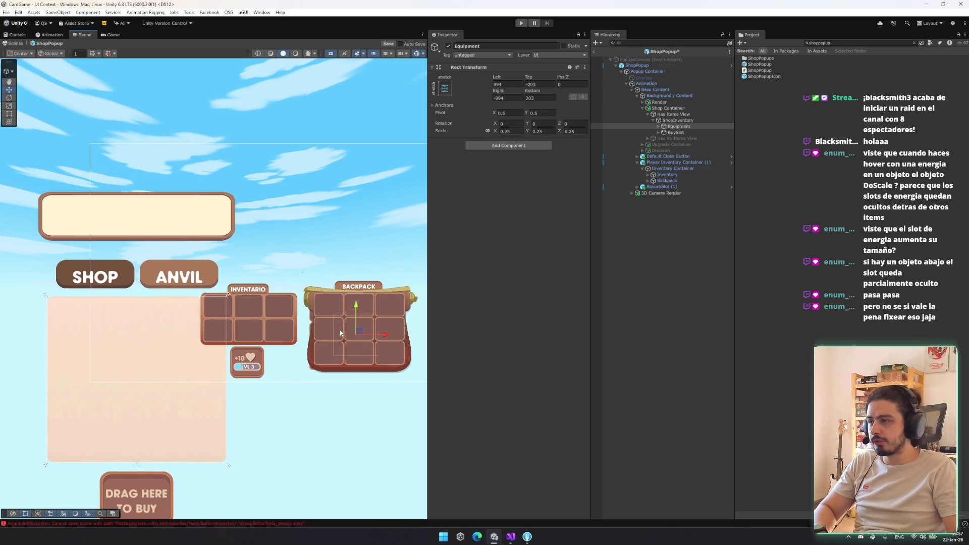
pyautogui.hotkey('ctrl', 'z')
pyautogui.click(698, 120)
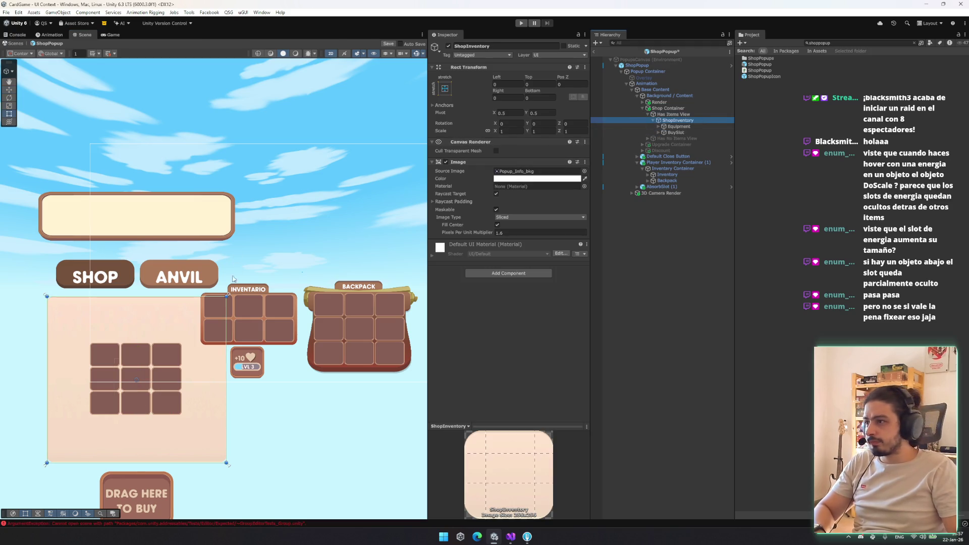
# Step: Shrink the ShopInventory panel and move it up and right above the backpack grid
pyautogui.moveTo(227, 296)
pyautogui.mouseDown()
pyautogui.moveTo(173, 339)
pyautogui.moveTo(186, 357)
pyautogui.mouseUp()
pyautogui.press('w')
pyautogui.moveTo(139, 419)
pyautogui.mouseDown()
pyautogui.moveTo(221, 388)
pyautogui.moveTo(382, 263)
pyautogui.moveTo(313, 279)
pyautogui.moveTo(304, 238)
pyautogui.moveTo(311, 242)
pyautogui.mouseUp()
pyautogui.scroll(2, 353, 302)
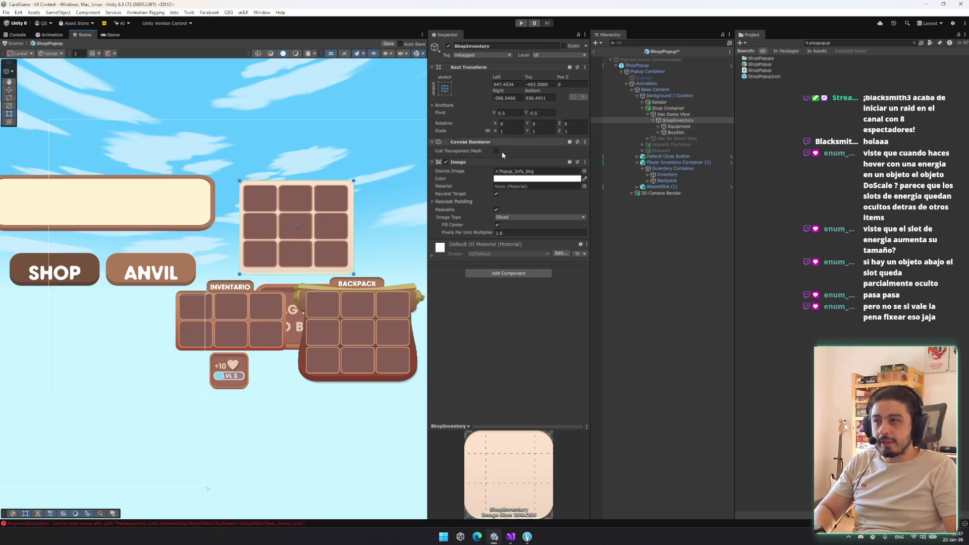
pyautogui.moveTo(324, 269); pyautogui.dragTo(383, 268)
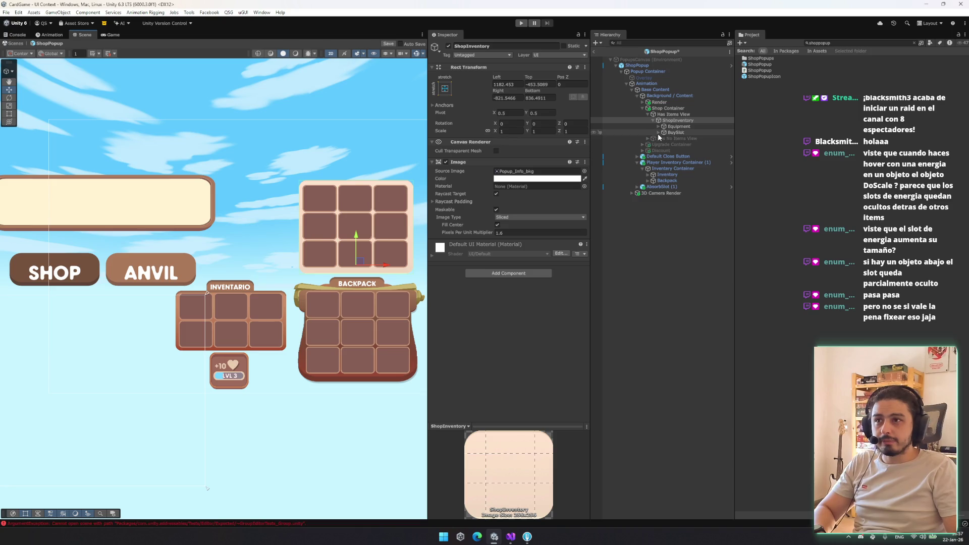
pyautogui.click(705, 126)
pyautogui.press('Down')
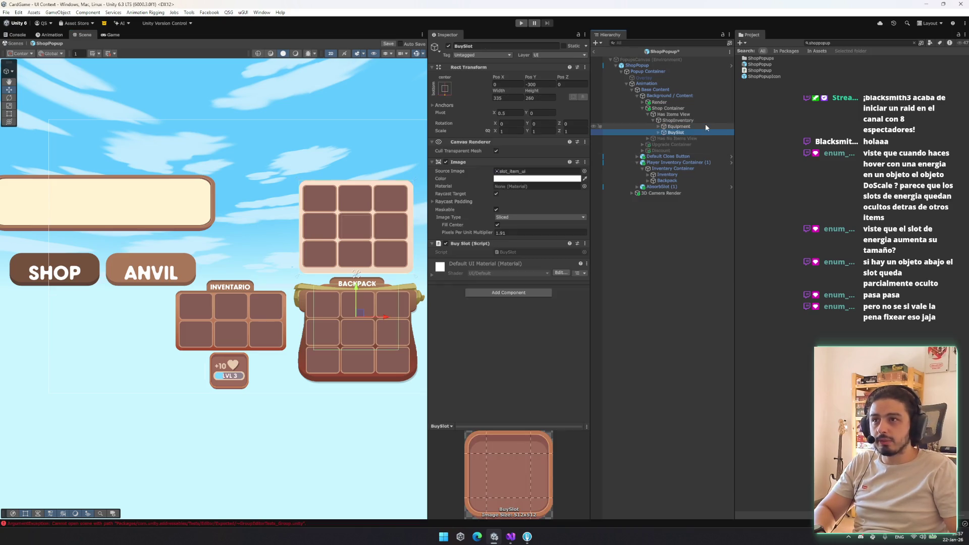
# Step: Resize the BuySlot to about 170x133 and place it right of the shop grid
pyautogui.moveTo(363, 318)
pyautogui.mouseDown()
pyautogui.moveTo(247, 167)
pyautogui.moveTo(262, 189)
pyautogui.moveTo(350, 187)
pyautogui.mouseUp()
pyautogui.moveTo(300, 152); pyautogui.dragTo(262, 187)
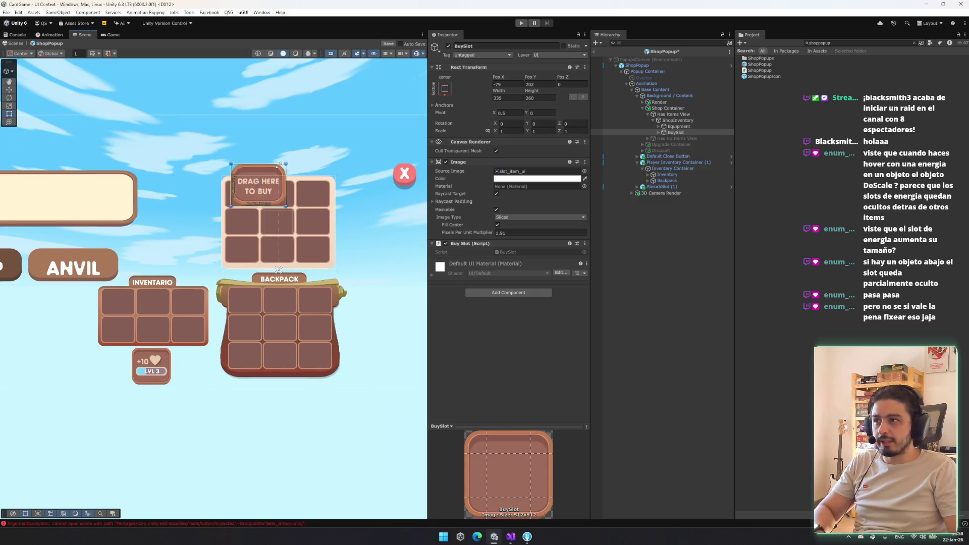
pyautogui.press('w')
pyautogui.moveTo(318, 171)
pyautogui.mouseDown()
pyautogui.moveTo(376, 228)
pyautogui.moveTo(367, 223)
pyautogui.mouseUp()
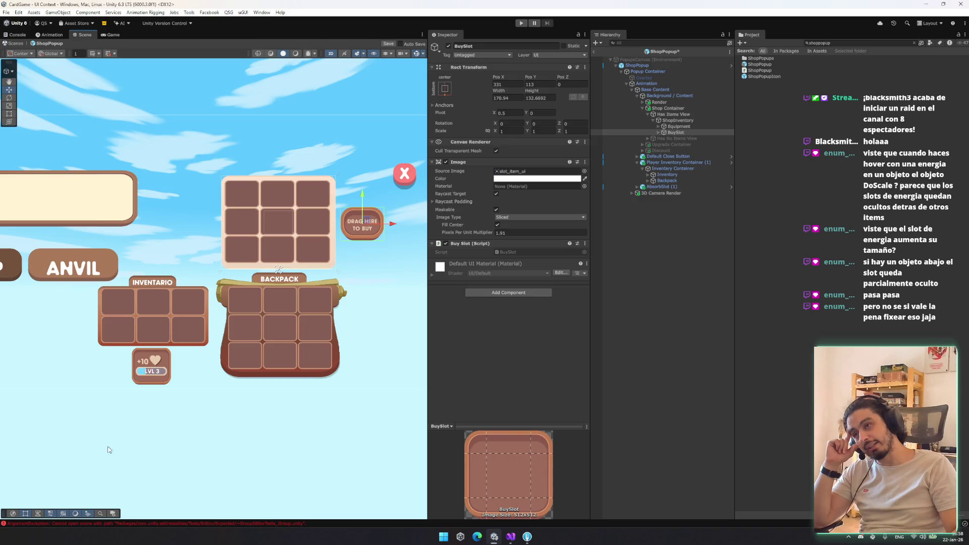
pyautogui.moveTo(107, 447); pyautogui.dragTo(180, 468)
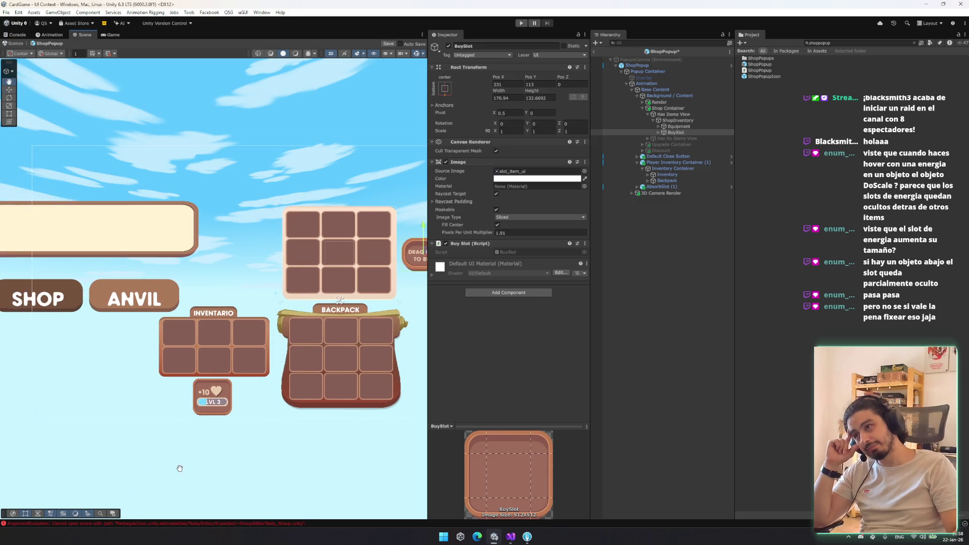
# Step: Enable Has No Items View so the SHOP IS CLOSED message shows
pyautogui.click(684, 121)
pyautogui.press('Left')
pyautogui.press('Left')
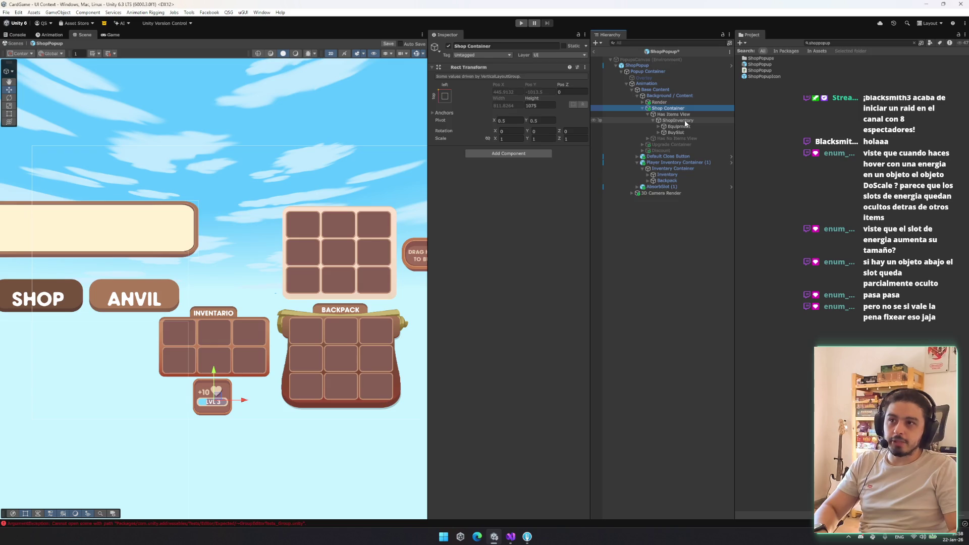
pyautogui.press('Left')
pyautogui.click(684, 120)
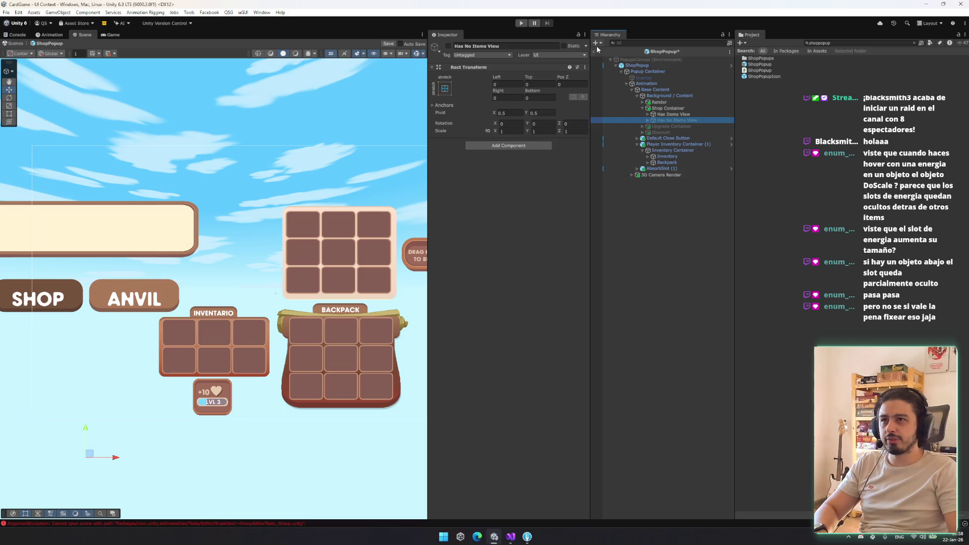
pyautogui.click(448, 46)
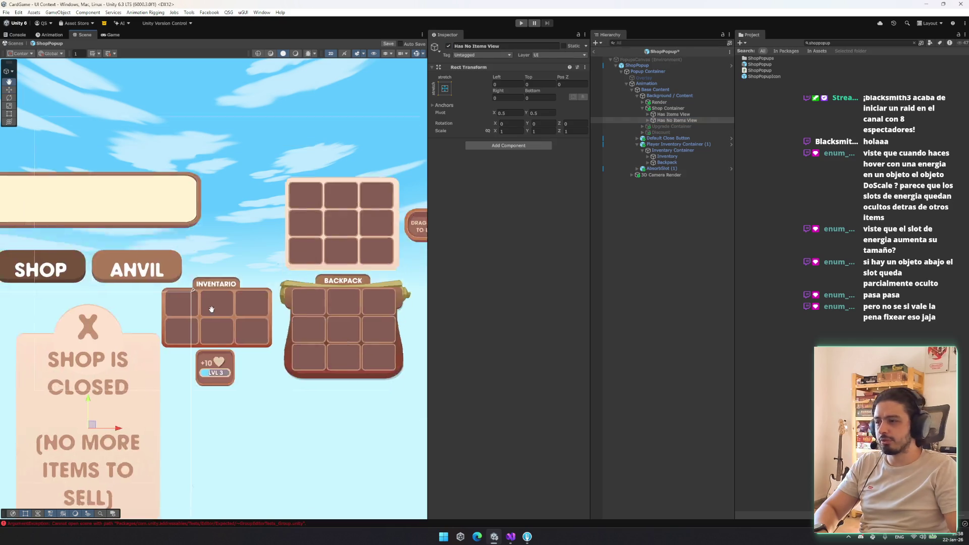
# Step: Apply a new anchor preset to ShopInventory within Has Items View
pyautogui.click(669, 108)
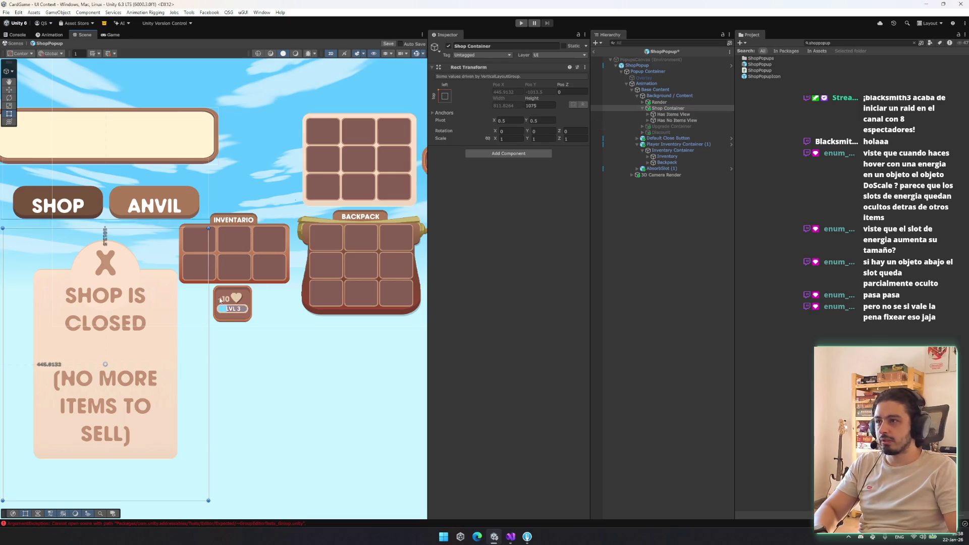
pyautogui.click(673, 114)
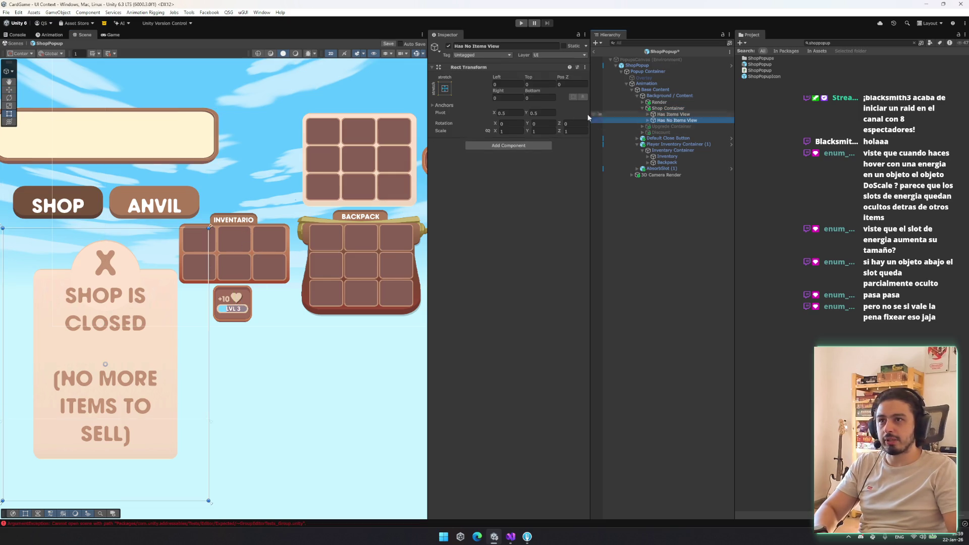
pyautogui.click(647, 114)
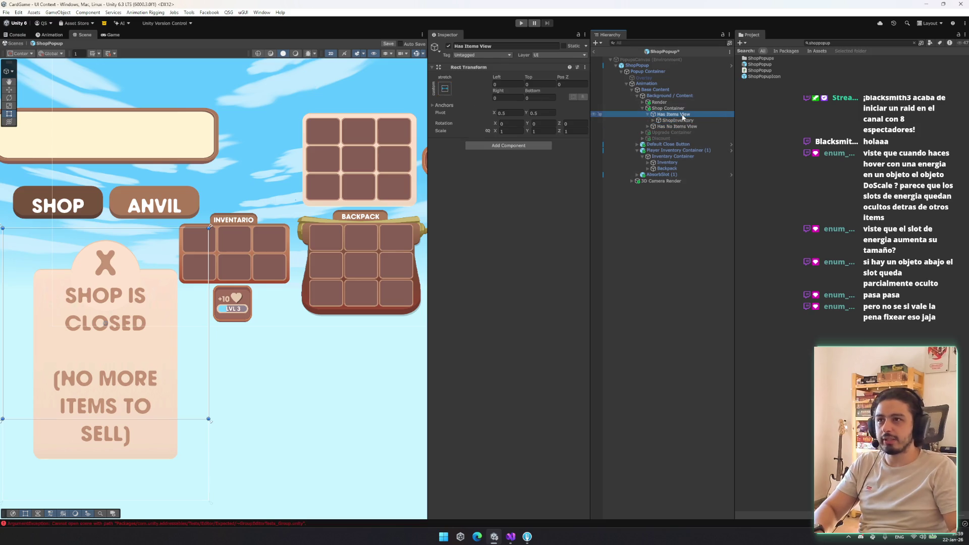
pyautogui.click(677, 120)
pyautogui.click(445, 89)
pyautogui.click(498, 163)
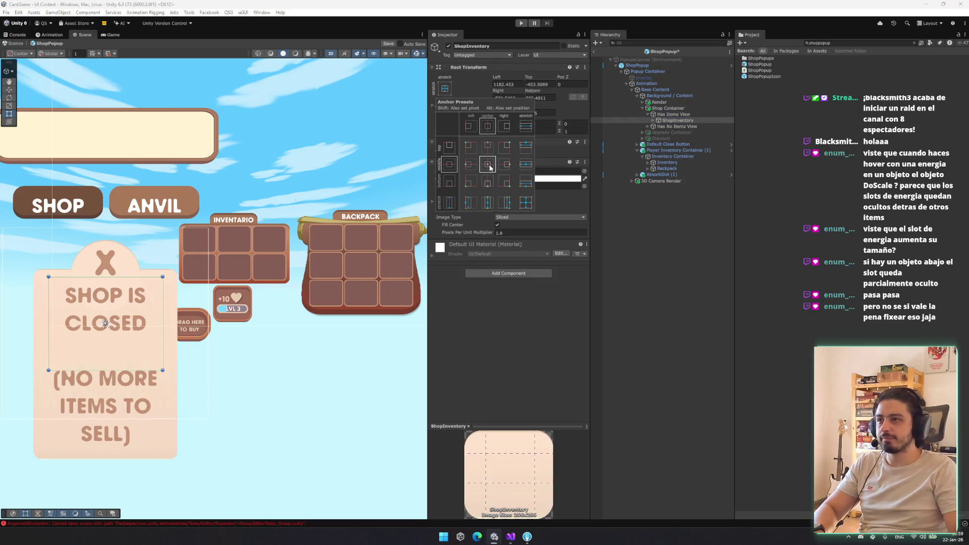
# Step: Remove Background / Content's Vertical Layout Group, then drag the Shop Container up and right
pyautogui.click(667, 107)
pyautogui.moveTo(296, 211); pyautogui.dragTo(254, 259)
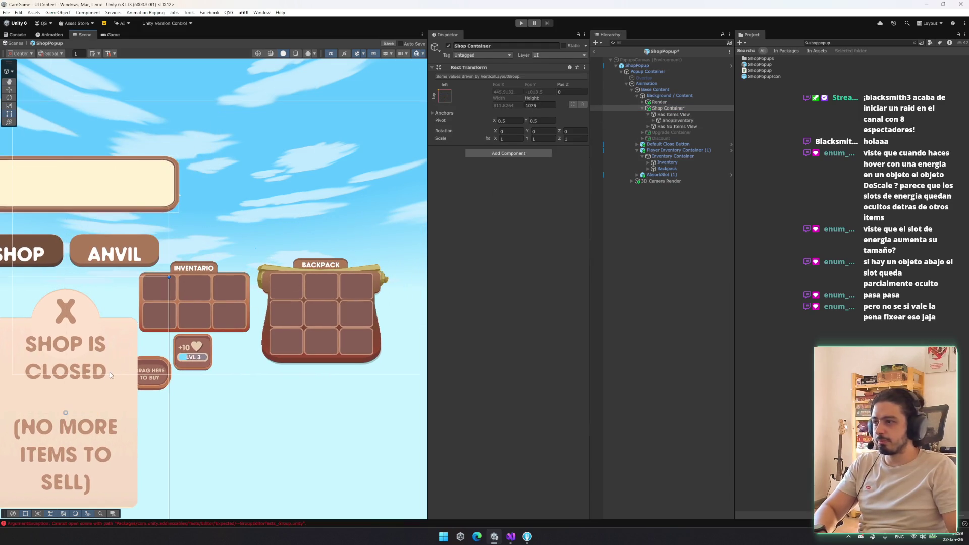
pyautogui.click(676, 96)
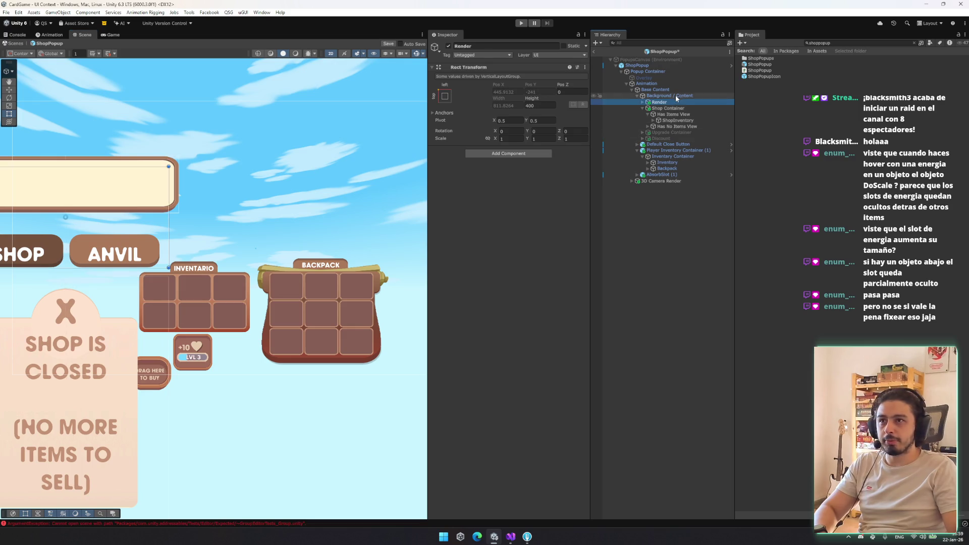
pyautogui.rightClick(493, 223)
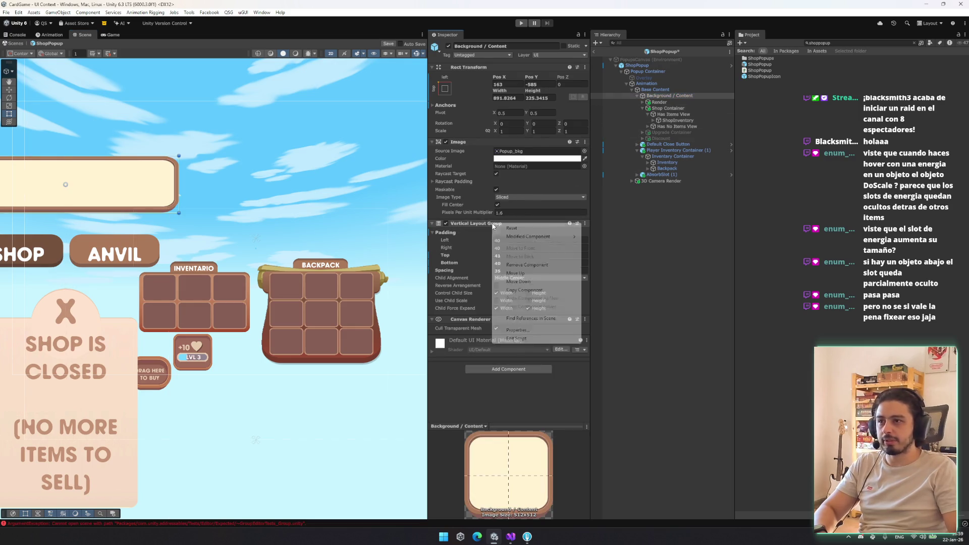
pyautogui.click(554, 264)
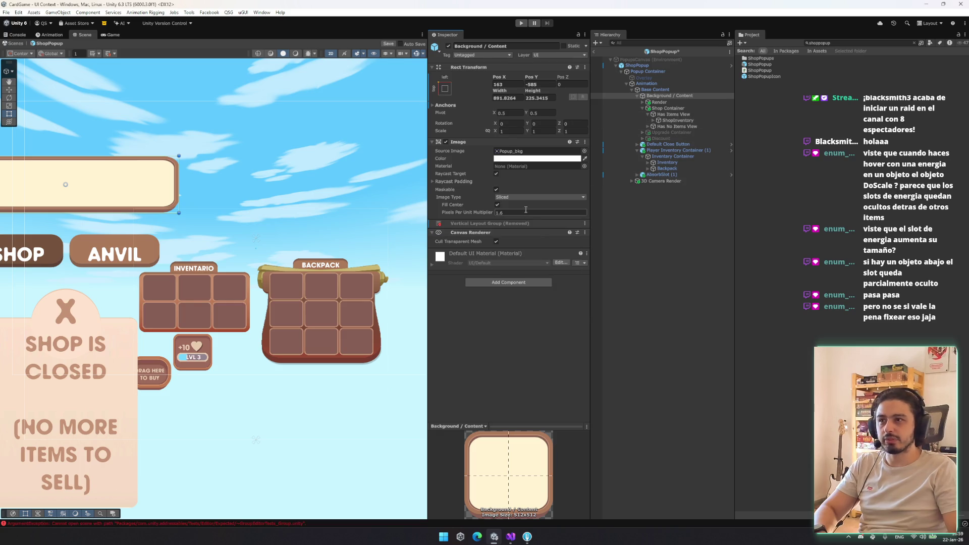
pyautogui.click(673, 108)
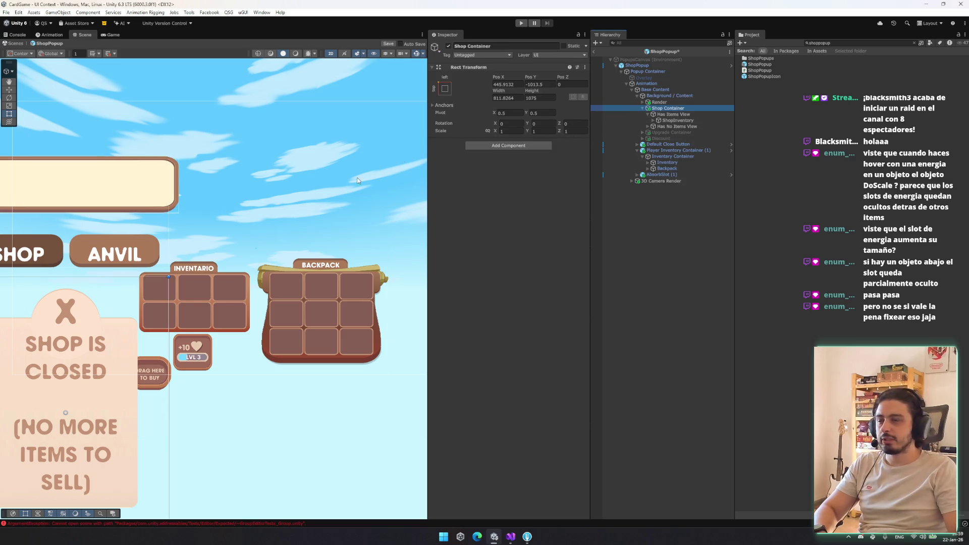
pyautogui.moveTo(97, 369)
pyautogui.mouseDown()
pyautogui.moveTo(291, 166)
pyautogui.moveTo(300, 182)
pyautogui.mouseUp()
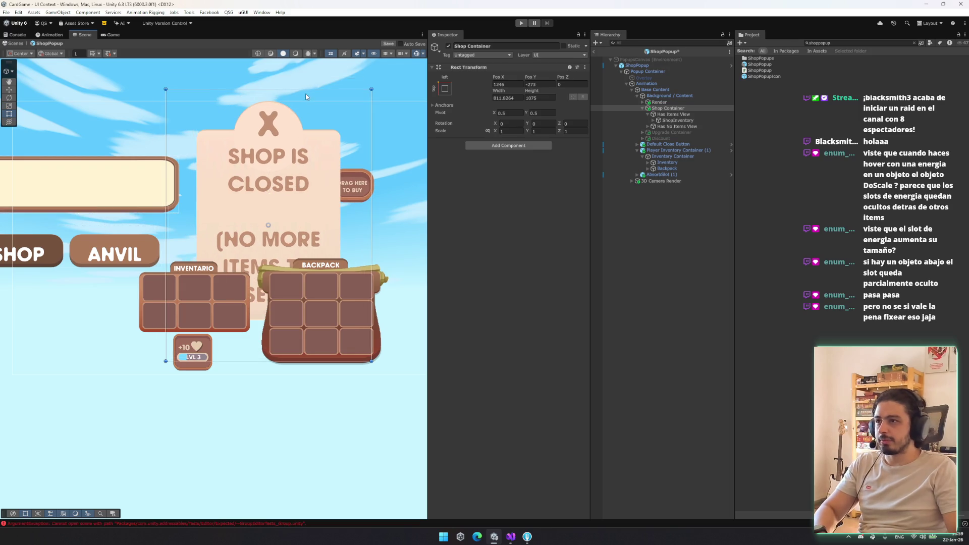
# Step: Shorten the Shop Container from the top and nudge it up and right
pyautogui.moveTo(308, 89); pyautogui.dragTo(300, 178)
pyautogui.press('w')
pyautogui.moveTo(275, 229)
pyautogui.mouseDown()
pyautogui.moveTo(323, 191)
pyautogui.moveTo(308, 202)
pyautogui.mouseUp()
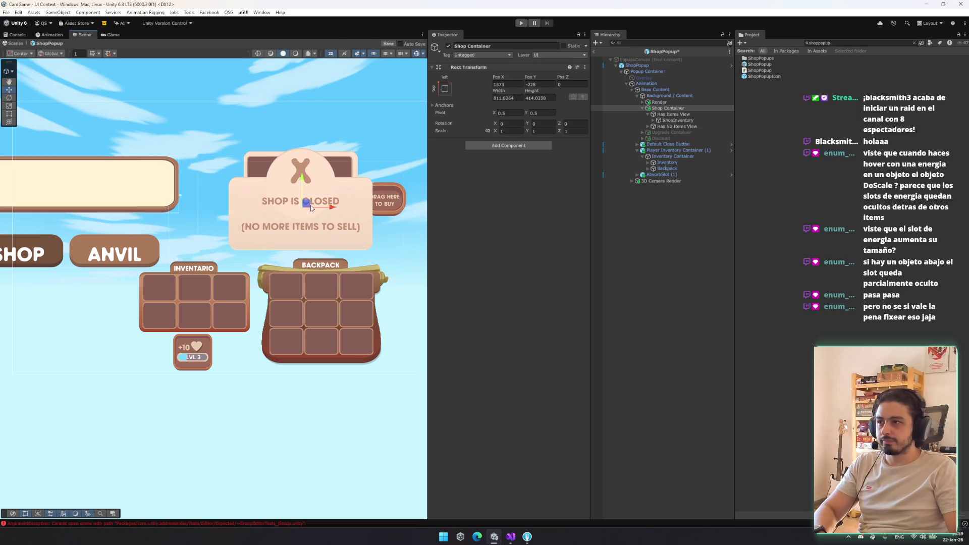
pyautogui.scroll(3, 311, 204)
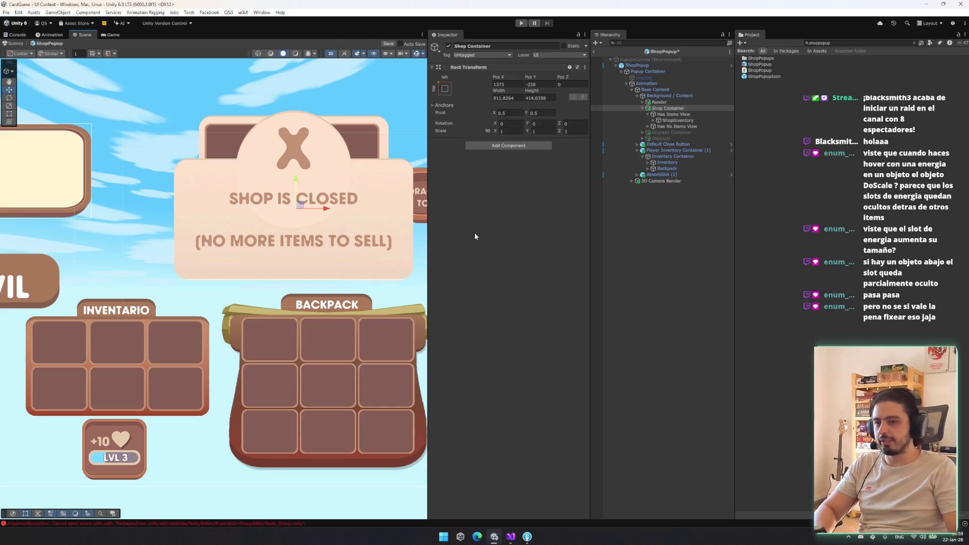
# Step: Anchor Has Items View to stretch and fill its parent
pyautogui.click(677, 120)
pyautogui.press('Up')
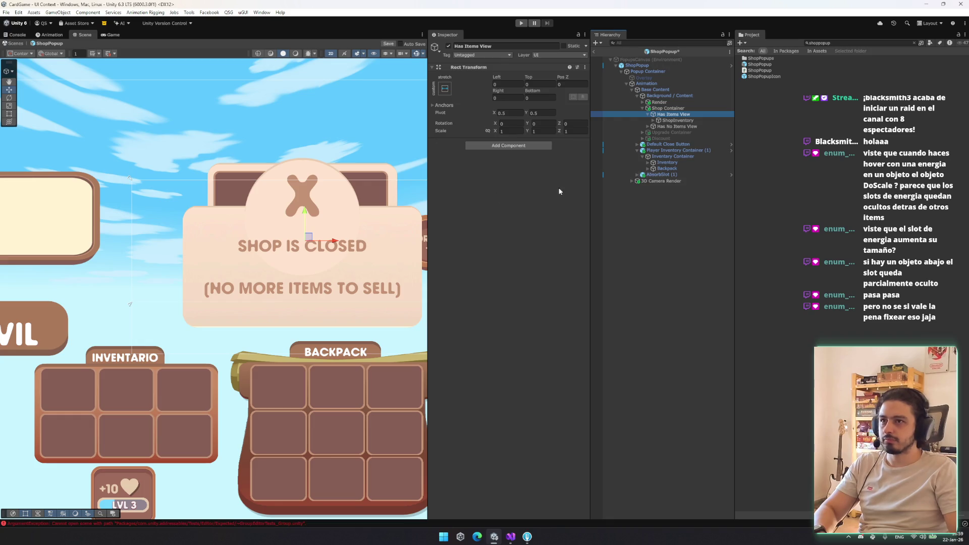
pyautogui.click(692, 126)
pyautogui.press('Up')
pyautogui.press('Up')
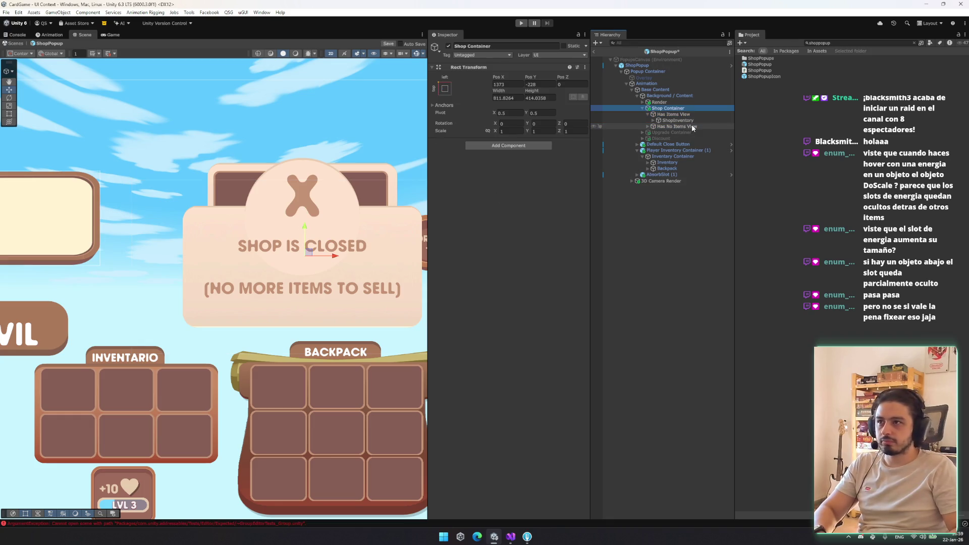
pyautogui.press('Left')
pyautogui.click(444, 88)
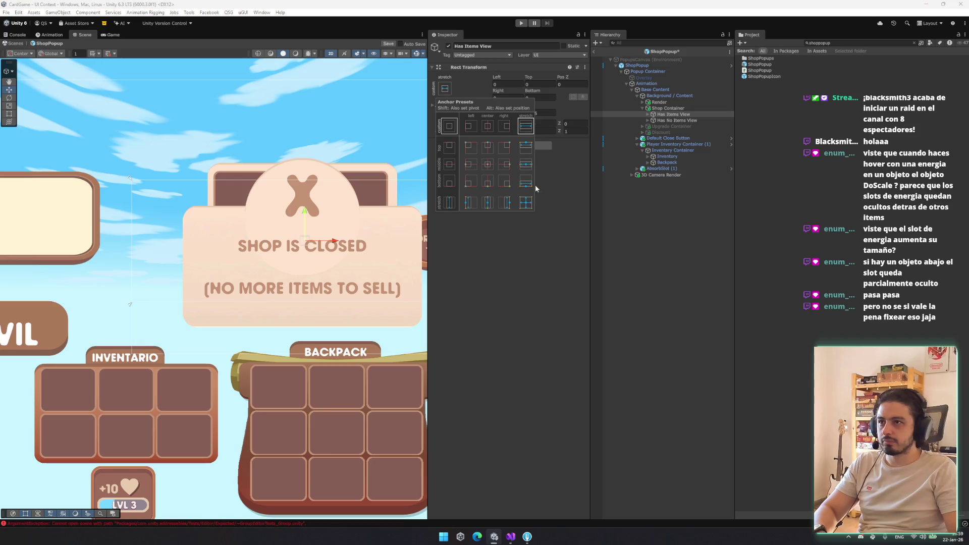
pyautogui.click(523, 207)
pyautogui.click(641, 193)
# Step: Stretch Has No Items View and its Message Background to fill their parents
pyautogui.click(679, 121)
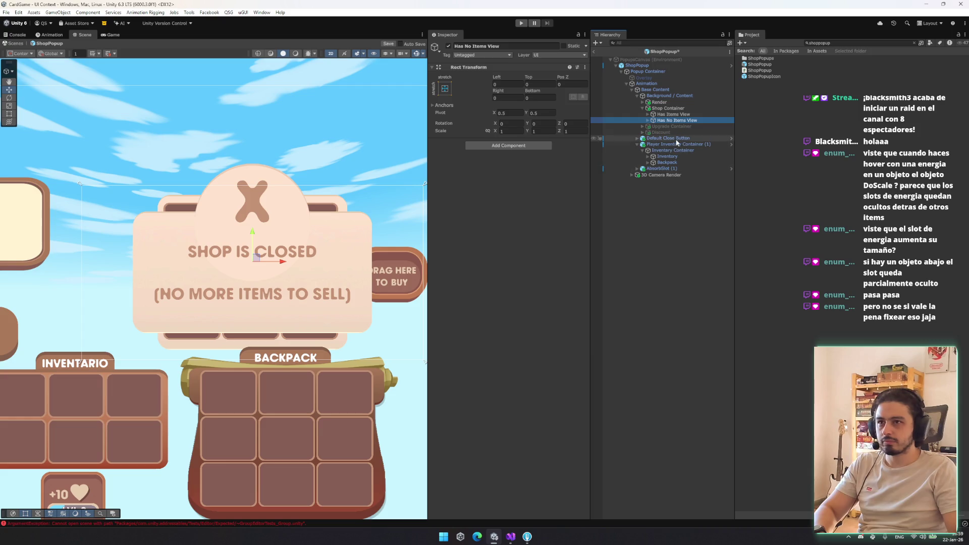
pyautogui.click(445, 89)
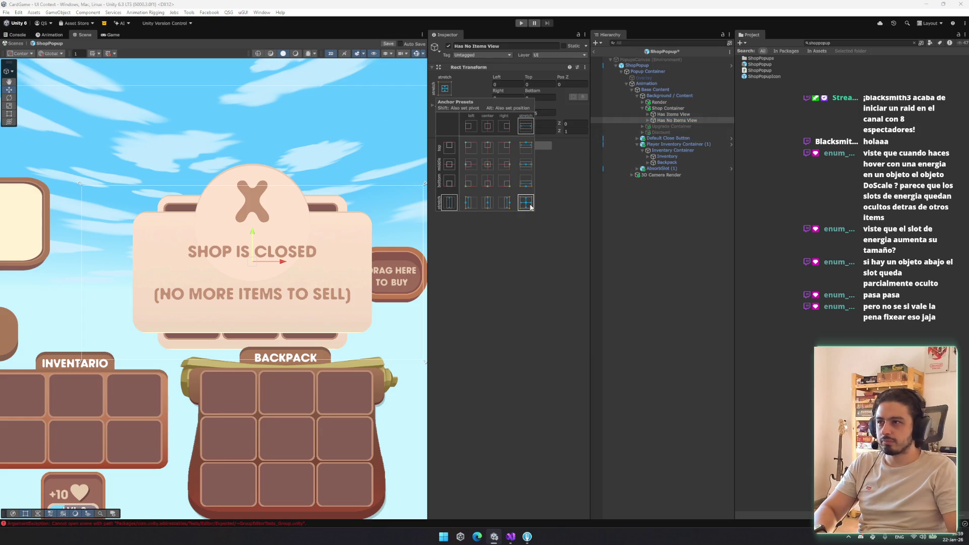
pyautogui.click(525, 203)
pyautogui.press('Right')
pyautogui.click(684, 126)
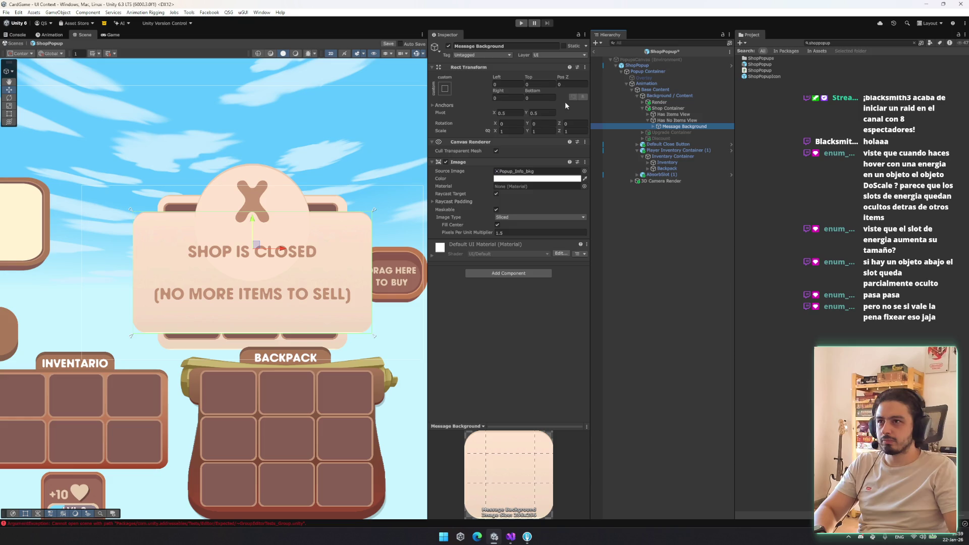
pyautogui.click(445, 89)
pyautogui.keyDown('alt'); pyautogui.click(526, 202); pyautogui.keyUp('alt')
pyautogui.moveTo(372, 209); pyautogui.dragTo(352, 210)
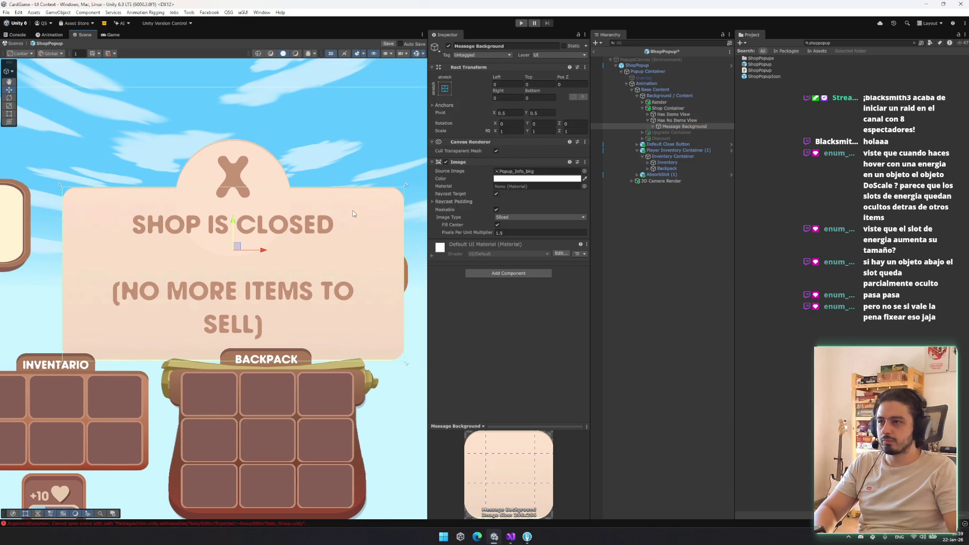
# Step: Resize the Shop Container with the Rect tool to about 451 wide, raising both edges
pyautogui.click(376, 220)
pyautogui.press('t')
pyautogui.moveTo(404, 228)
pyautogui.mouseDown()
pyautogui.moveTo(320, 231)
pyautogui.moveTo(329, 234)
pyautogui.mouseUp()
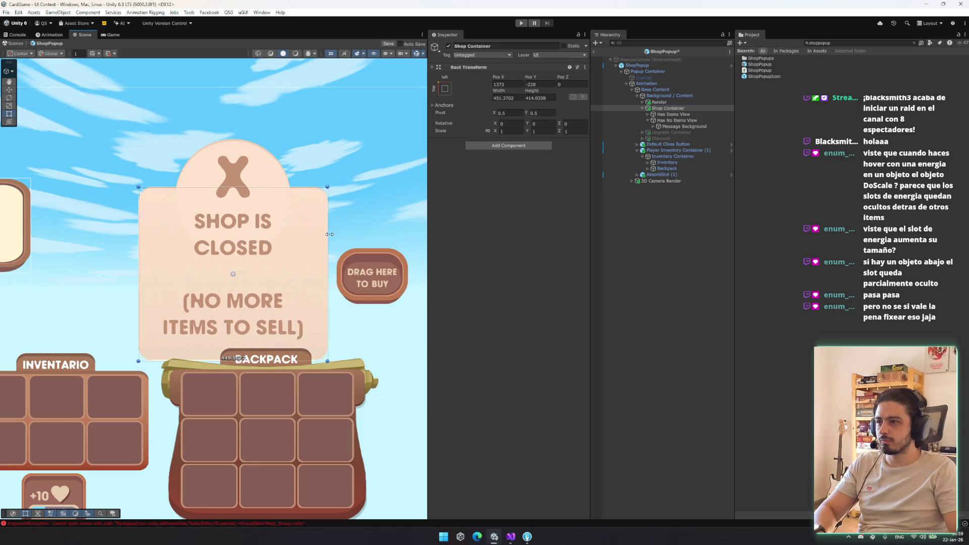
pyautogui.moveTo(303, 360); pyautogui.dragTo(318, 326)
pyautogui.moveTo(320, 187); pyautogui.dragTo(320, 170)
pyautogui.moveTo(282, 327)
pyautogui.mouseDown()
pyautogui.moveTo(285, 290)
pyautogui.moveTo(277, 328)
pyautogui.mouseUp()
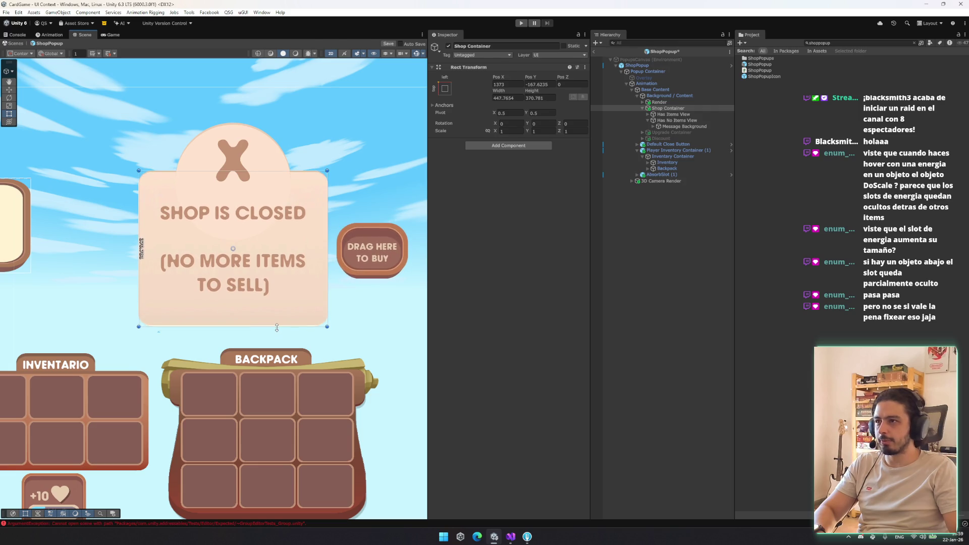
# Step: Save the ShopPopup prefab and disable Has No Items View to reveal the item grid
pyautogui.click(676, 121)
pyautogui.click(648, 120)
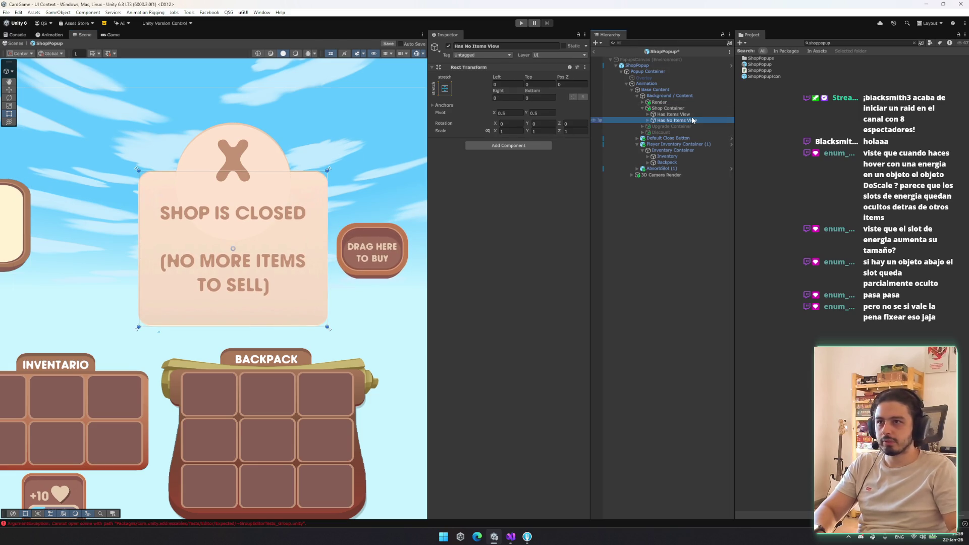
pyautogui.hotkey('ctrl', 's')
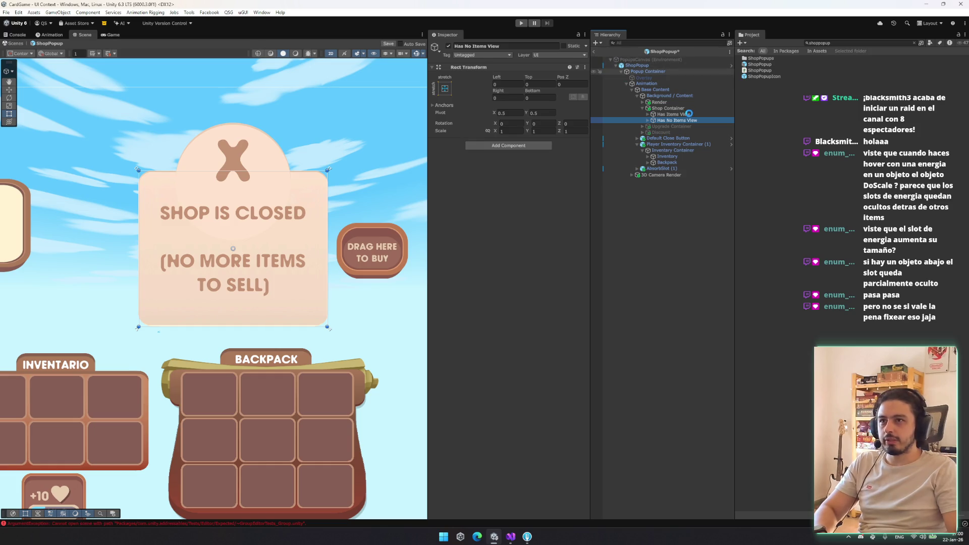
pyautogui.click(448, 46)
pyautogui.moveTo(299, 162)
pyautogui.mouseDown()
pyautogui.moveTo(331, 174)
pyautogui.moveTo(217, 168)
pyautogui.mouseUp()
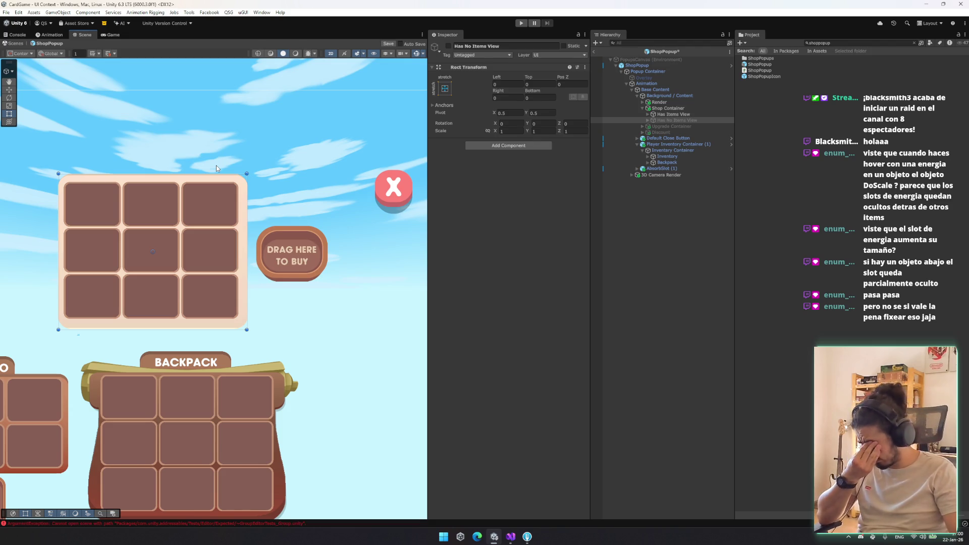
# Step: Toggle Upgrade Container on and off and inspect the Discount object
pyautogui.moveTo(216, 165); pyautogui.dragTo(326, 129)
pyautogui.press('Down')
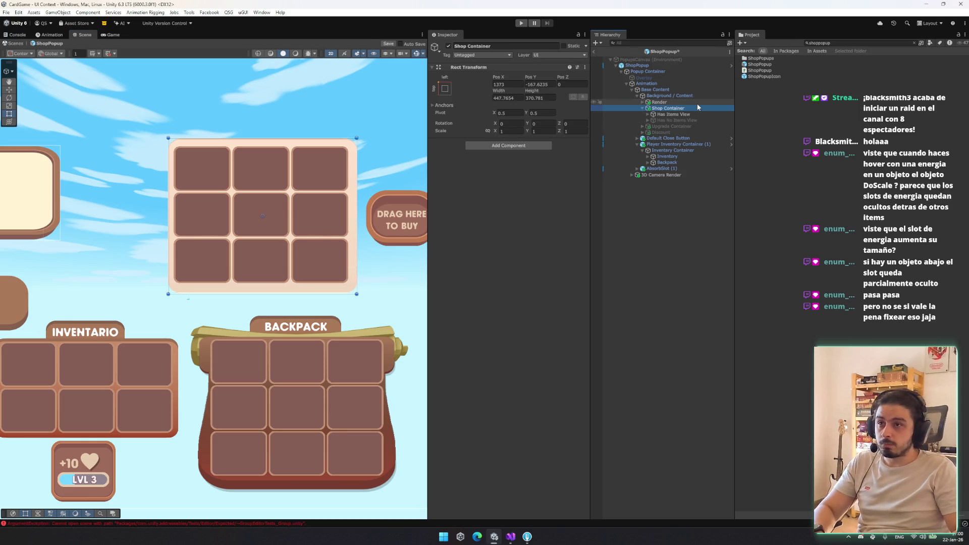
pyautogui.press('Left')
pyautogui.press('Down')
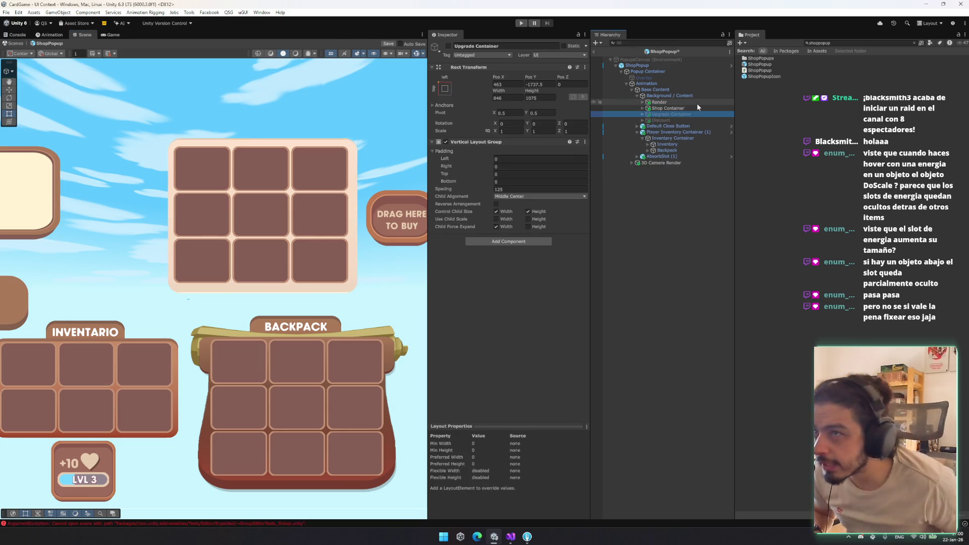
pyautogui.click(449, 46)
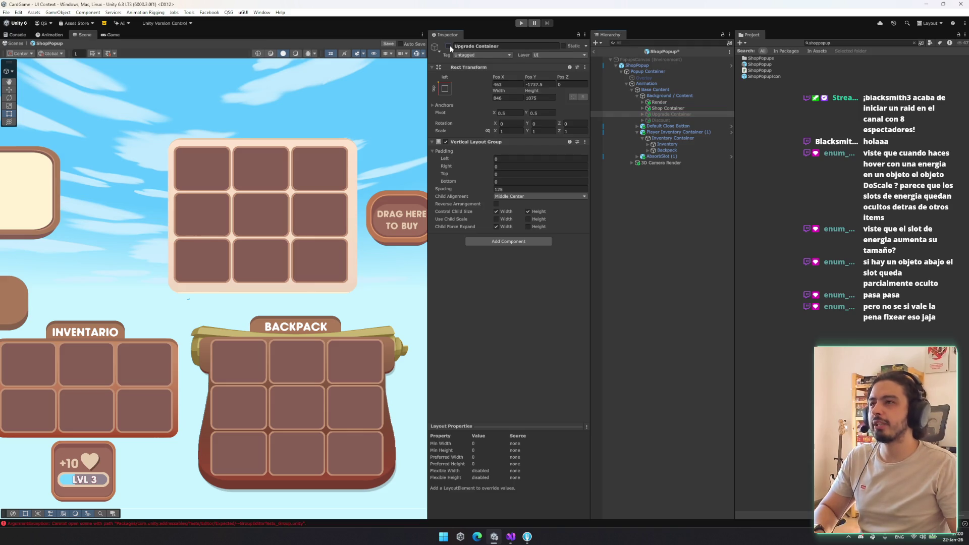
pyautogui.click(449, 45)
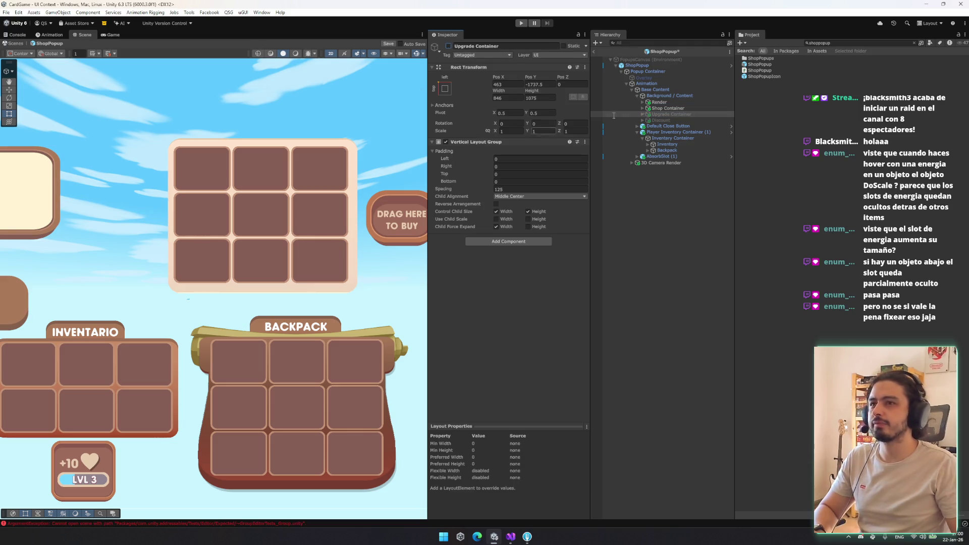
pyautogui.click(684, 120)
pyautogui.click(680, 95)
pyautogui.click(664, 121)
pyautogui.press('Right')
pyautogui.press('Left')
pyautogui.press('Left')
pyautogui.press('Left')
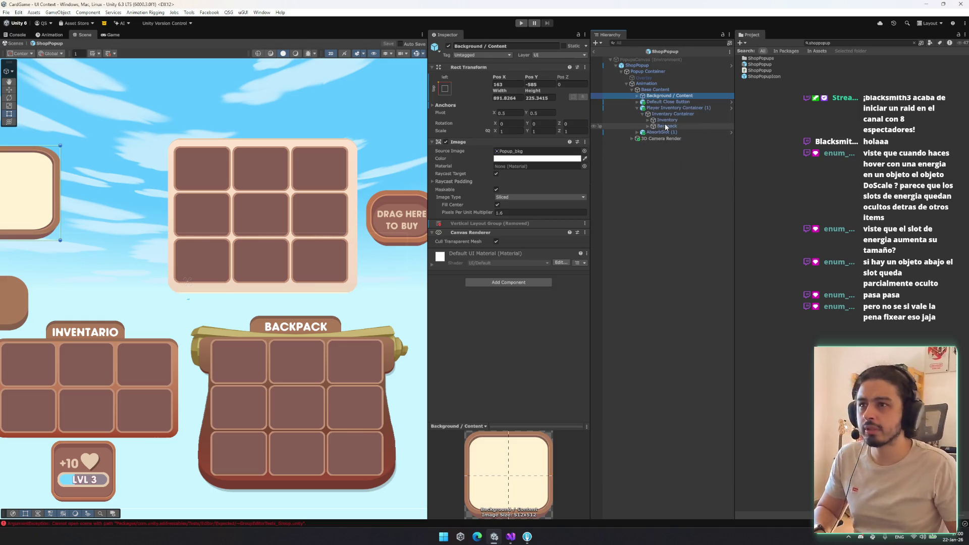
# Step: Frame 3D Camera Render, Anvil, and then the whole popup in the scene view
pyautogui.press('Down')
pyautogui.press('Down')
pyautogui.press('Left')
pyautogui.press('Down')
pyautogui.press('Down')
pyautogui.press('Right')
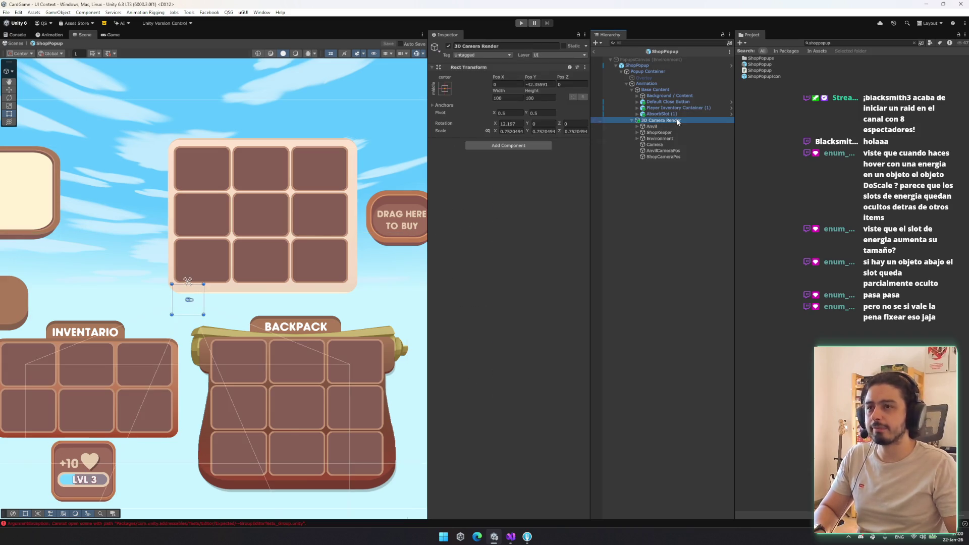
pyautogui.doubleClick(677, 121)
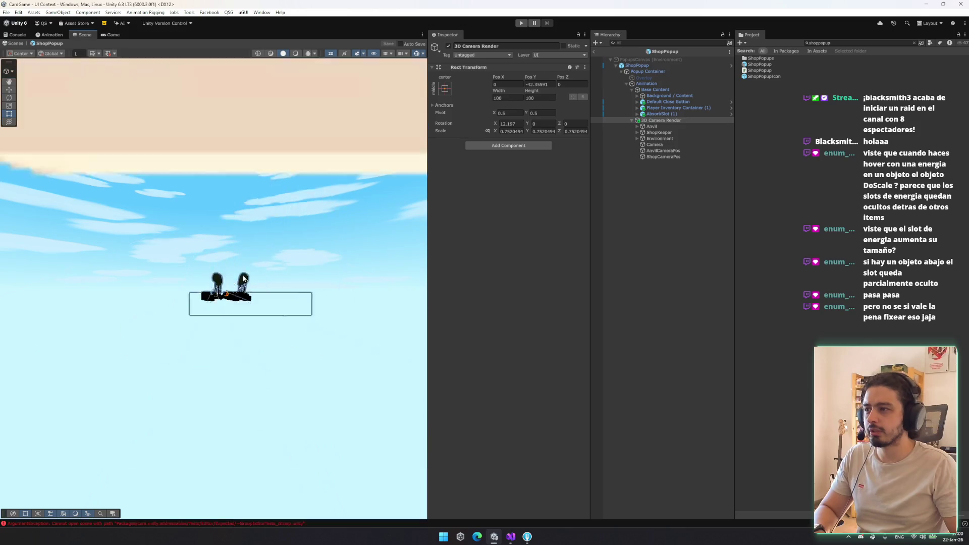
pyautogui.press('Down')
pyautogui.press('f')
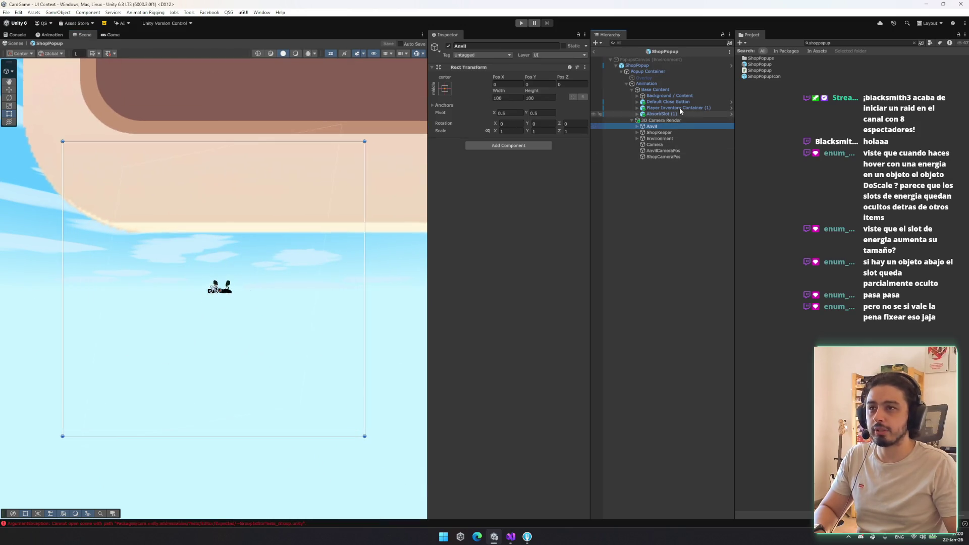
pyautogui.doubleClick(655, 78)
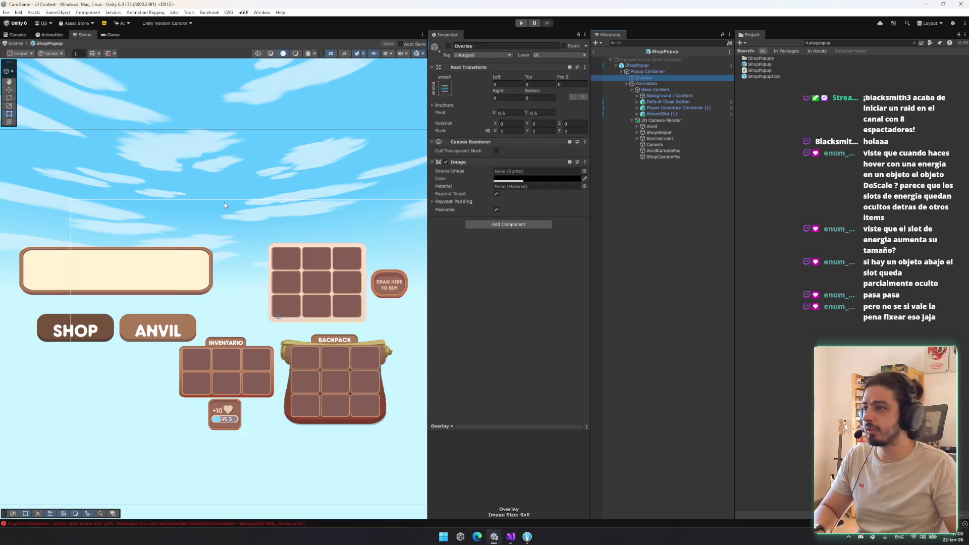
# Step: Expand Background / Content down through Render Container and Mask to the RawImage
pyautogui.click(671, 95)
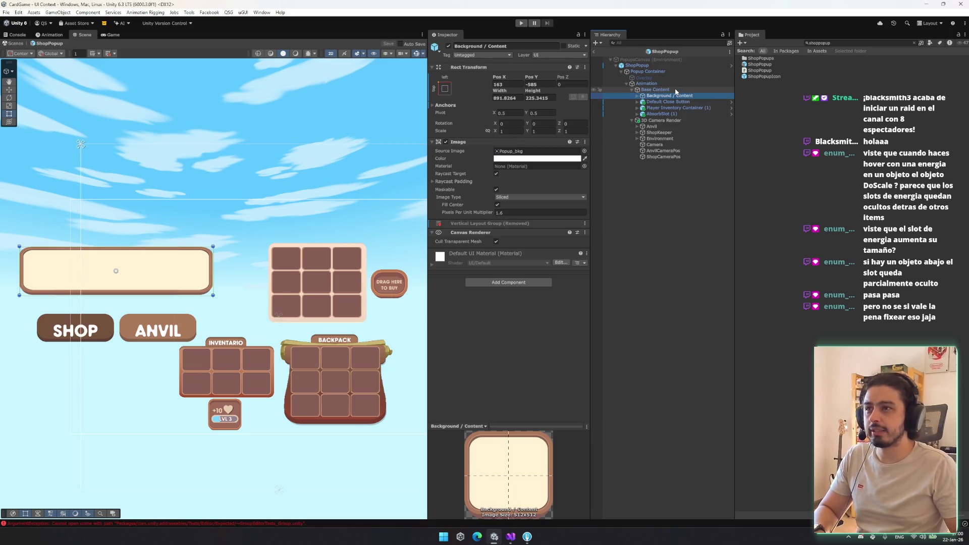
pyautogui.press('Right')
pyautogui.press('Down')
pyautogui.press('Right')
pyautogui.press('Down')
pyautogui.press('Right')
pyautogui.press('Down')
pyautogui.press('Down')
pyautogui.press('Right')
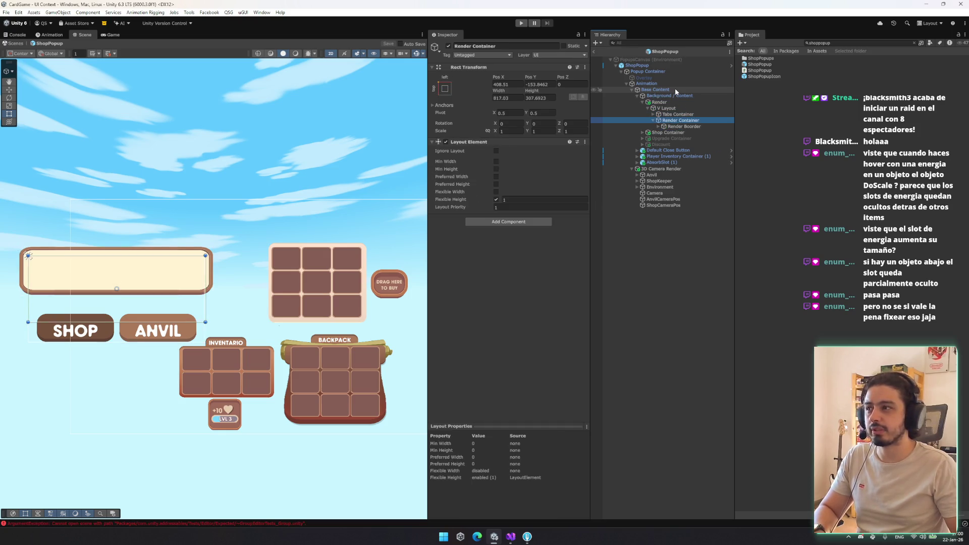
pyautogui.press('Down')
pyautogui.press('Right')
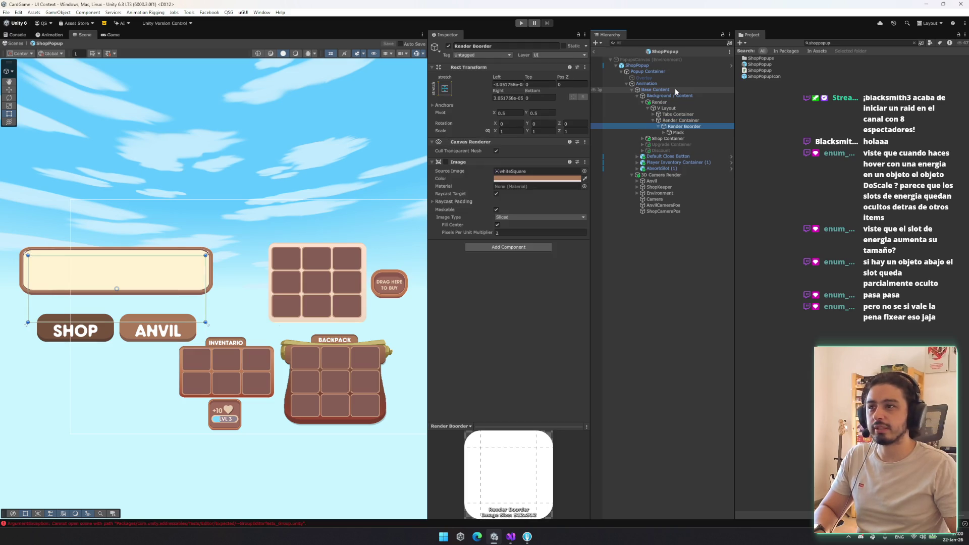
pyautogui.press('Down')
pyautogui.press('Right')
pyautogui.press('Down')
pyautogui.press('Down')
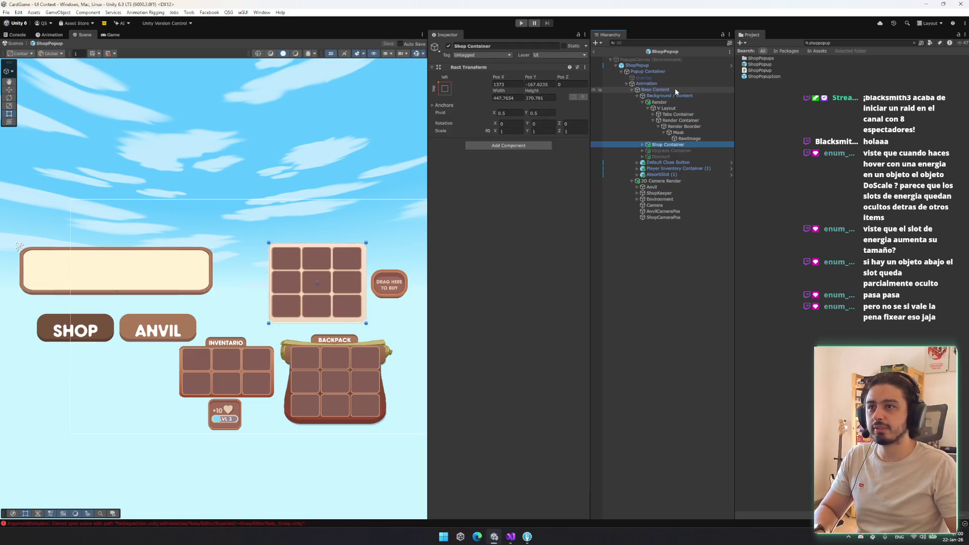
pyautogui.press('Up')
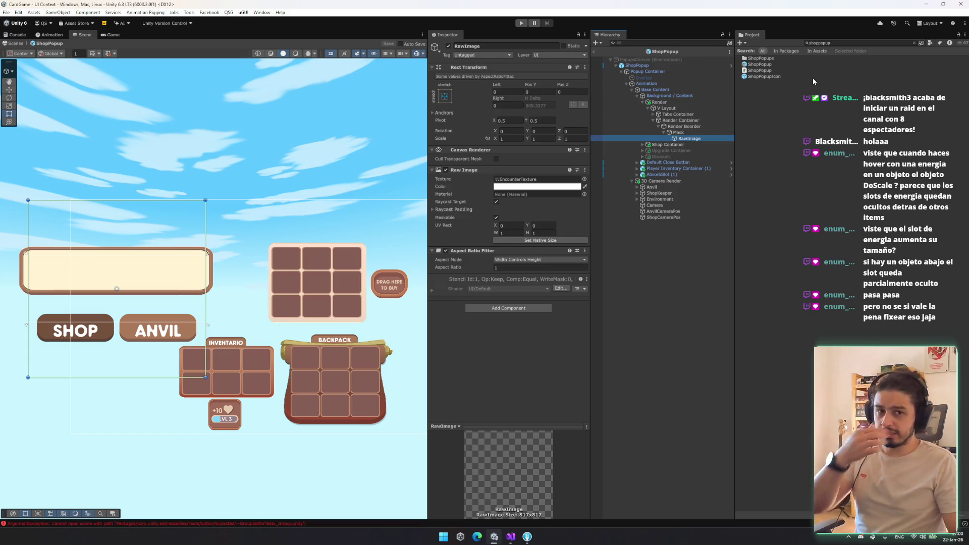
# Step: Search the Project for 'eventpopup' and drop the EventPopup prefab under ShopPopup
pyautogui.click(852, 40)
pyautogui.click(852, 38)
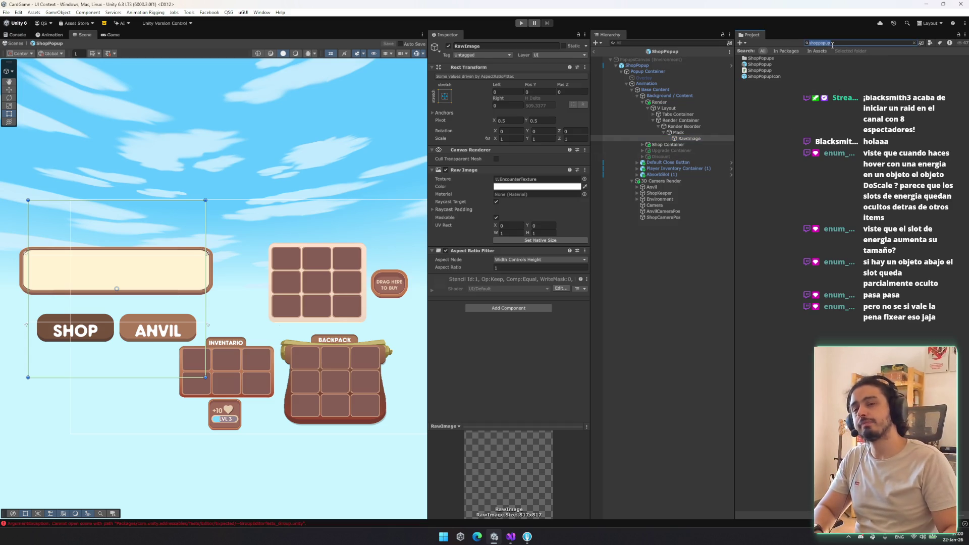
pyautogui.write('eventpopup')
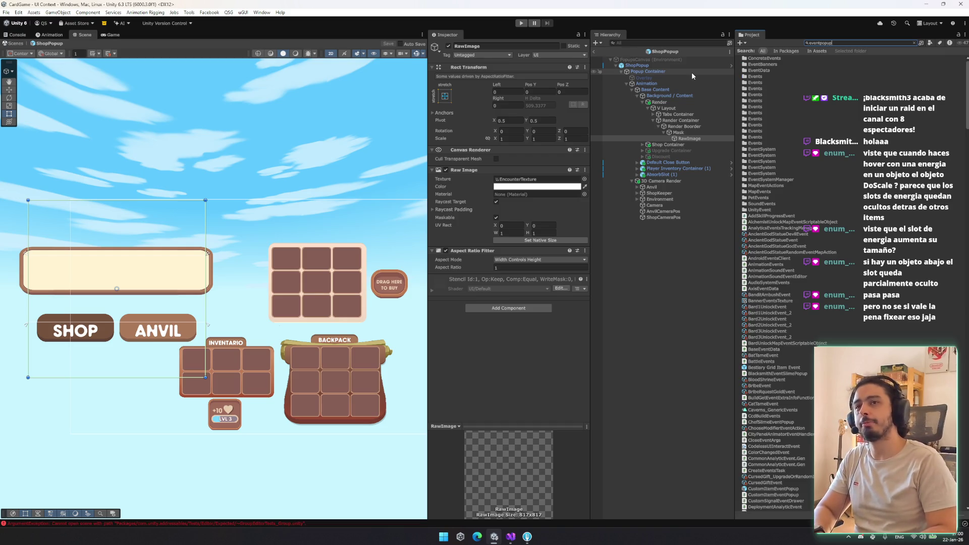
pyautogui.moveTo(767, 94); pyautogui.dragTo(615, 260)
pyautogui.hotkey('ctrl', 'z')
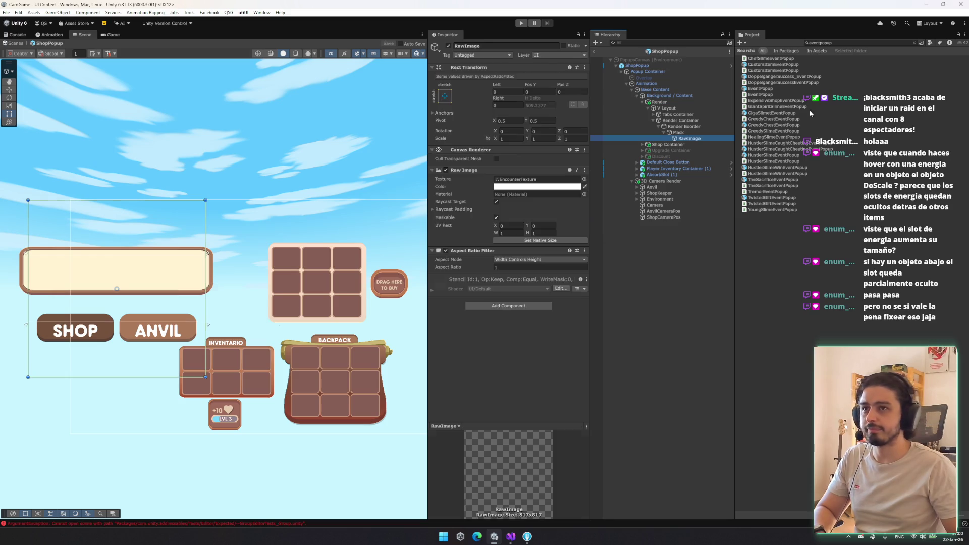
pyautogui.hotkey('ctrl', 'y')
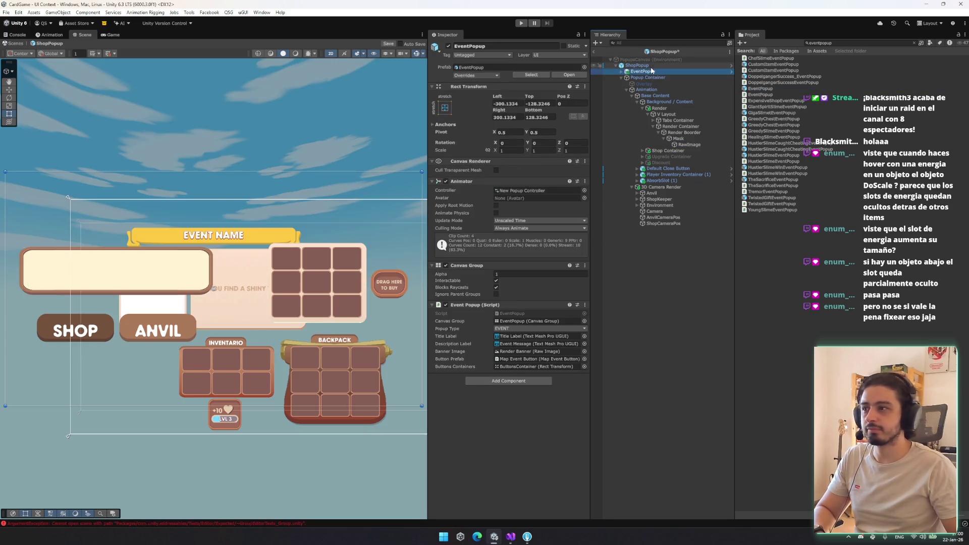
# Step: Inspect the RawImage and Render Boorder, then expand EventPopup's hierarchy
pyautogui.scroll(4, 293, 255)
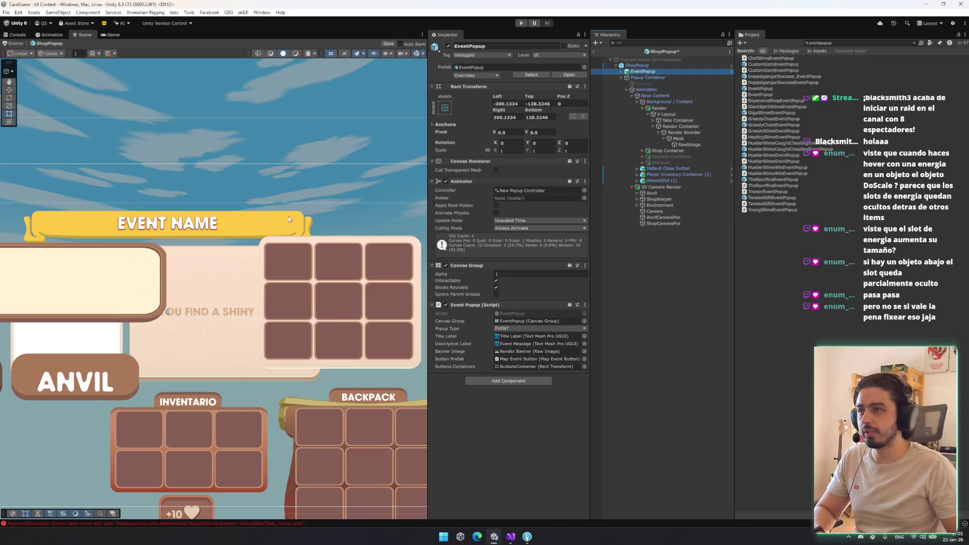
pyautogui.moveTo(83, 351)
pyautogui.mouseDown()
pyautogui.moveTo(98, 348)
pyautogui.moveTo(54, 340)
pyautogui.mouseUp()
pyautogui.click(685, 104)
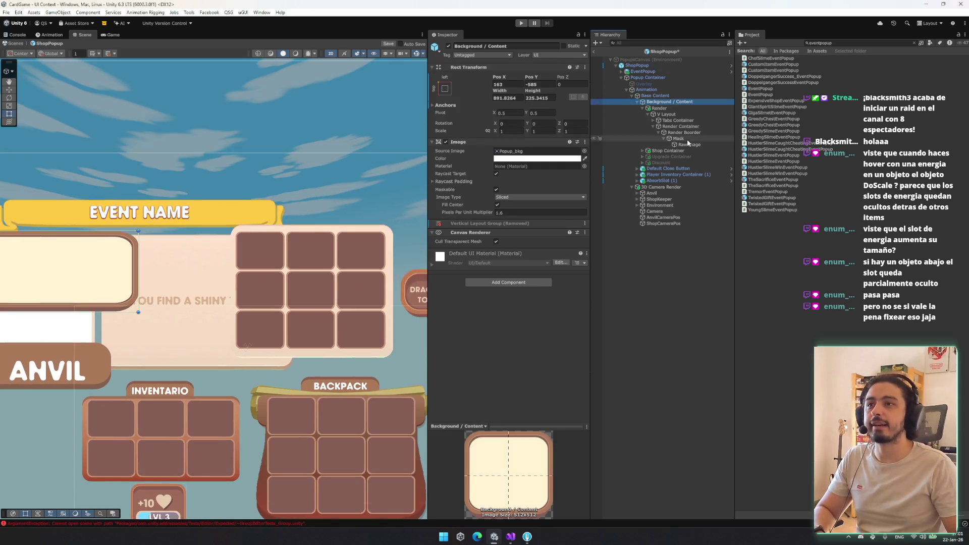
pyautogui.click(686, 139)
pyautogui.click(692, 145)
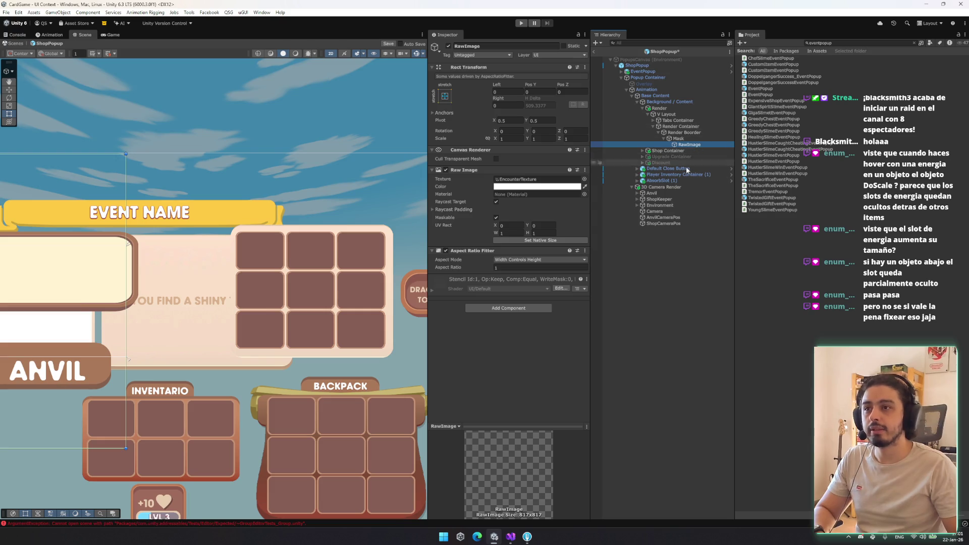
pyautogui.click(664, 223)
pyautogui.click(693, 133)
pyautogui.click(643, 71)
pyautogui.click(627, 72)
pyautogui.click(654, 78)
# Step: Navigate EventPopup's Background / Content and Event Banner down to the Render Banner
pyautogui.press('Down')
pyautogui.press('Right')
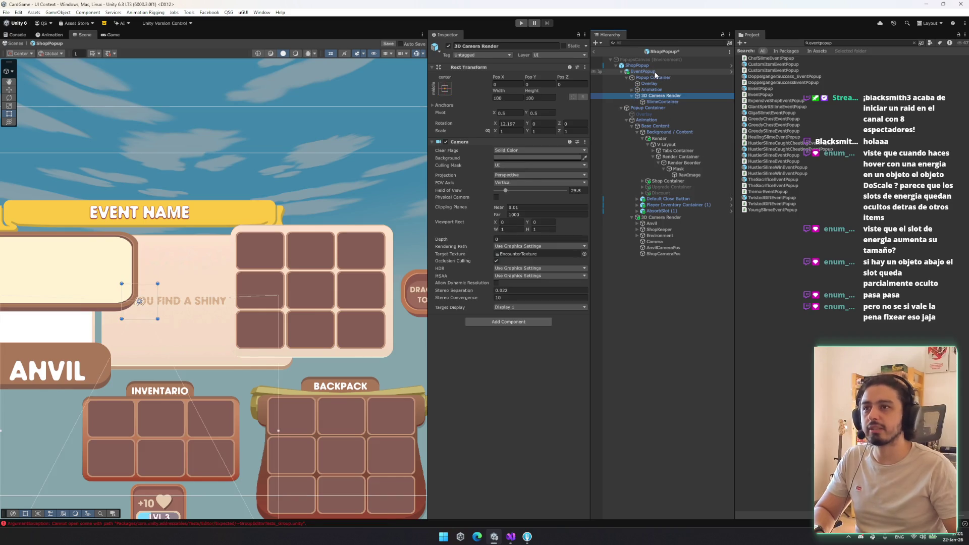
pyautogui.press('Up')
pyautogui.press('Right')
pyautogui.press('Down')
pyautogui.press('Right')
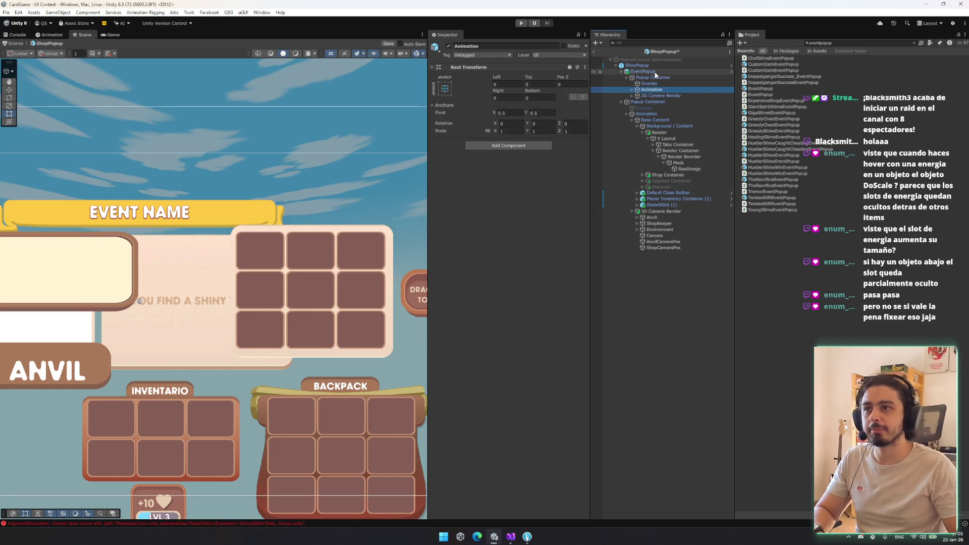
pyautogui.press('Down')
pyautogui.press('Right')
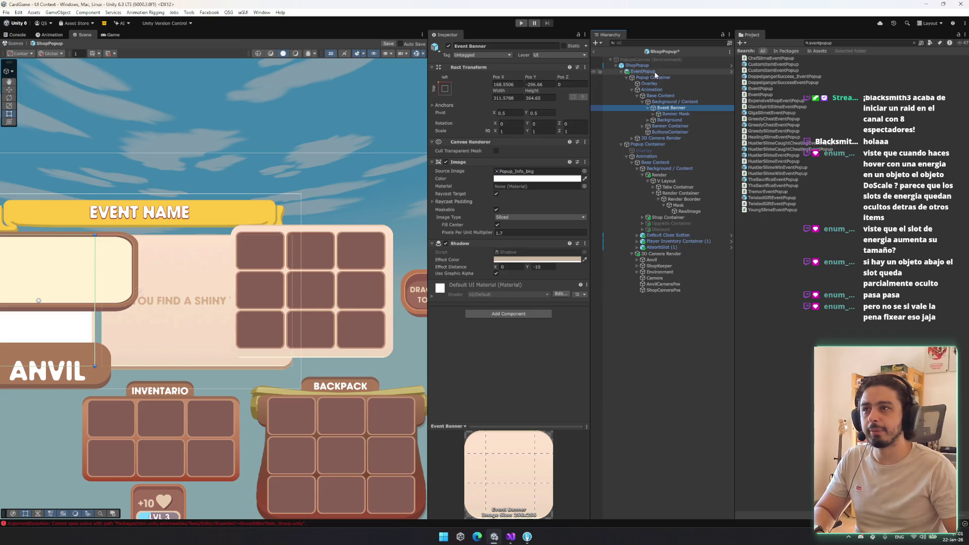
pyautogui.press('Down')
pyautogui.press('Right')
pyautogui.press('Down')
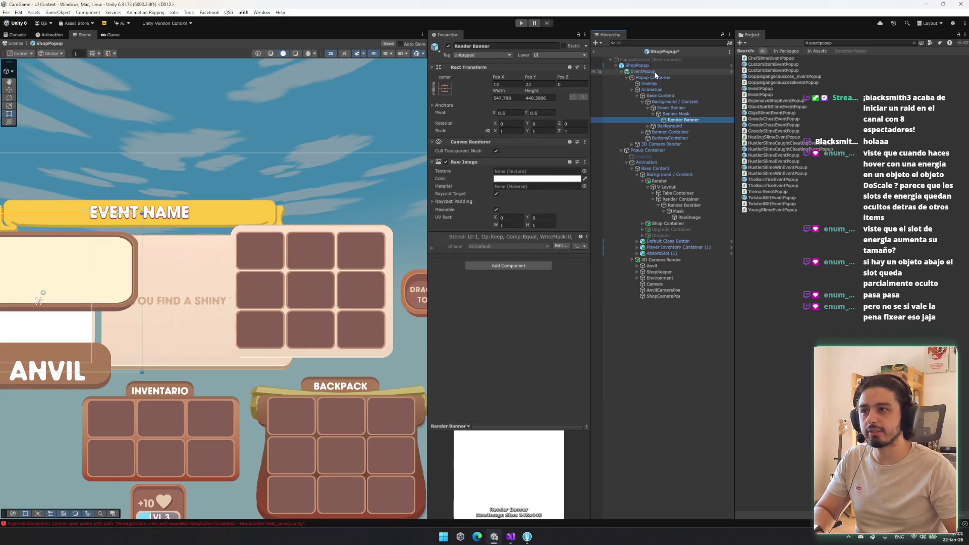
# Step: Assign EncounterTexture to the Render Banner, then duplicate the Event Banner
pyautogui.click(584, 171)
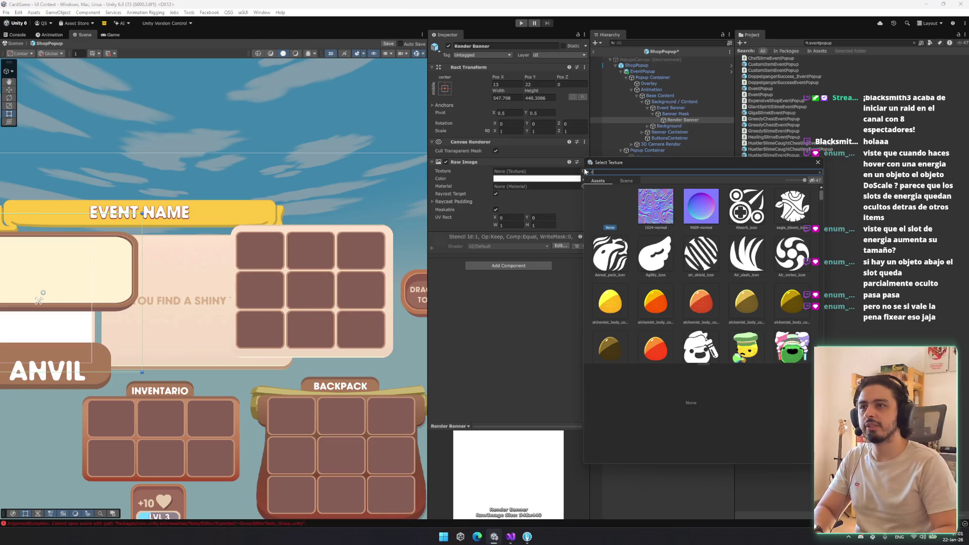
pyautogui.write('d')
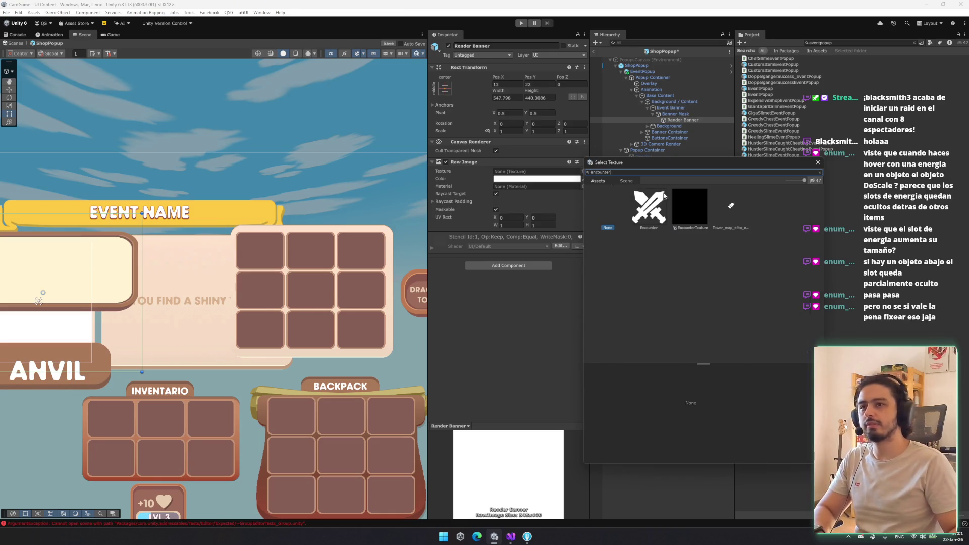
pyautogui.press('Return')
pyautogui.press('Up')
pyautogui.press('Up')
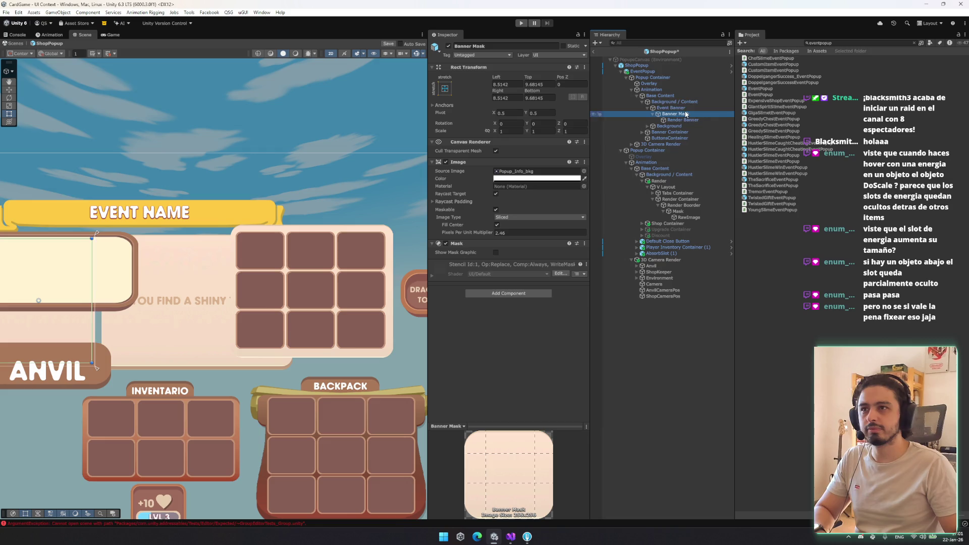
pyautogui.hotkey('ctrl', 'd')
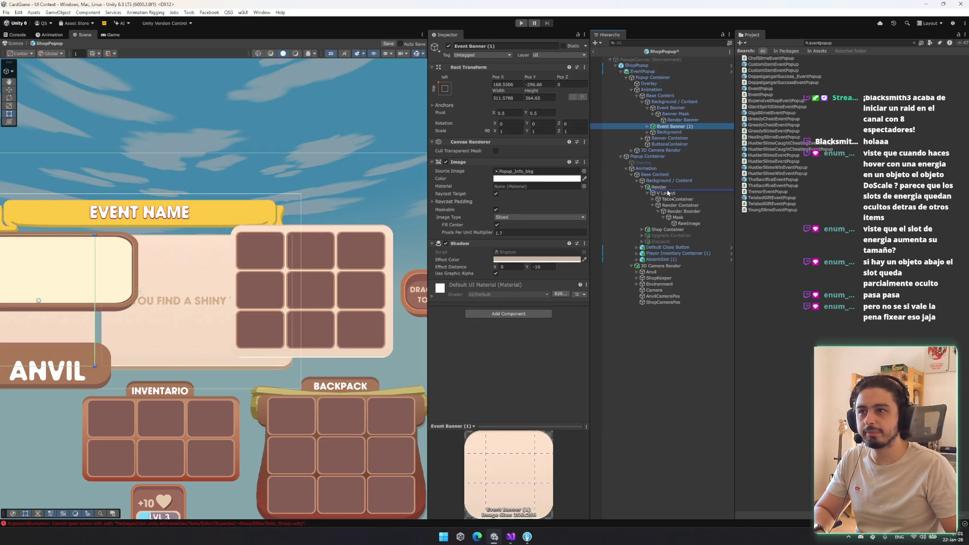
# Step: Move the banner copy under Render Container, rename it 'Banner', and shift it to Pos X 920
pyautogui.moveTo(675, 208); pyautogui.dragTo(680, 206)
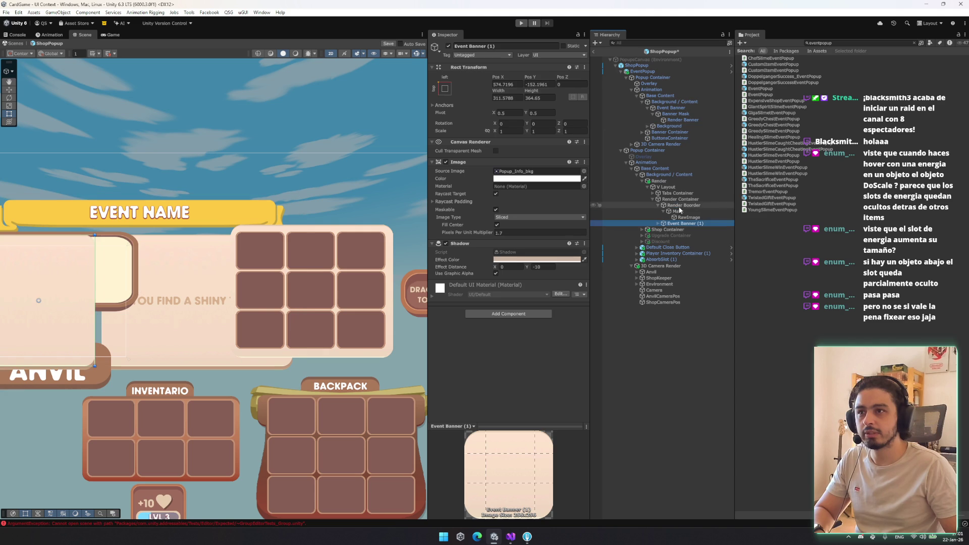
pyautogui.click(682, 205)
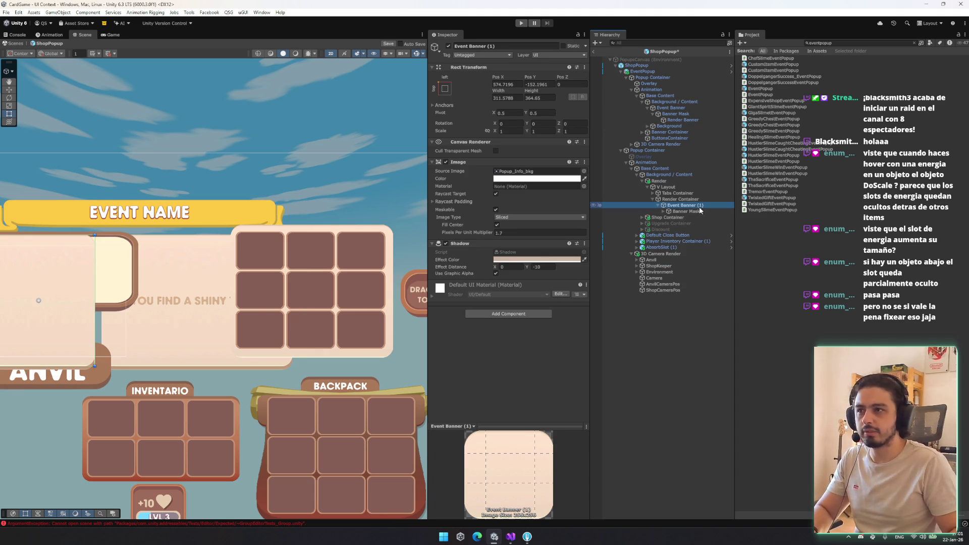
pyautogui.write('Banner')
pyautogui.press('Return')
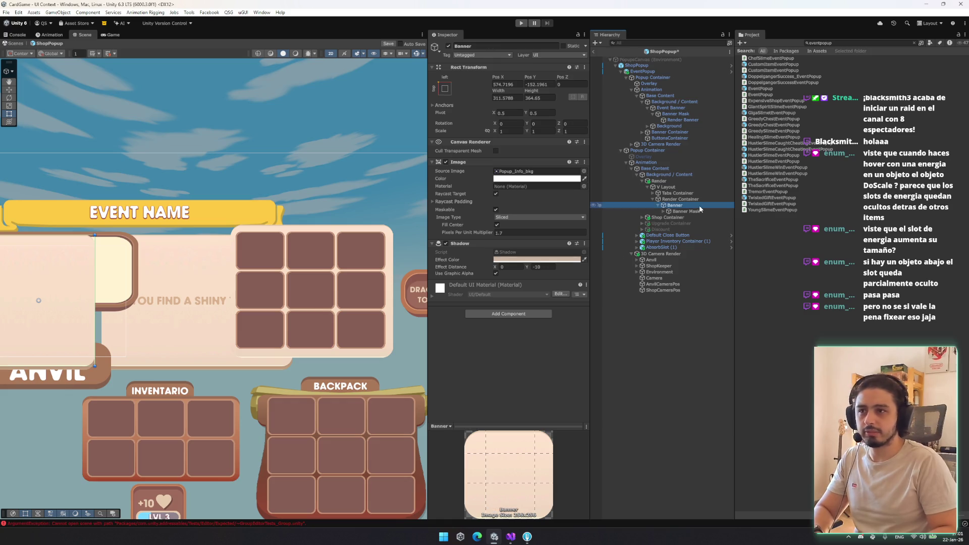
pyautogui.moveTo(215, 247); pyautogui.dragTo(278, 247)
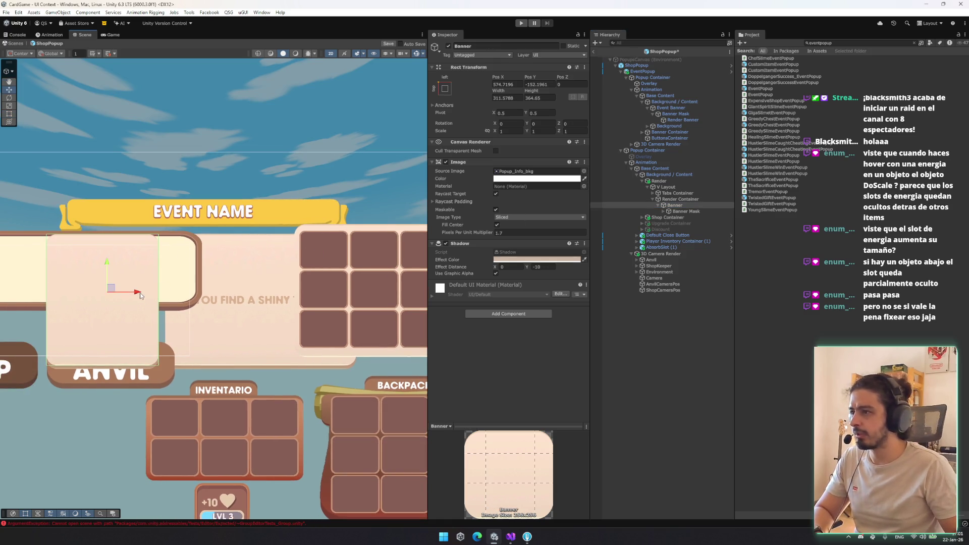
pyautogui.moveTo(140, 295); pyautogui.dragTo(268, 293)
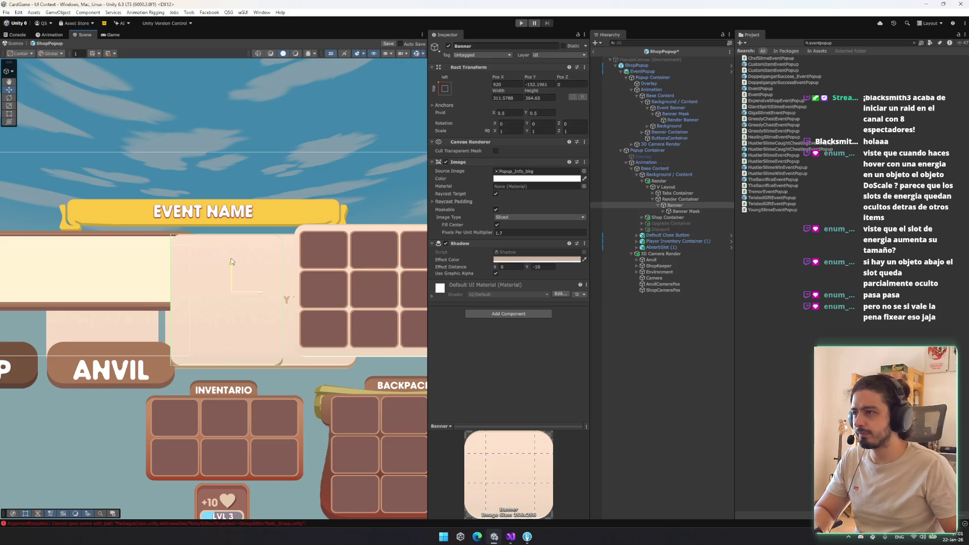
# Step: Walk the hierarchy to EventPopup's Banner Container and duplicate it
pyautogui.click(684, 113)
pyautogui.press('Left')
pyautogui.press('Left')
pyautogui.press('Left')
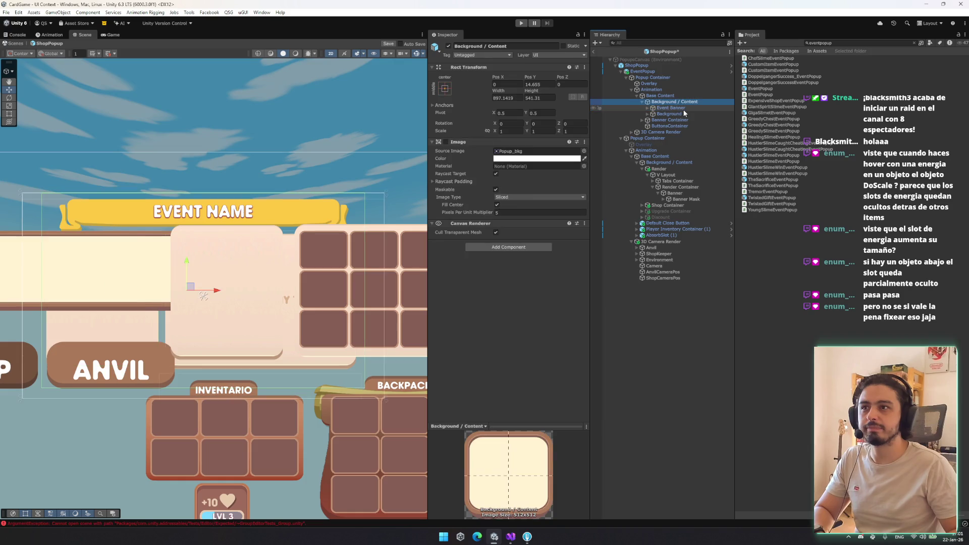
pyautogui.press('Down')
pyautogui.press('Right')
pyautogui.press('Down')
pyautogui.press('Up')
pyautogui.press('Left')
pyautogui.press('Left')
pyautogui.press('Left')
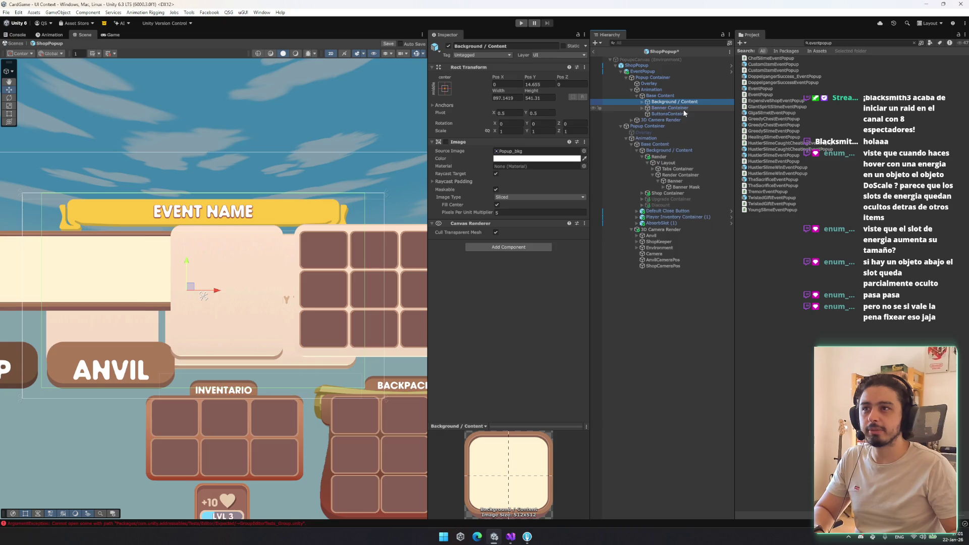
pyautogui.press('Down')
pyautogui.press('Right')
pyautogui.press('Left')
pyautogui.hotkey('ctrl', 'd')
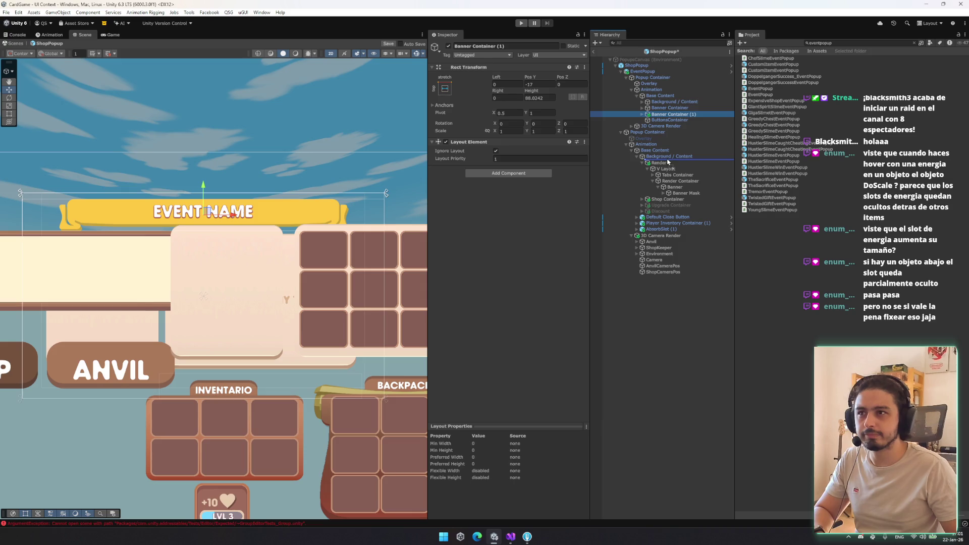
# Step: Move Banner Container (1) into ShopPopup's content and delete the EventPopup
pyautogui.moveTo(668, 162); pyautogui.dragTo(667, 160)
pyautogui.click(666, 74)
pyautogui.press('Delete')
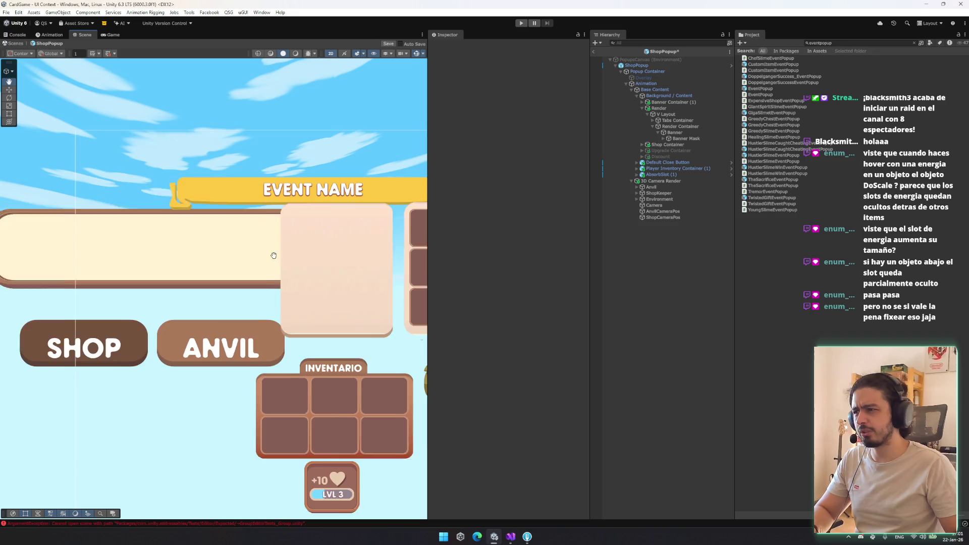
# Step: Duplicate the Banner Container and rename the copy Title3
pyautogui.click(660, 157)
pyautogui.click(676, 123)
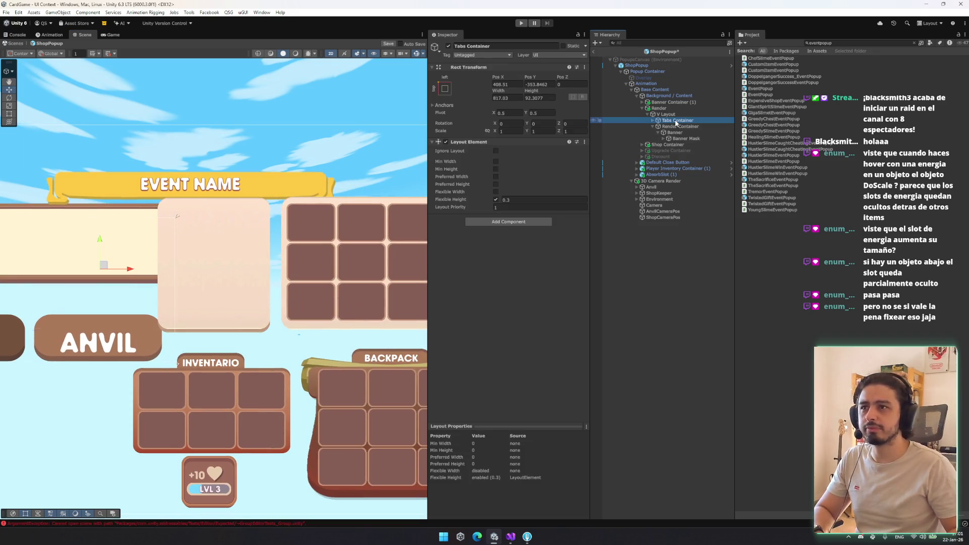
pyautogui.press('Left')
pyautogui.press('Left')
pyautogui.press('Left')
pyautogui.press('Right')
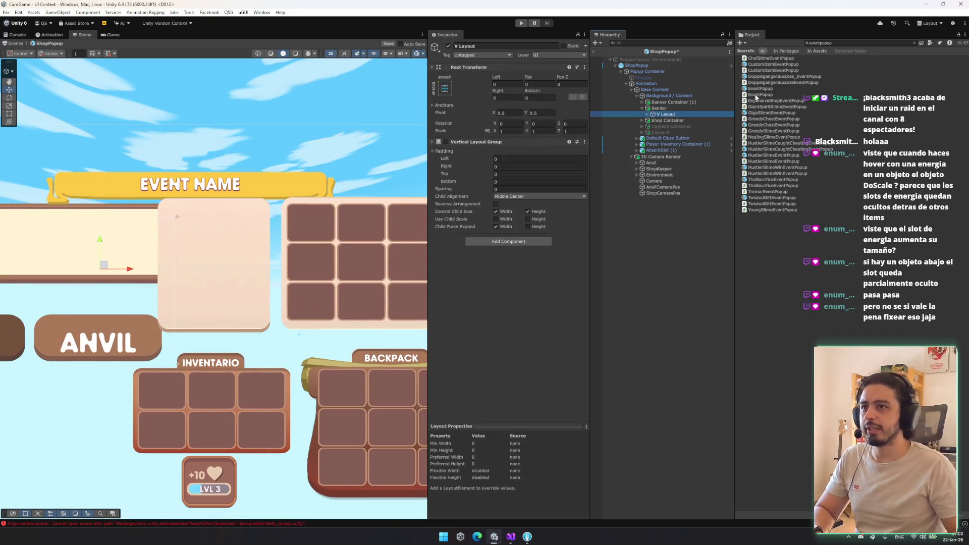
pyautogui.press('Right')
pyautogui.press('Left')
pyautogui.press('Up')
pyautogui.press('F2')
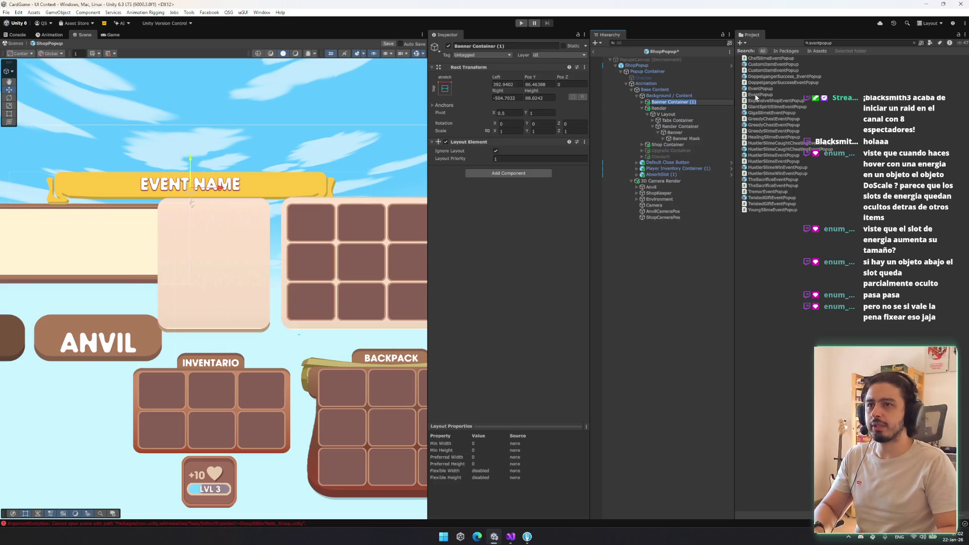
pyautogui.write('Title3')
pyautogui.press('Return')
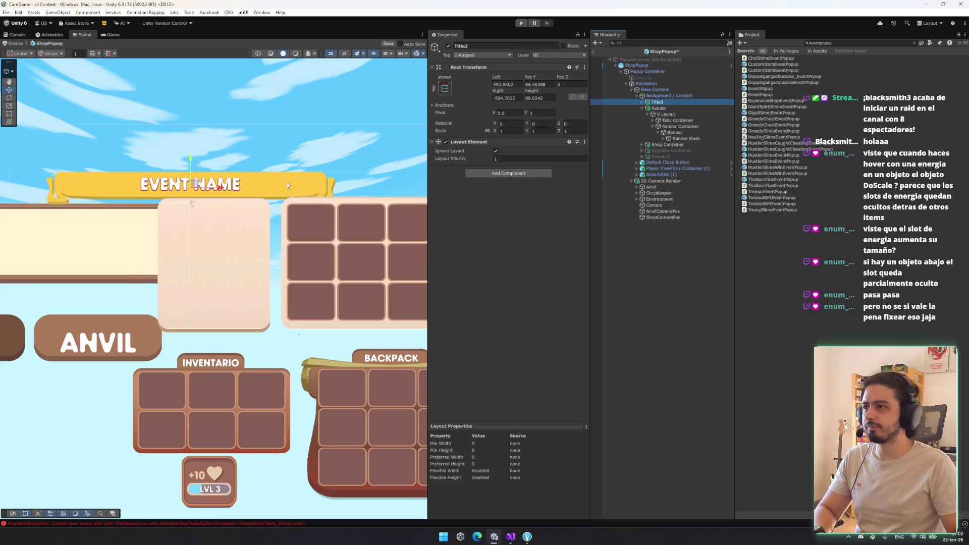
# Step: Move the Title3 EVENT NAME banner up above the shop panels and narrow it
pyautogui.moveTo(241, 189); pyautogui.dragTo(371, 189)
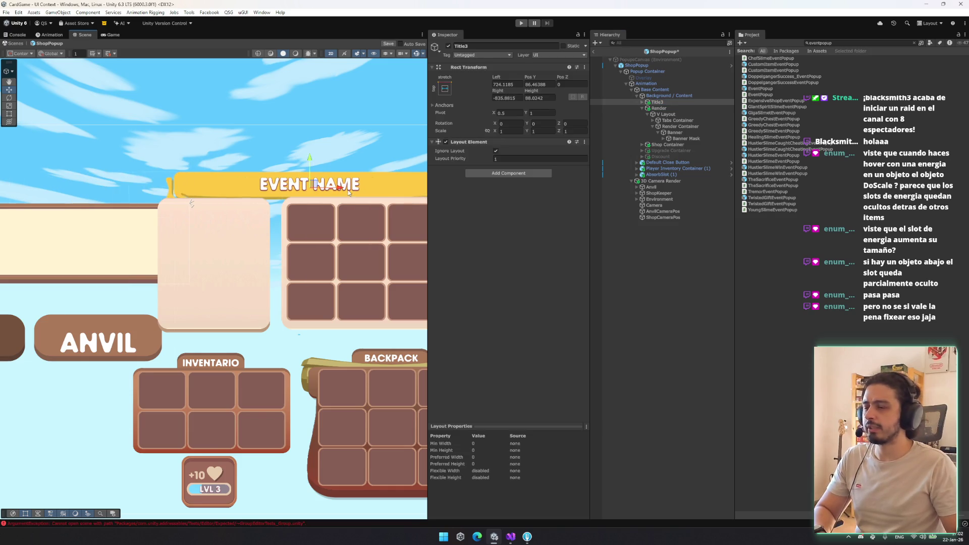
pyautogui.press('f')
pyautogui.moveTo(225, 199); pyautogui.dragTo(218, 189)
pyautogui.press('t')
pyautogui.moveTo(370, 211); pyautogui.dragTo(344, 211)
# Step: Set Title3's Banner child to the stretch anchor preset, then widen Title3 evenly on both sides
pyautogui.click(669, 101)
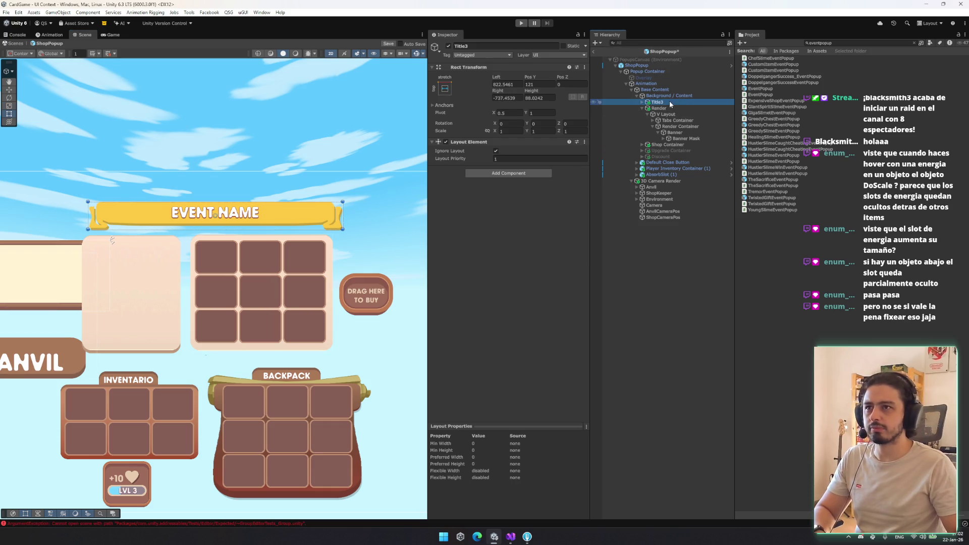
pyautogui.press('Right')
pyautogui.press('Down')
pyautogui.click(444, 88)
pyautogui.keyDown('alt'); pyautogui.click(525, 203); pyautogui.keyUp('alt')
pyautogui.click(345, 215)
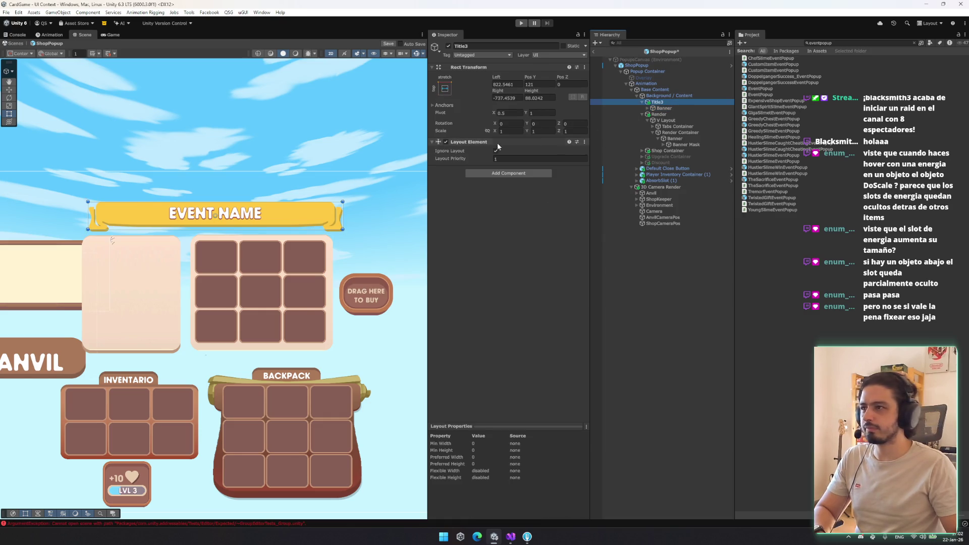
pyautogui.moveTo(345, 211)
pyautogui.mouseDown()
pyautogui.moveTo(398, 210)
pyautogui.moveTo(379, 211)
pyautogui.mouseUp()
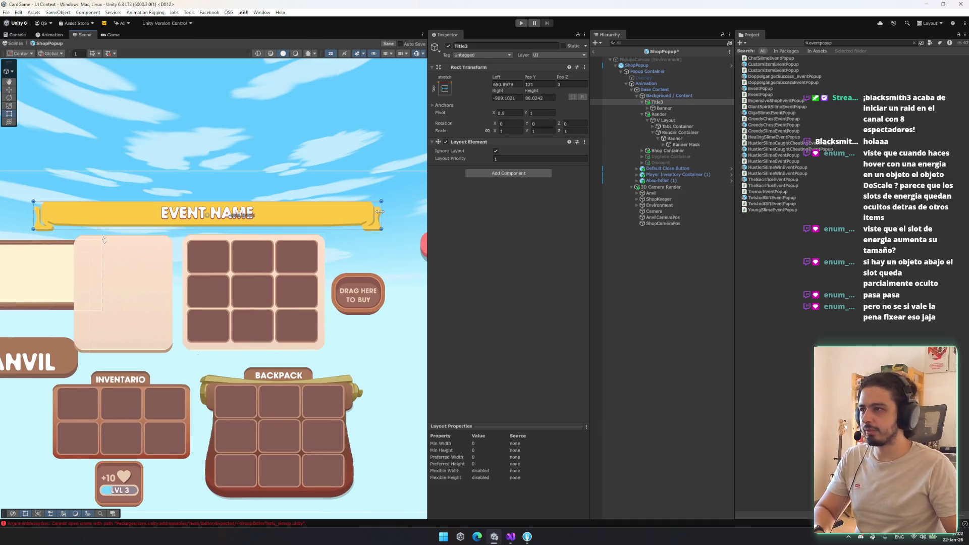
# Step: Select the Title Label under Title3's Banner to edit its text
pyautogui.click(663, 108)
pyautogui.click(647, 108)
pyautogui.click(671, 114)
pyautogui.click(525, 204)
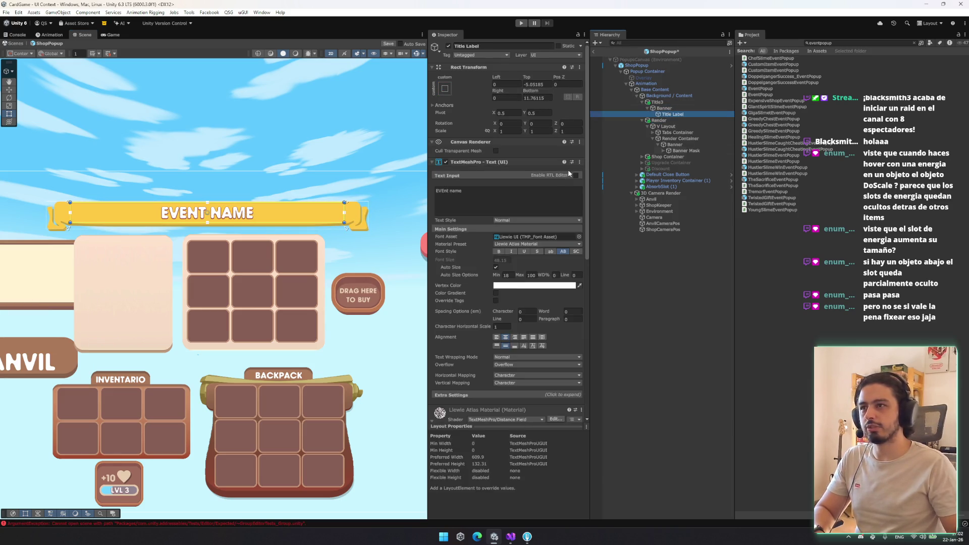
# Step: Replace the title label's EVENT NAME text with SHOP and collapse the material settings
pyautogui.hotkey('ctrl', 'a')
pyautogui.write('S')
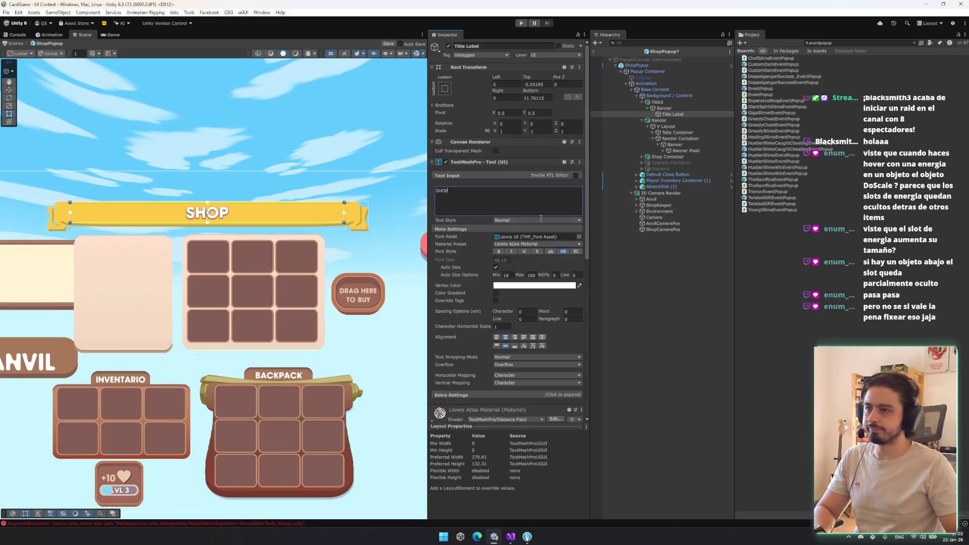
pyautogui.scroll(-5, 555, 281)
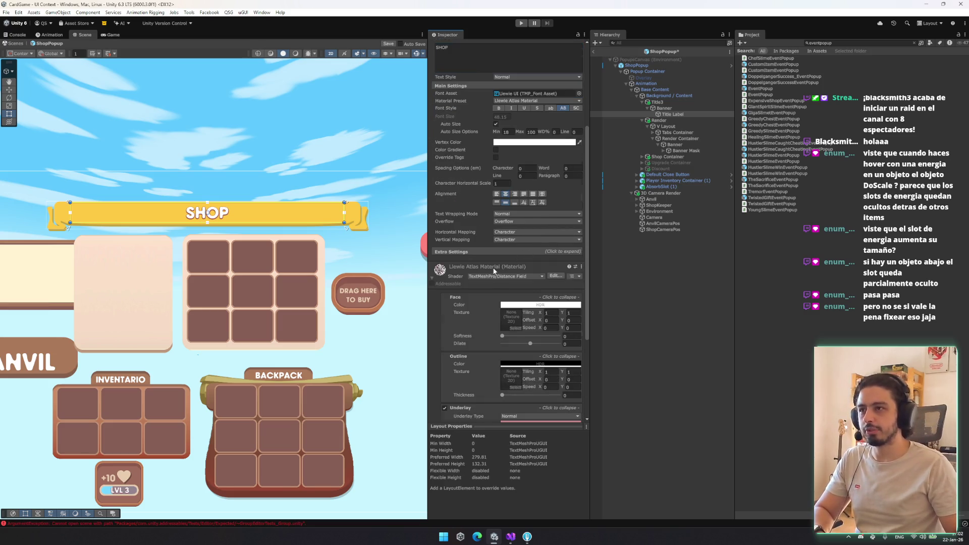
pyautogui.click(492, 268)
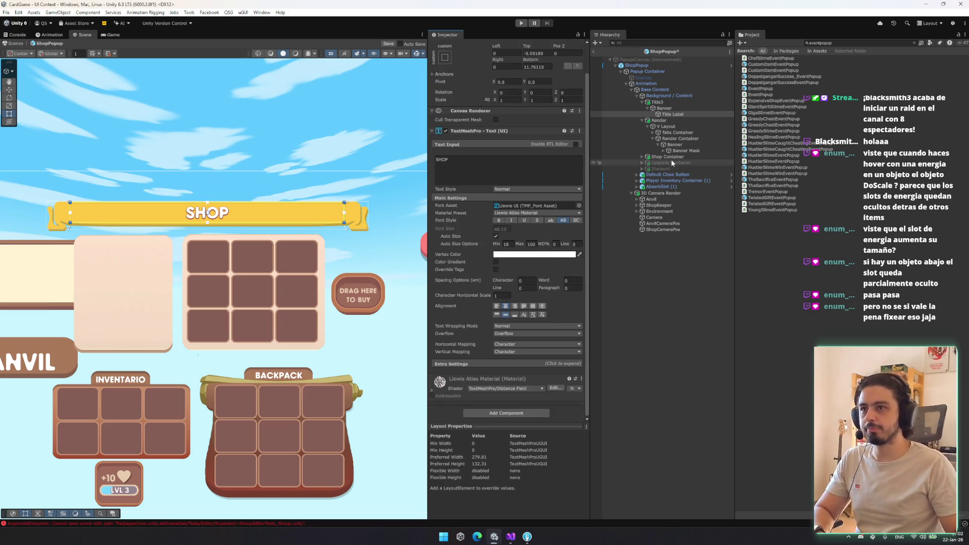
# Step: Search Add Component for 'string' components
pyautogui.click(524, 413)
pyautogui.write('locali')
pyautogui.press('BackSpace')
pyautogui.press('BackSpace')
pyautogui.press('BackSpace')
pyautogui.write('string')
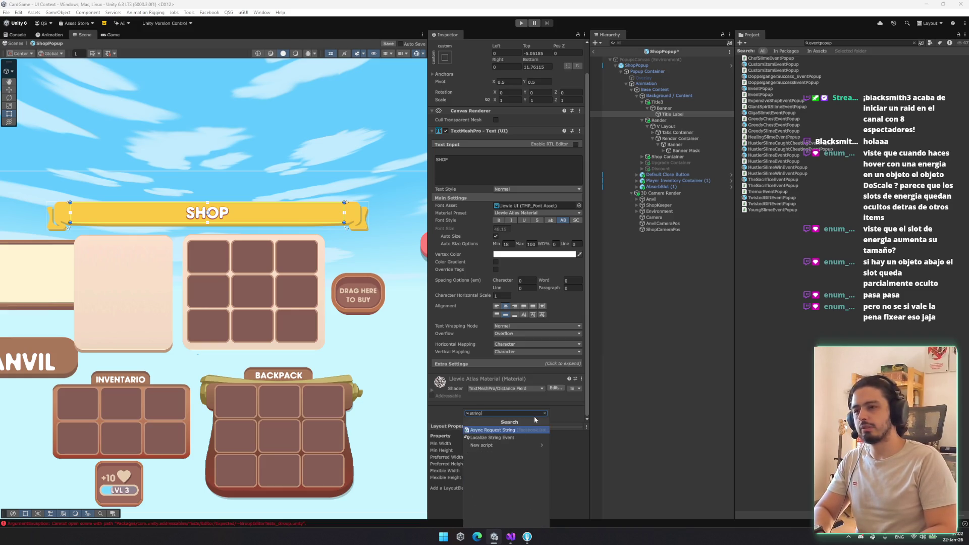
# Step: Add a Localize String Event whose Update String entry sets Title Label's TextMeshProUGUI.text
pyautogui.press('Return')
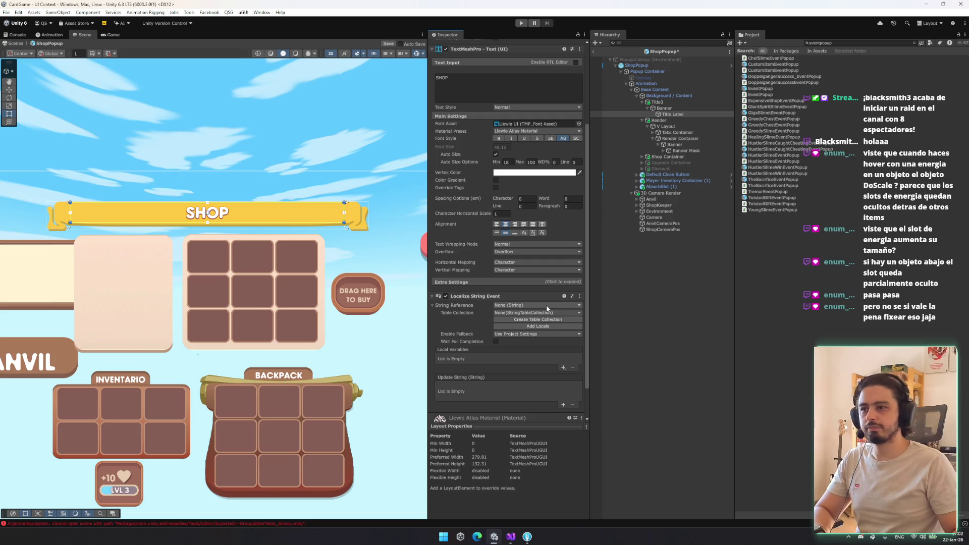
pyautogui.click(563, 406)
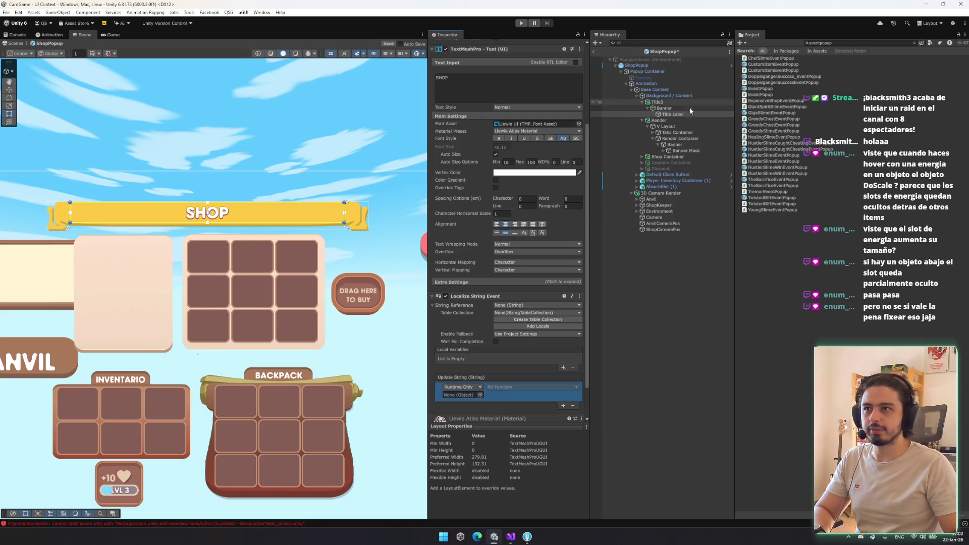
pyautogui.moveTo(472, 51); pyautogui.dragTo(464, 385)
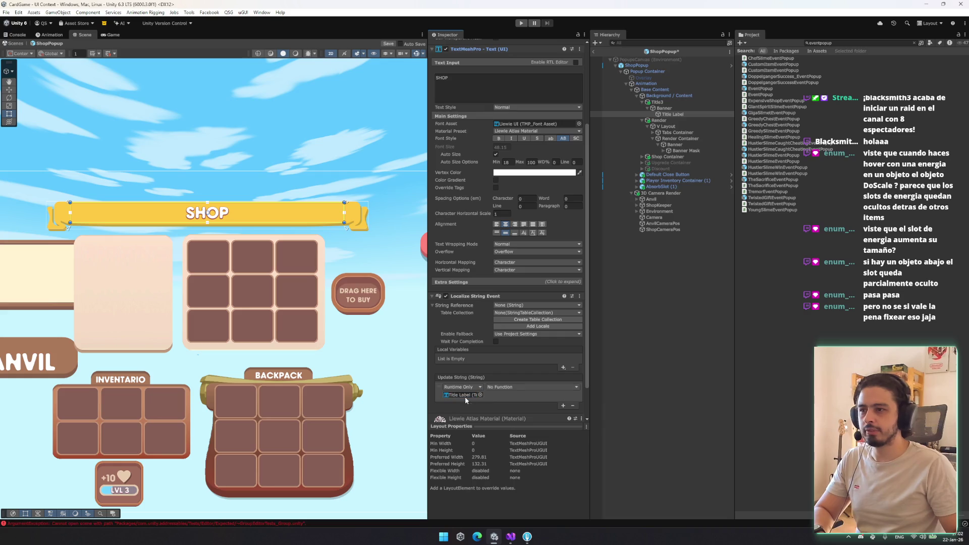
pyautogui.click(513, 387)
pyautogui.click(513, 388)
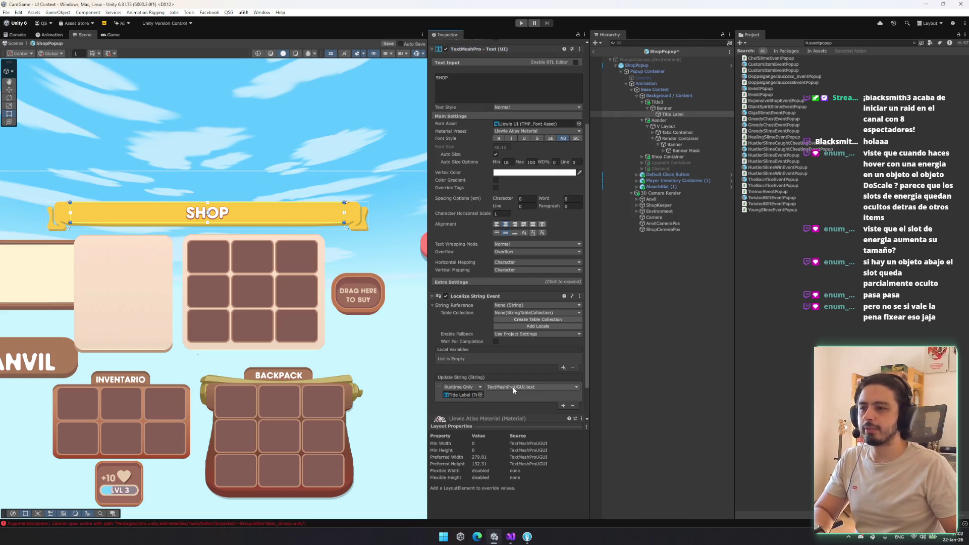
pyautogui.scroll(-2, 542, 304)
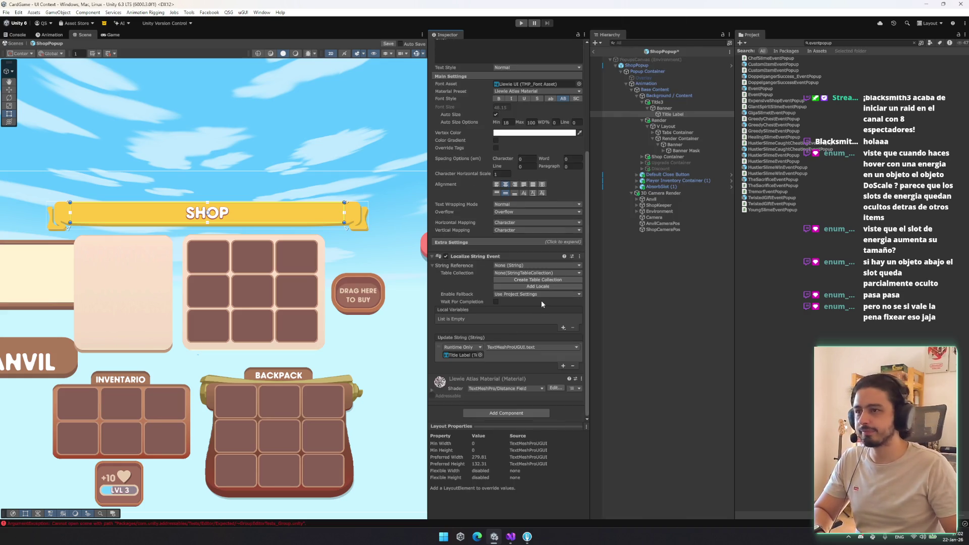
# Step: Search the string table for 'tienda' and pick the Store/store_menu_tab entry
pyautogui.click(561, 266)
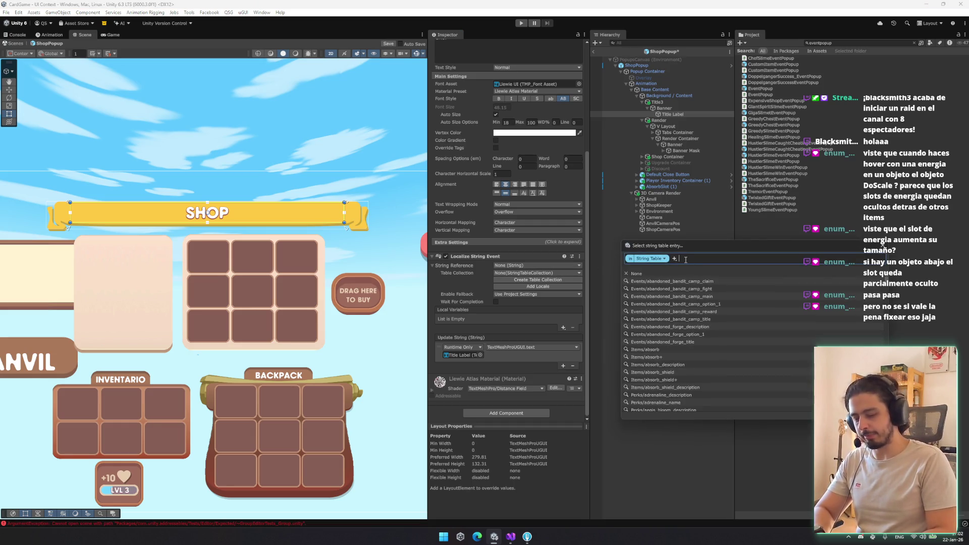
pyautogui.write('shop')
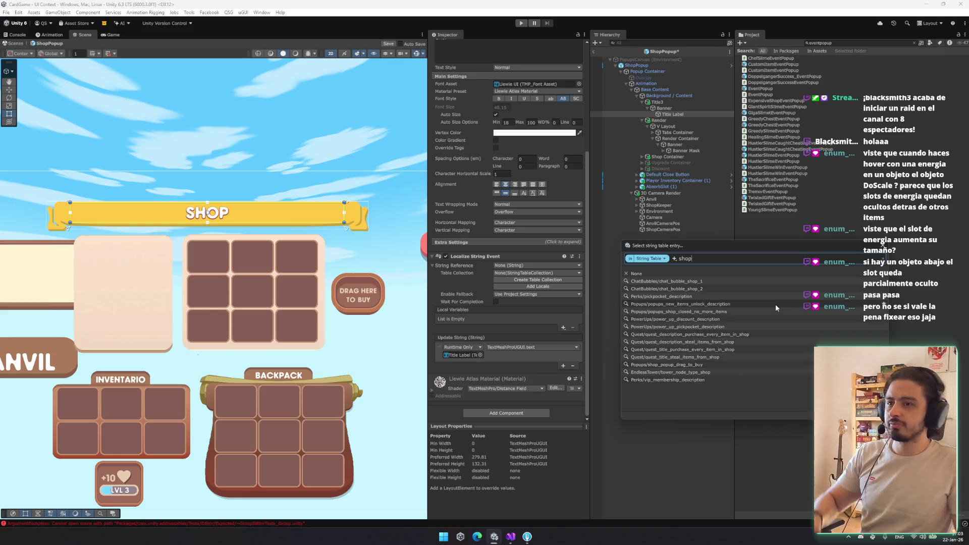
pyautogui.write('_popup')
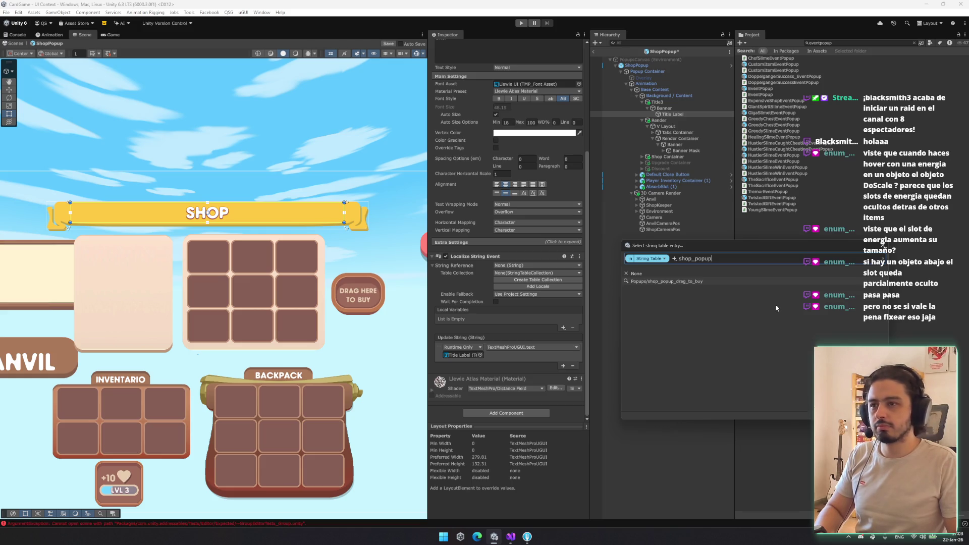
pyautogui.press('BackSpace')
pyautogui.press('BackSpace')
pyautogui.press('BackSpace')
pyautogui.press('BackSpace')
pyautogui.press('BackSpace')
pyautogui.press('BackSpace')
pyautogui.write('tienda')
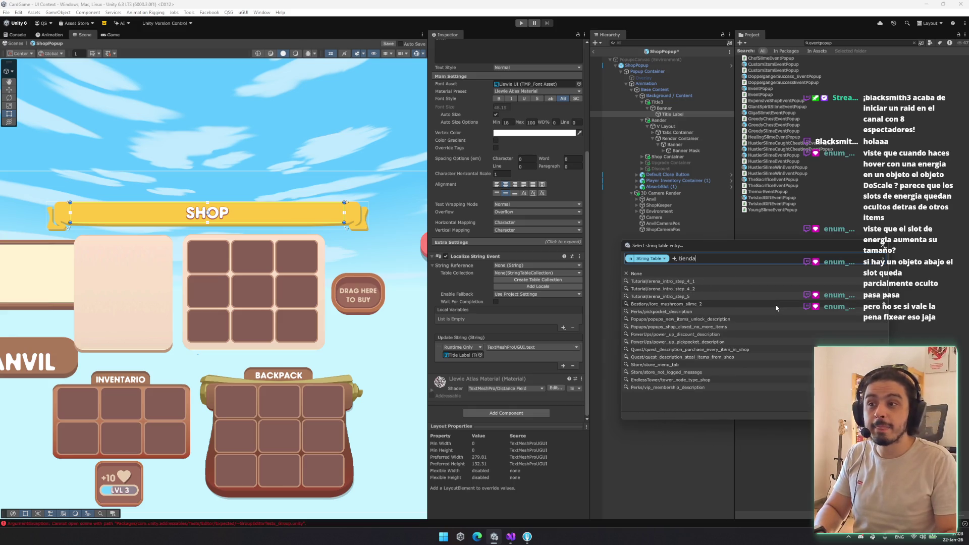
pyautogui.click(698, 365)
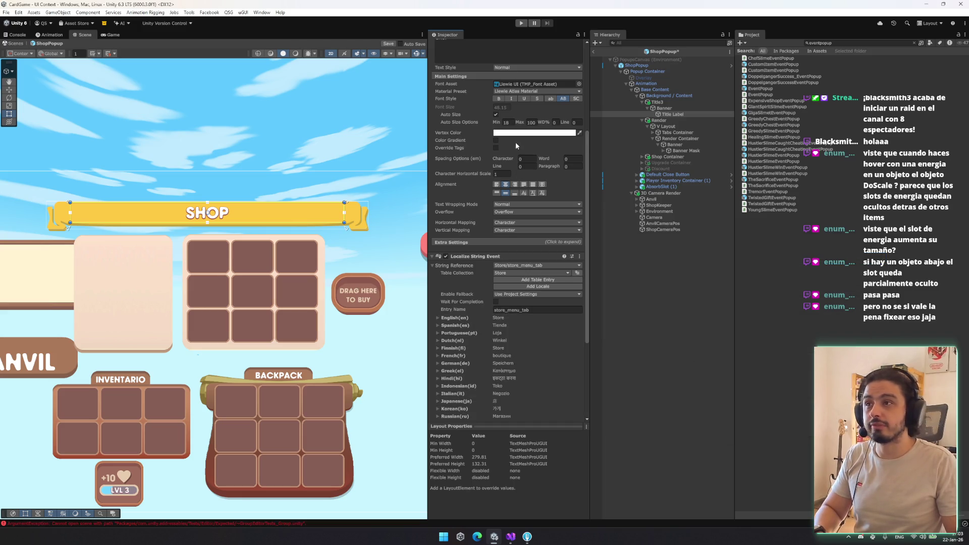
# Step: Type STORE as the label text, then copy the Shop tab text's Localize String Event component
pyautogui.scroll(2, 514, 147)
pyautogui.write('STORE')
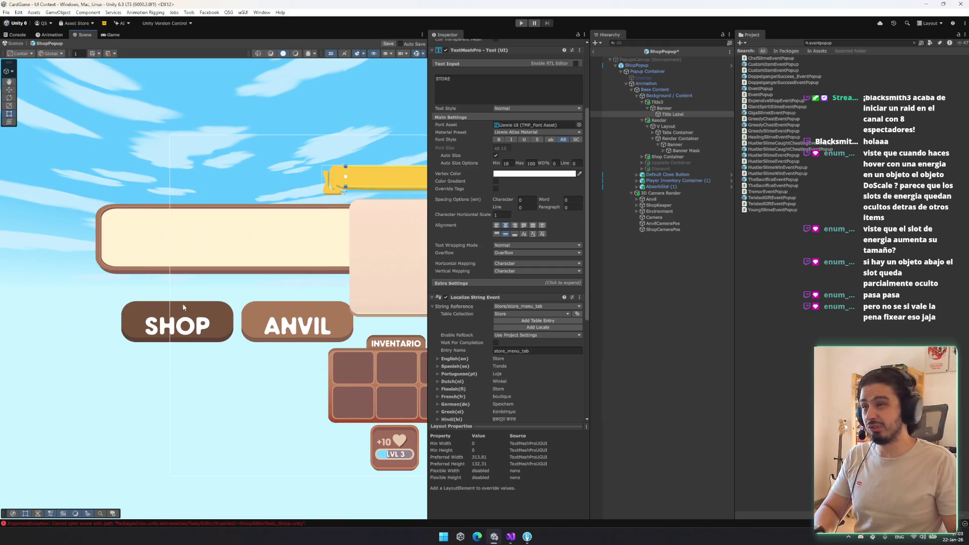
pyautogui.click(698, 144)
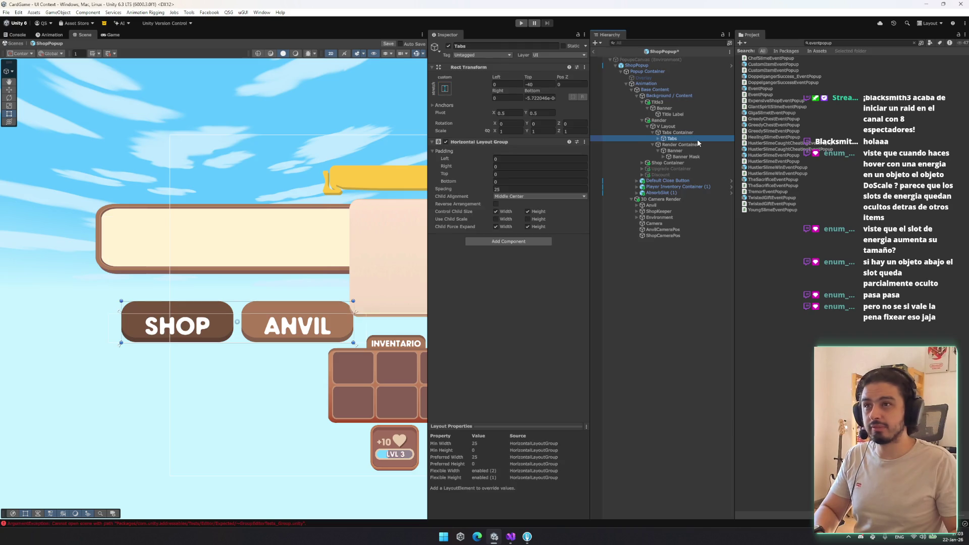
pyautogui.press('Right')
pyautogui.press('Down')
pyautogui.press('Down')
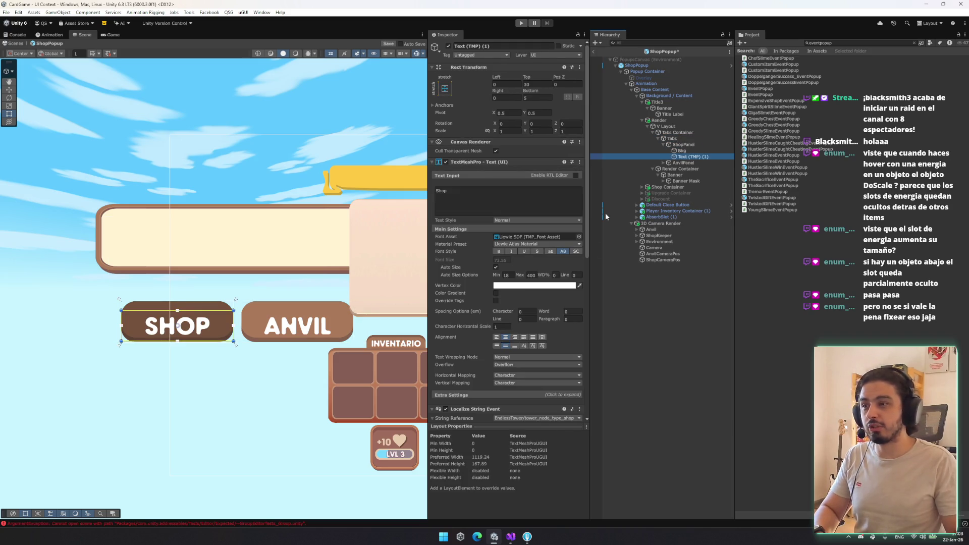
pyautogui.scroll(-2, 539, 322)
pyautogui.scroll(-1, 538, 326)
pyautogui.scroll(-1, 502, 390)
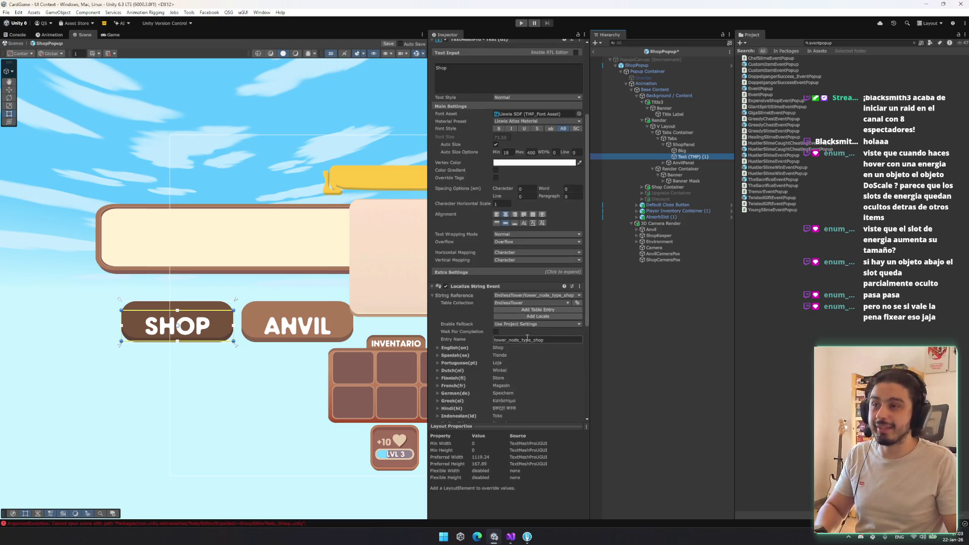
pyautogui.rightClick(490, 292)
pyautogui.click(509, 346)
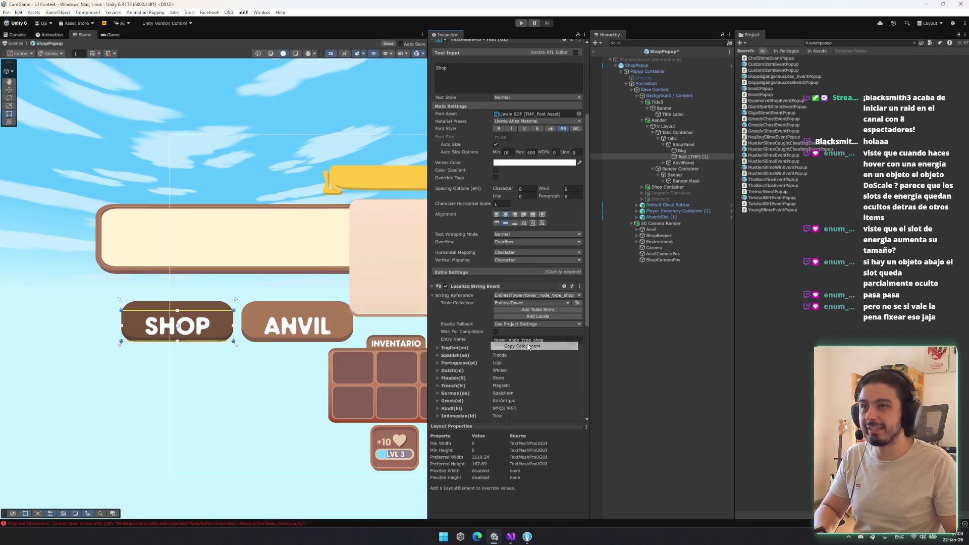
# Step: Paste the copied localization onto Title Label so it uses tower_node_type_shop and updates the label text
pyautogui.click(664, 108)
pyautogui.click(674, 114)
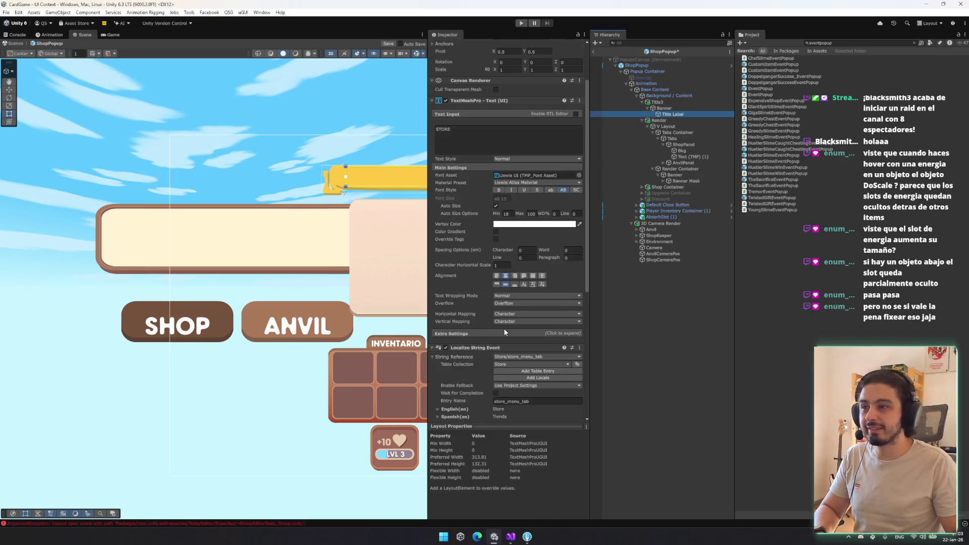
pyautogui.rightClick(480, 347)
pyautogui.click(520, 412)
pyautogui.scroll(-3, 524, 394)
pyautogui.scroll(-2, 525, 392)
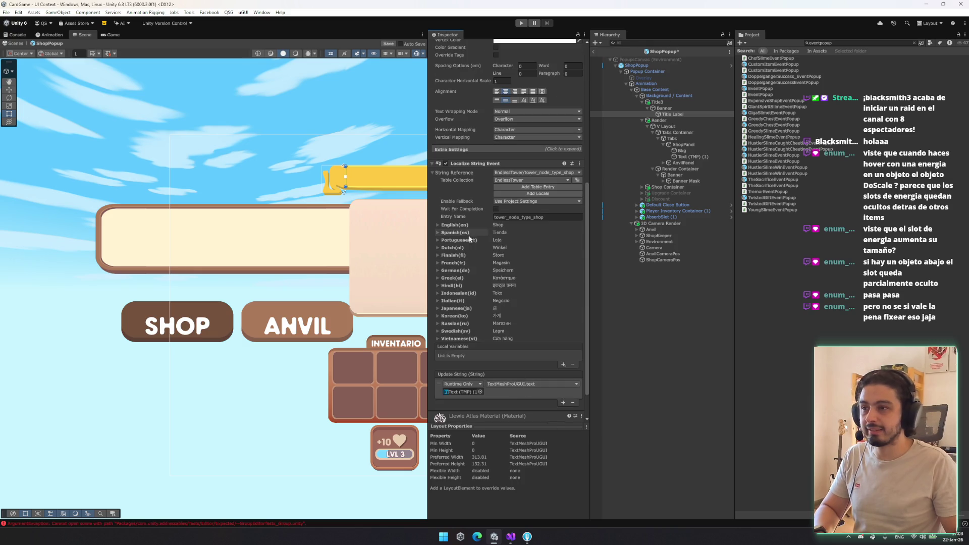
pyautogui.click(449, 174)
pyautogui.click(472, 396)
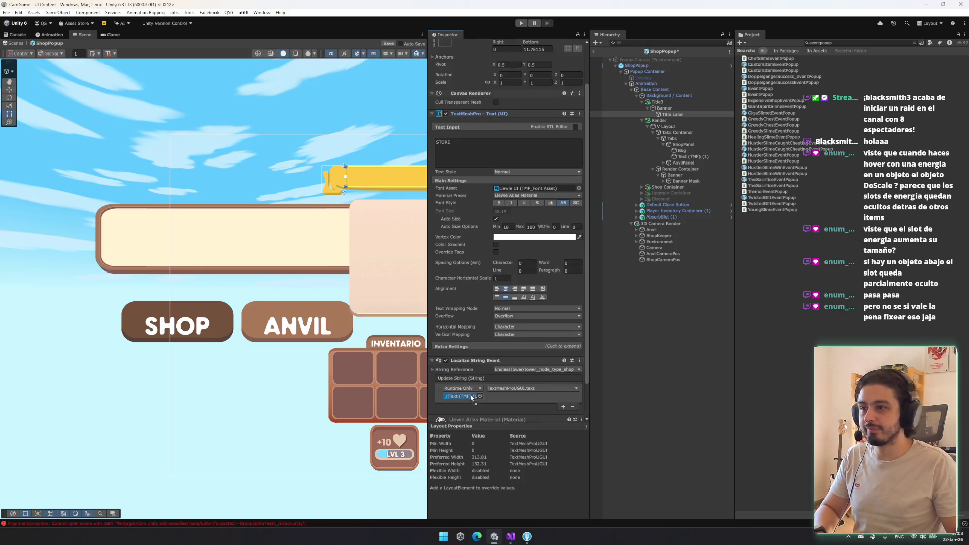
pyautogui.click(516, 389)
pyautogui.click(555, 45)
pyautogui.click(519, 151)
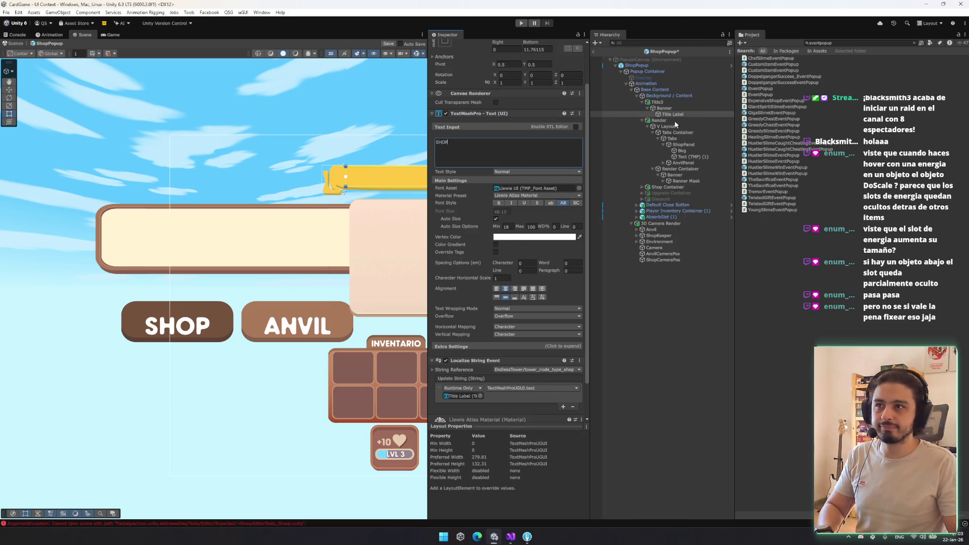
# Step: Collapse Title3, select Render, and pan the Scene view left
pyautogui.click(689, 101)
pyautogui.press('Left')
pyautogui.click(689, 108)
pyautogui.moveTo(329, 209)
pyautogui.mouseDown()
pyautogui.moveTo(212, 217)
pyautogui.moveTo(264, 211)
pyautogui.mouseUp()
pyautogui.press('w')
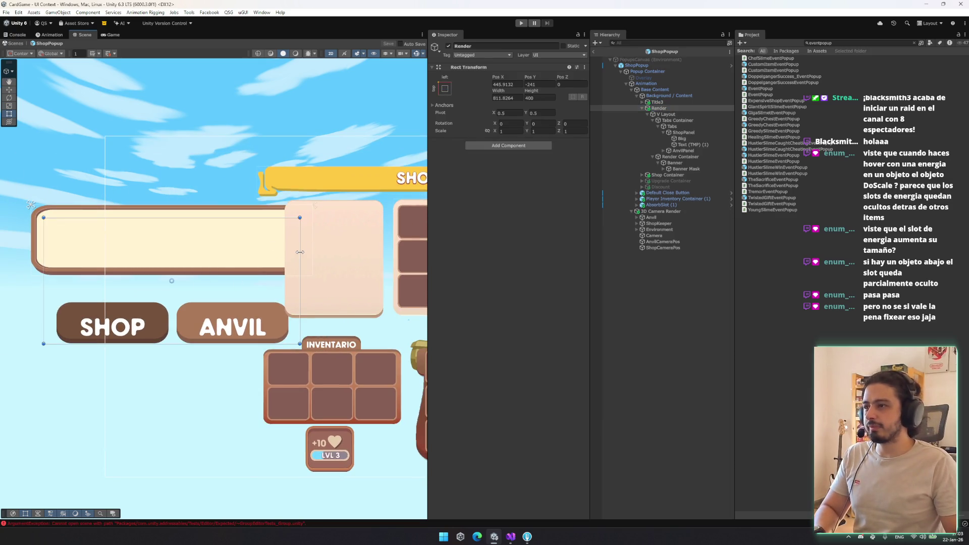
# Step: Move Render Container above Render in the Hierarchy, taking it out of the tab layout
pyautogui.press('w')
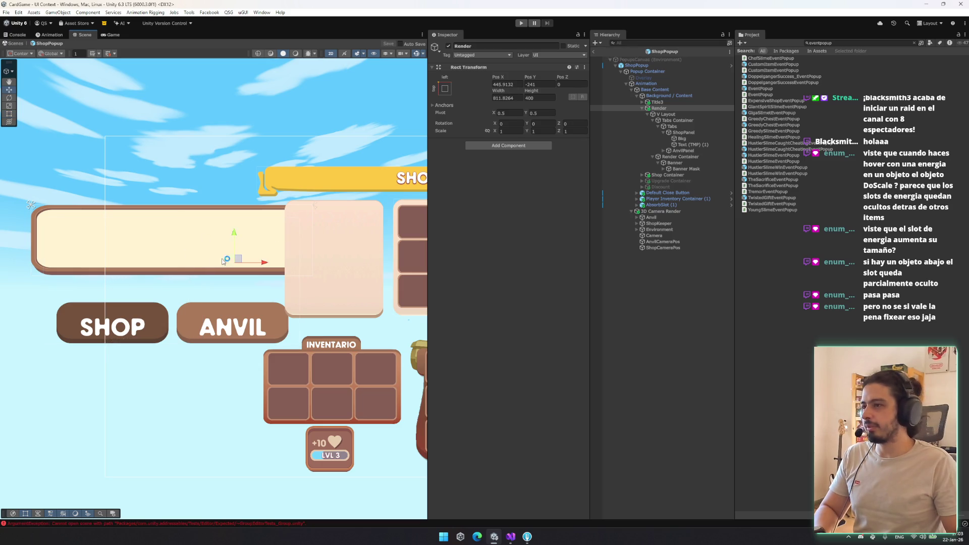
pyautogui.click(666, 96)
pyautogui.click(670, 109)
pyautogui.click(669, 114)
pyautogui.click(682, 138)
pyautogui.click(686, 145)
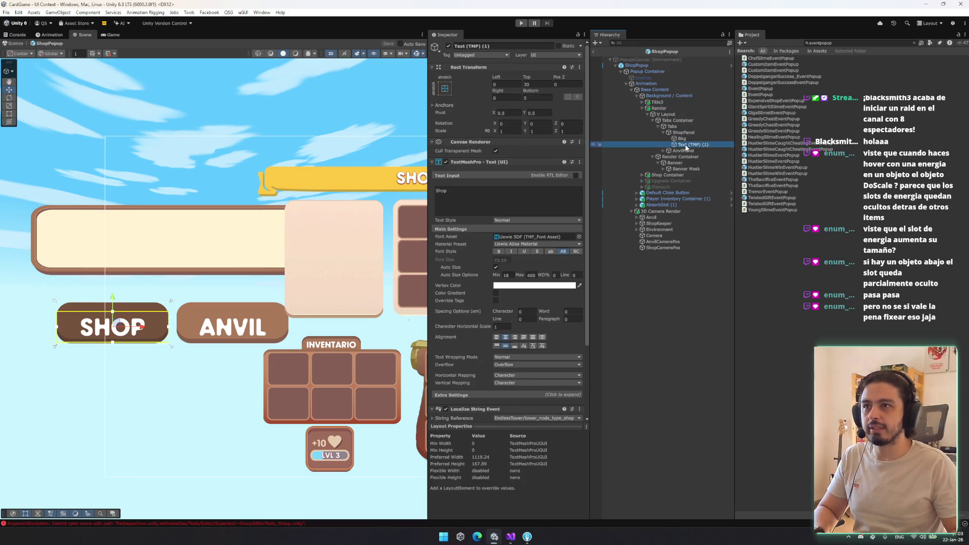
pyautogui.press('Left')
pyautogui.press('Left')
pyautogui.press('Left')
pyautogui.press('Down')
pyautogui.press('Down')
pyautogui.press('Up')
pyautogui.moveTo(241, 253)
pyautogui.mouseDown()
pyautogui.moveTo(269, 253)
pyautogui.moveTo(251, 237)
pyautogui.mouseUp()
pyautogui.click(667, 127)
pyautogui.moveTo(666, 109); pyautogui.dragTo(666, 108)
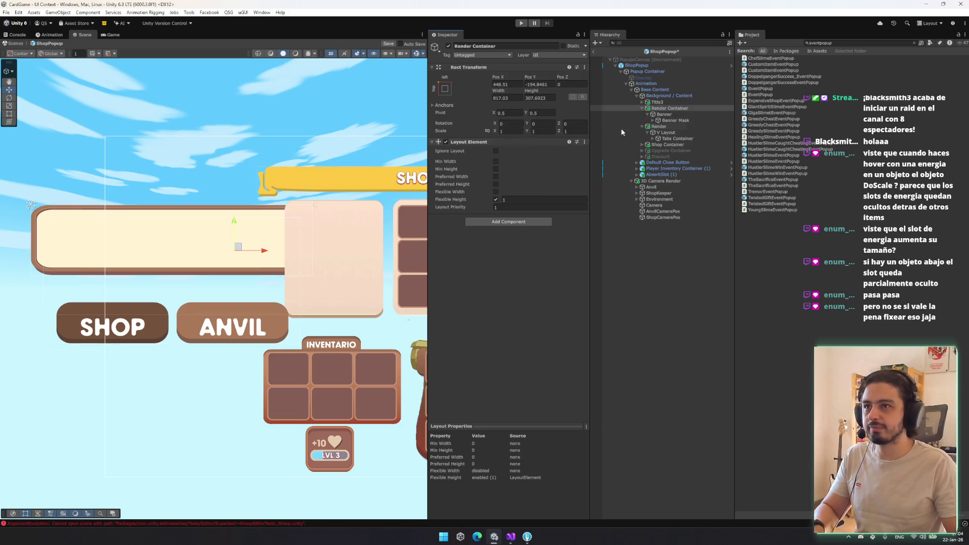
# Step: Anchor Banner to middle-centre and narrow Render Container to about a third of its width
pyautogui.click(664, 114)
pyautogui.click(444, 89)
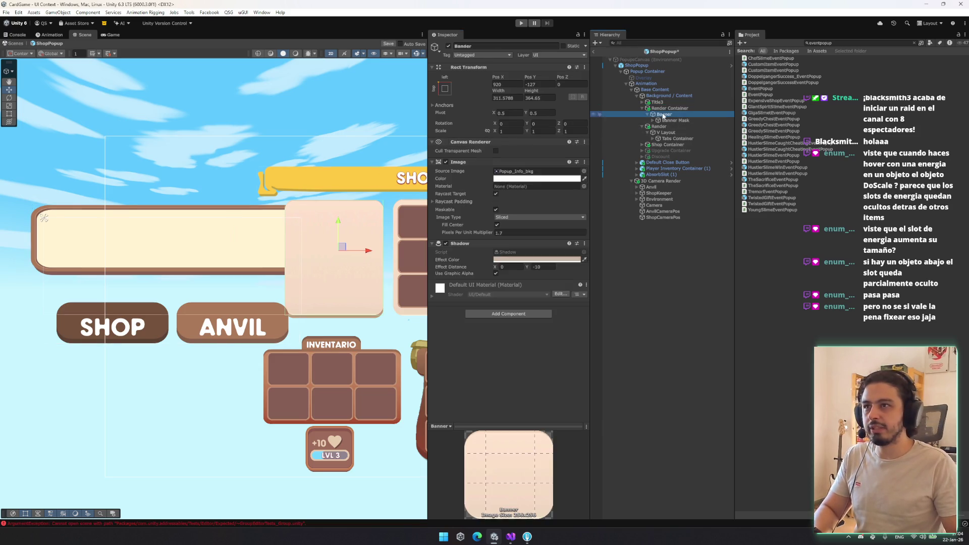
pyautogui.keyDown('alt'); pyautogui.click(487, 164); pyautogui.keyUp('alt')
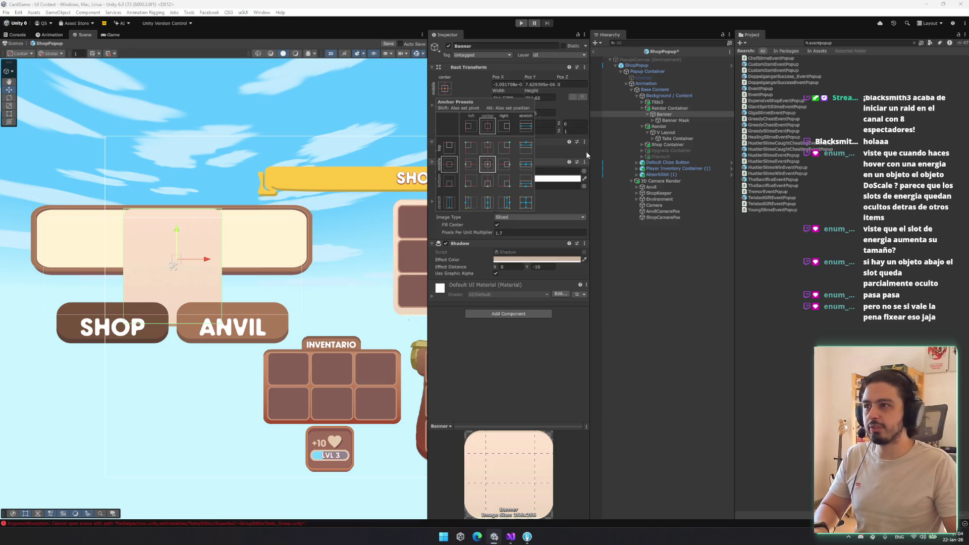
pyautogui.click(669, 108)
pyautogui.press('t')
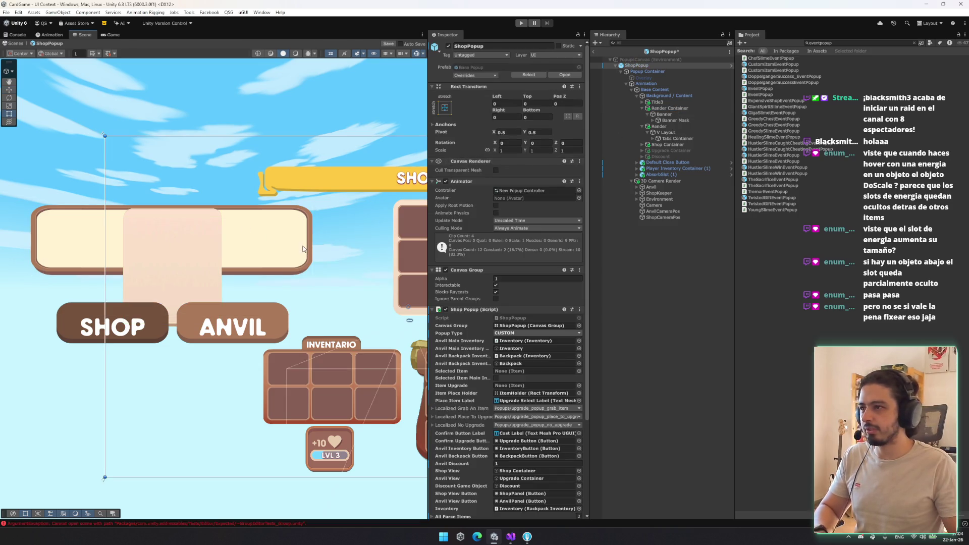
pyautogui.moveTo(305, 248)
pyautogui.mouseDown()
pyautogui.moveTo(226, 248)
pyautogui.moveTo(205, 208)
pyautogui.mouseUp()
# Step: Move the render panel right beside the shop grid and nudge it into place
pyautogui.moveTo(181, 254); pyautogui.dragTo(329, 247)
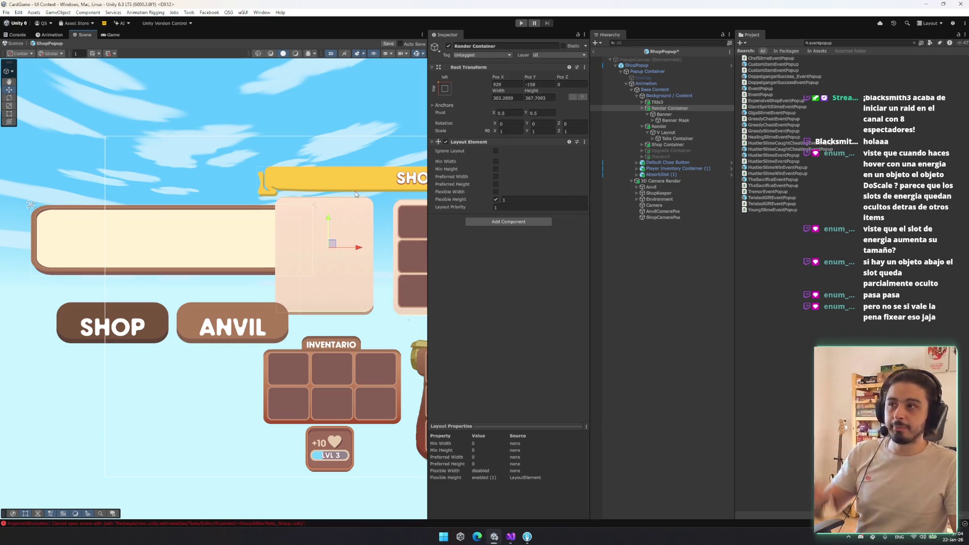
pyautogui.moveTo(356, 195); pyautogui.dragTo(174, 163)
pyautogui.moveTo(174, 210); pyautogui.dragTo(179, 210)
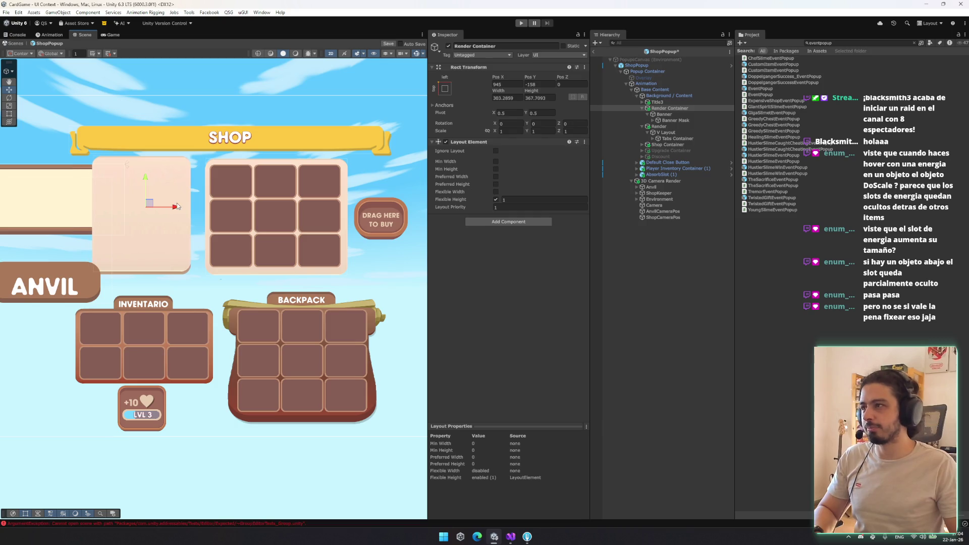
pyautogui.moveTo(147, 178); pyautogui.dragTo(149, 179)
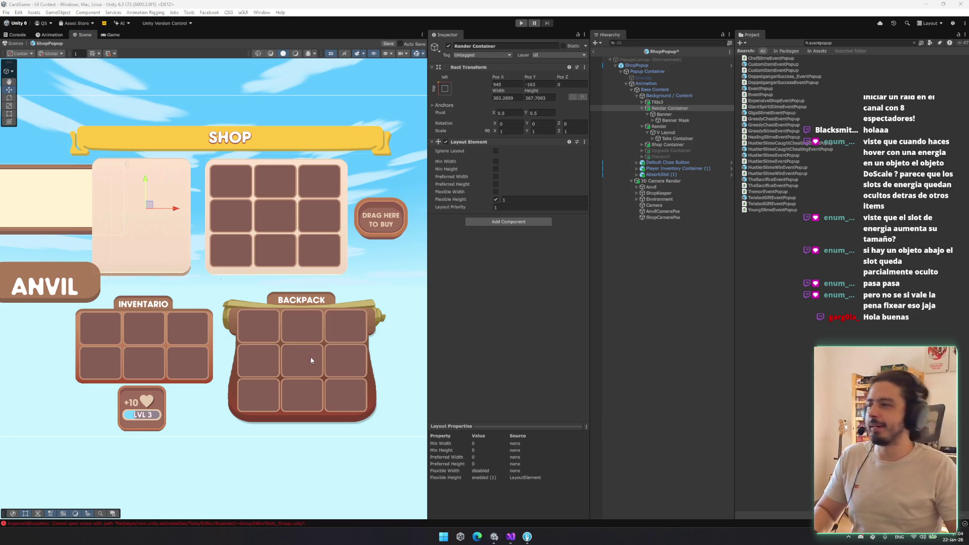
# Step: Lower Render Container from Pos Y -158 to -163, keeping it about 303×368 at Pos X 945
pyautogui.scroll(-3, 259, 271)
# Step: Collapse Render Container and expand the hierarchy down through V Layout to Tabs Container
pyautogui.click(657, 102)
pyautogui.press('Down')
pyautogui.press('Down')
pyautogui.press('Up')
pyautogui.press('Left')
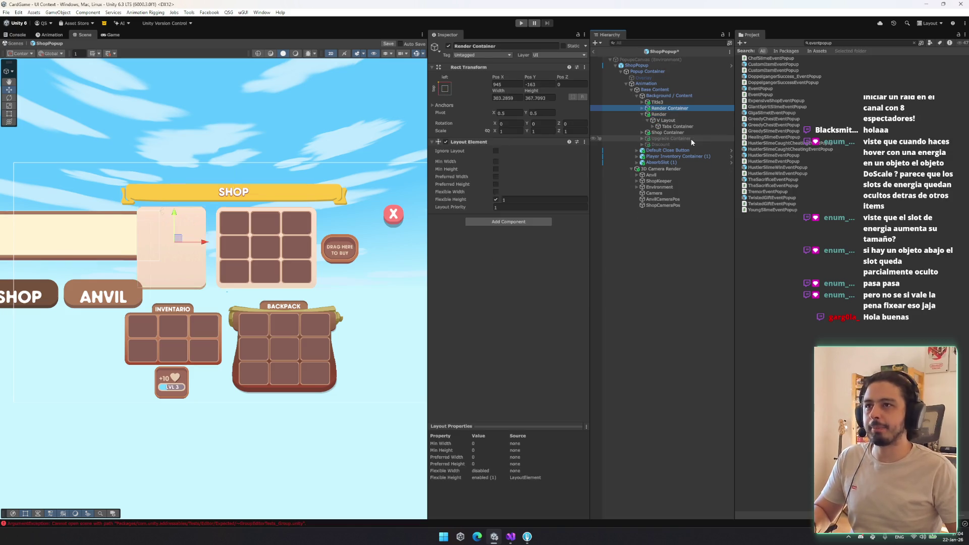
pyautogui.press('Up')
pyautogui.press('Down')
pyautogui.press('Down')
pyautogui.press('Down')
pyautogui.press('Down')
pyautogui.press('Right')
pyautogui.press('Down')
pyautogui.press('Right')
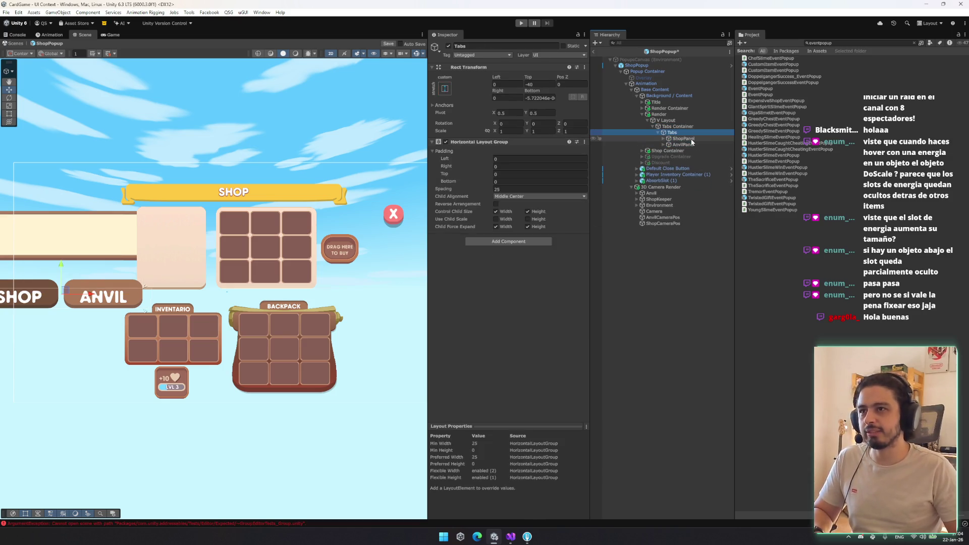
pyautogui.press('Up')
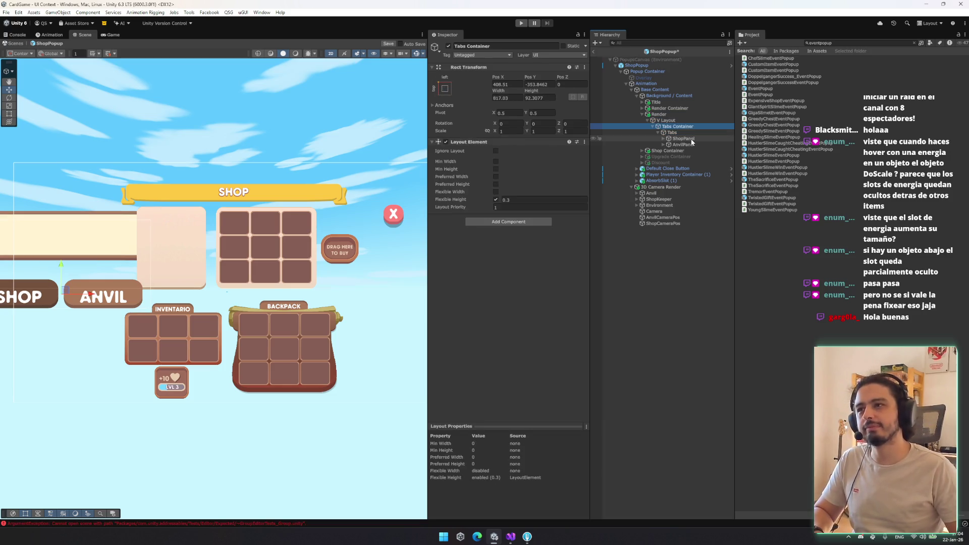
# Step: Check the Shop Container, then remove the cream Image component from Background / Content
pyautogui.click(682, 138)
pyautogui.press('Down')
pyautogui.press('Down')
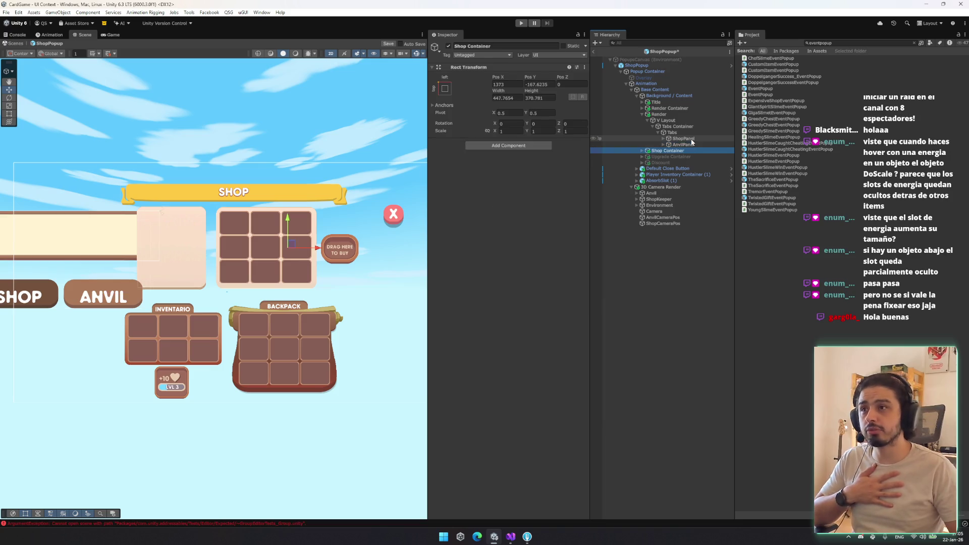
pyautogui.press('Right')
pyautogui.press('Down')
pyautogui.press('Left')
pyautogui.press('Left')
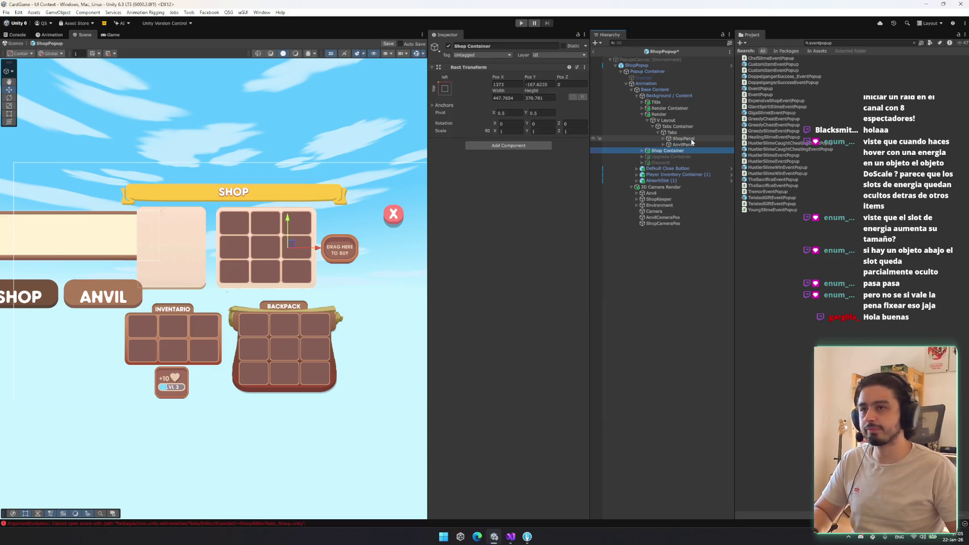
pyautogui.press('Up')
pyautogui.press('Up')
pyautogui.press('Up')
pyautogui.press('Up')
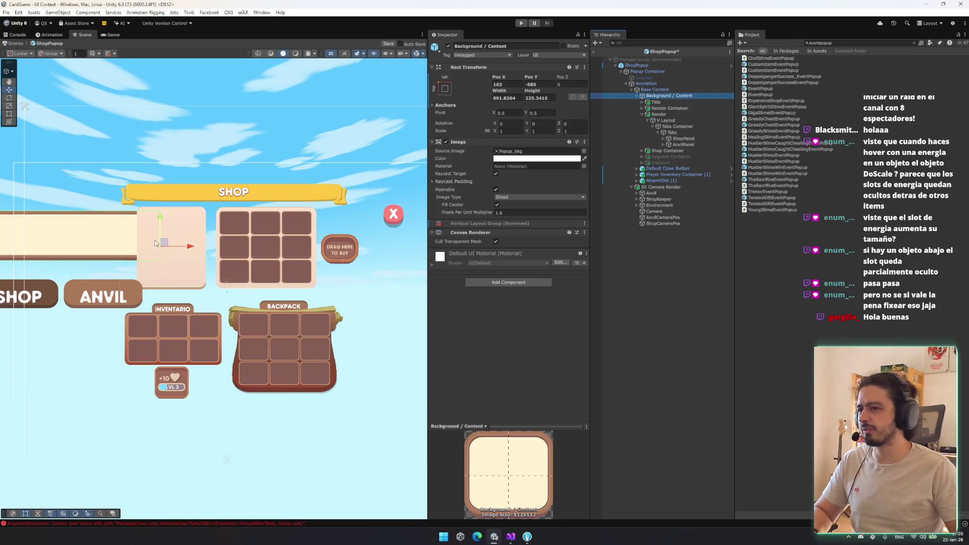
pyautogui.rightClick(474, 142)
pyautogui.click(544, 177)
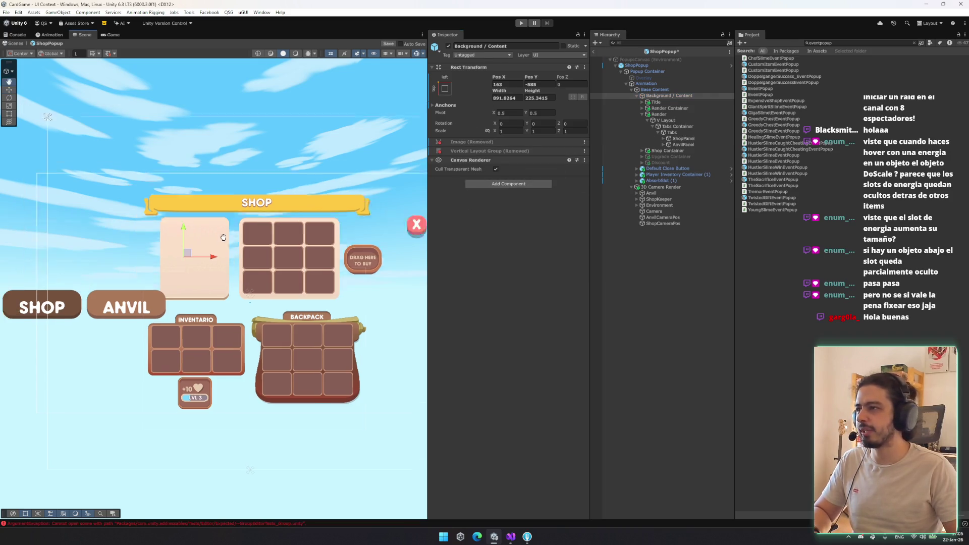
# Step: Move the six sections up under Base Content and delete the empty Background / Content
pyautogui.click(649, 115)
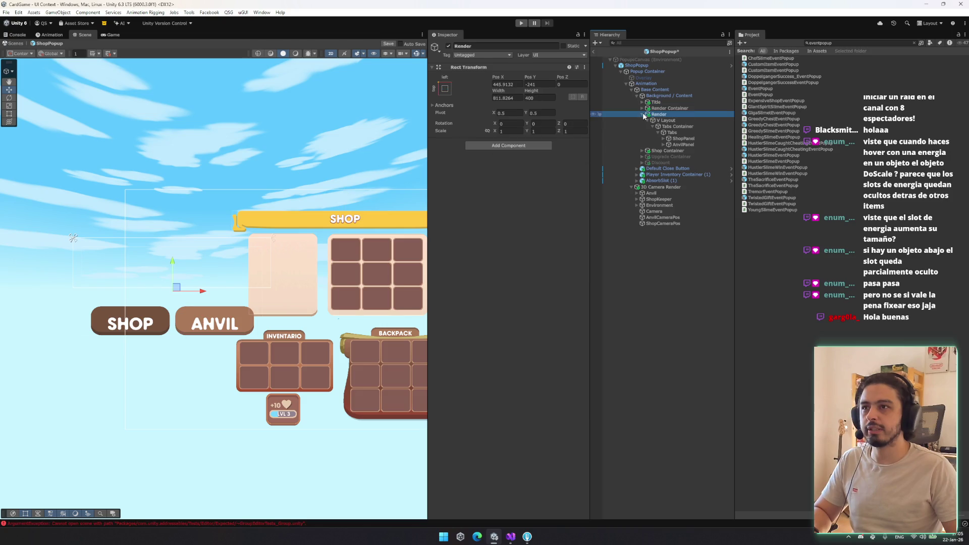
pyautogui.press('Left')
pyautogui.click(655, 102)
pyautogui.keyDown('shift'); pyautogui.click(660, 132); pyautogui.keyUp('shift')
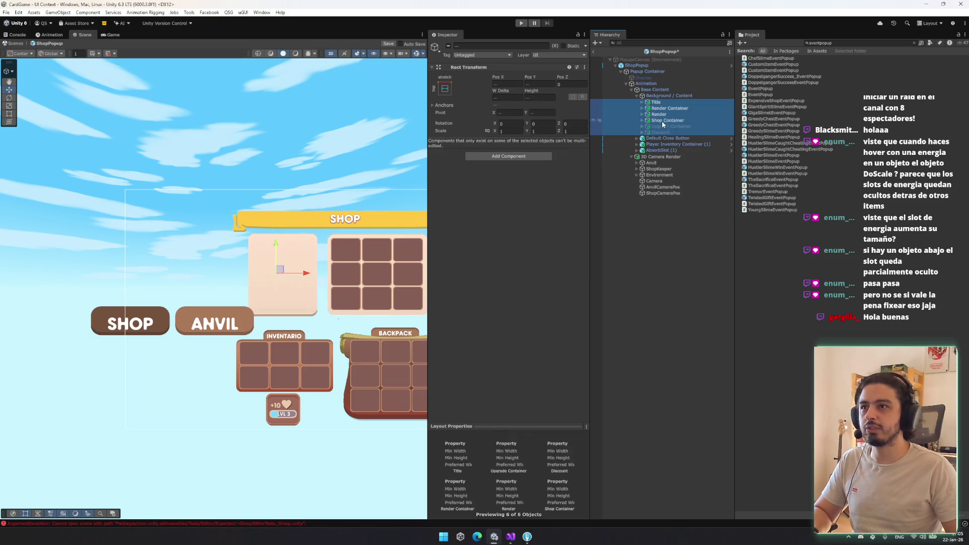
pyautogui.moveTo(665, 94); pyautogui.dragTo(666, 95)
pyautogui.click(669, 132)
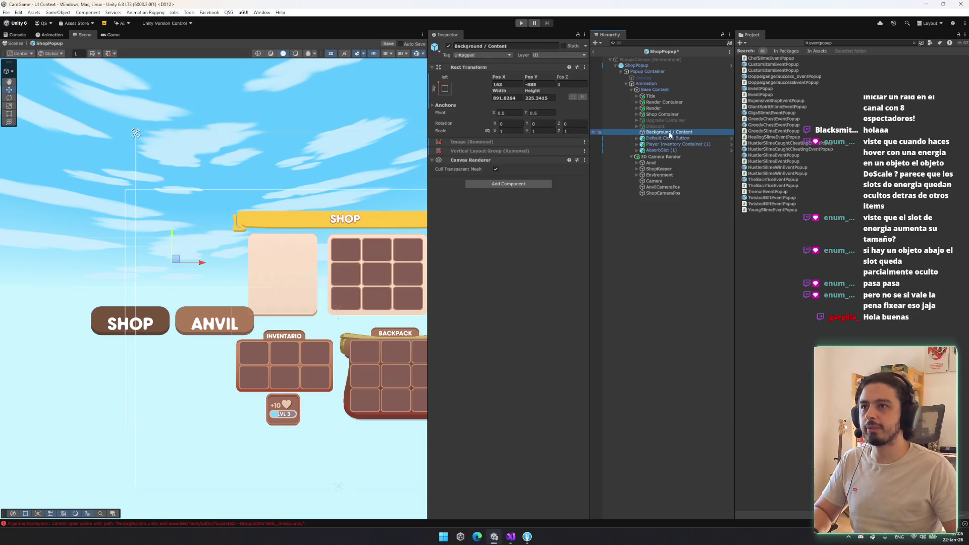
pyautogui.press('Delete')
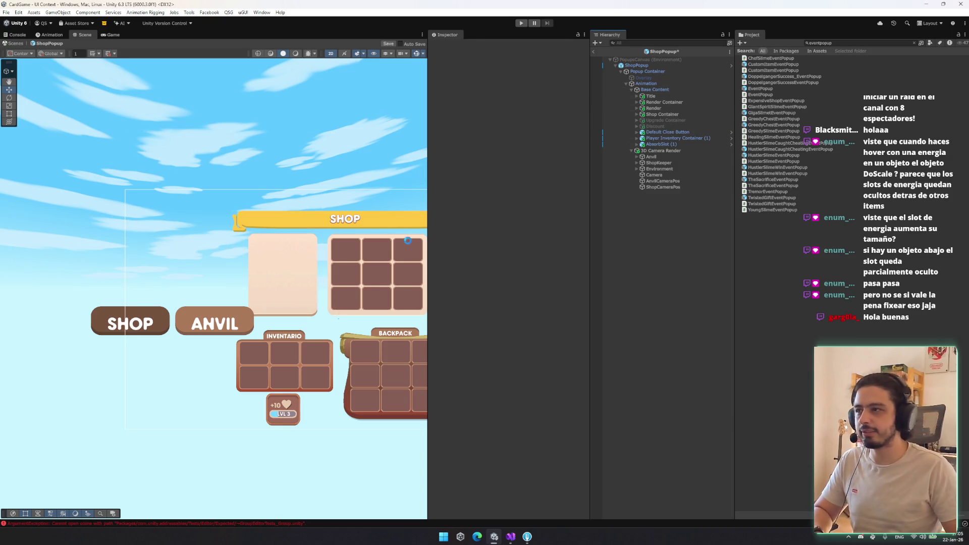
# Step: Select the Render object in the ShopPopup hierarchy, past Title, Shop Container, Tabs and V Layout
pyautogui.click(677, 114)
pyautogui.click(681, 103)
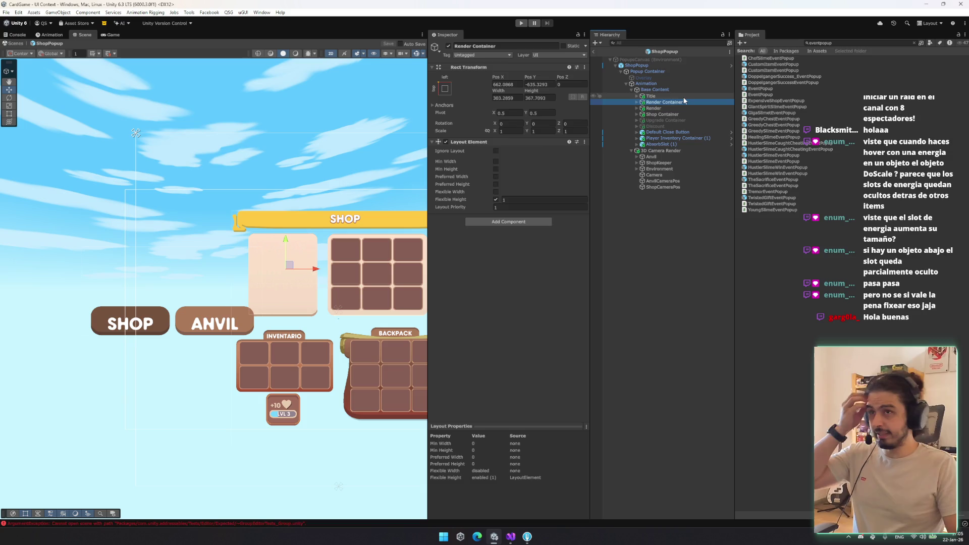
pyautogui.click(684, 96)
pyautogui.click(677, 113)
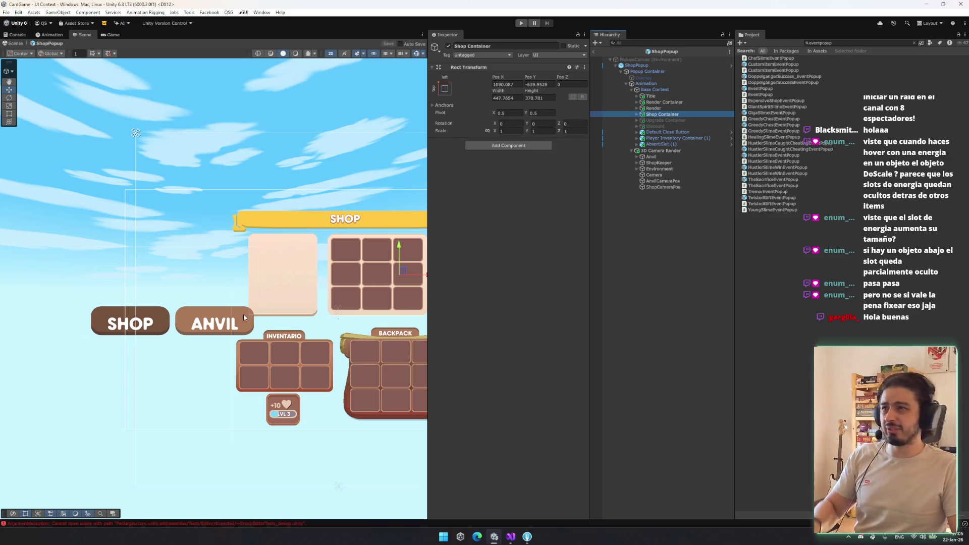
pyautogui.click(650, 109)
pyautogui.press('Right')
pyautogui.press('Down')
pyautogui.press('Down')
pyautogui.press('Down')
pyautogui.press('Left')
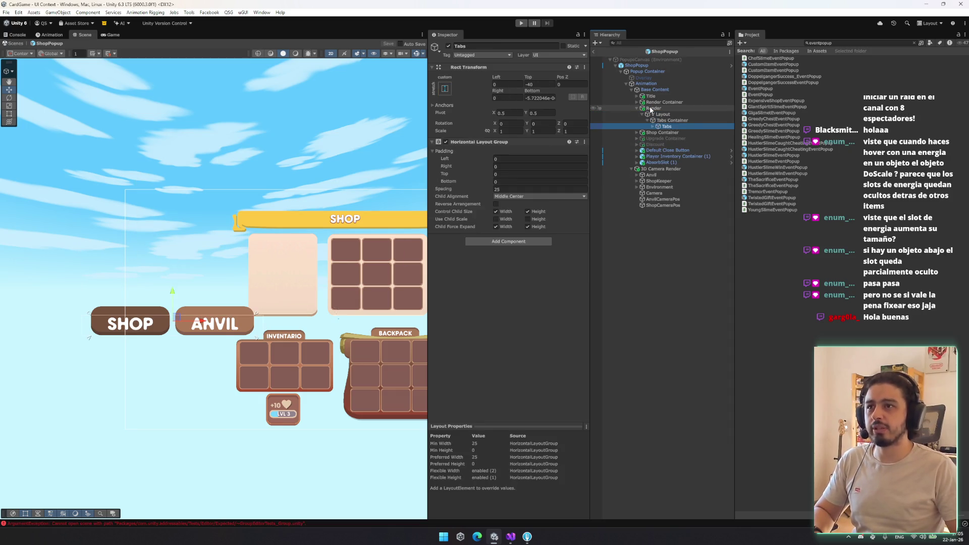
pyautogui.press('Up')
pyautogui.press('Up')
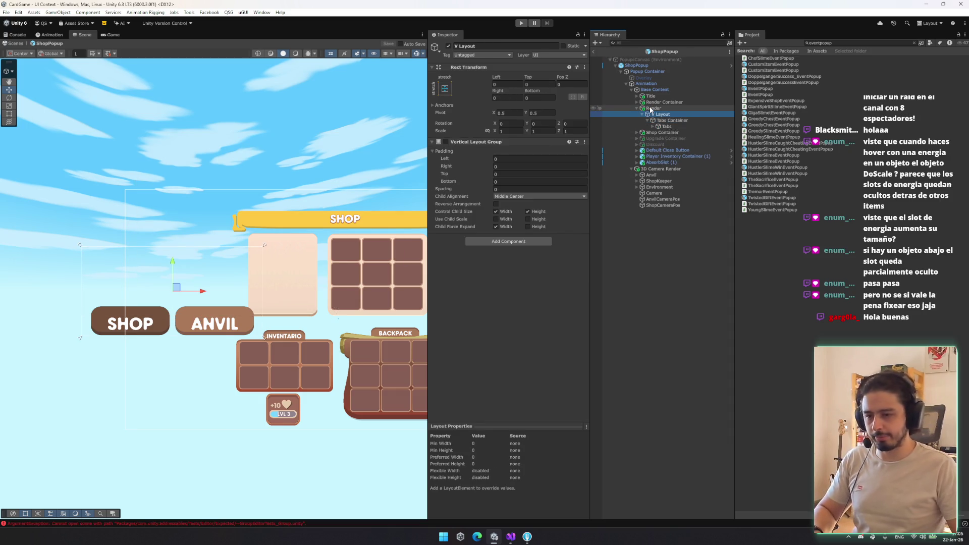
pyautogui.press('Up')
# Step: Move the SHOP/ANVIL tab group up and right, narrow it slightly and shorten it from the top
pyautogui.press('t')
pyautogui.moveTo(178, 309)
pyautogui.mouseDown()
pyautogui.moveTo(376, 208)
pyautogui.moveTo(213, 247)
pyautogui.mouseUp()
pyautogui.moveTo(298, 220); pyautogui.dragTo(293, 228)
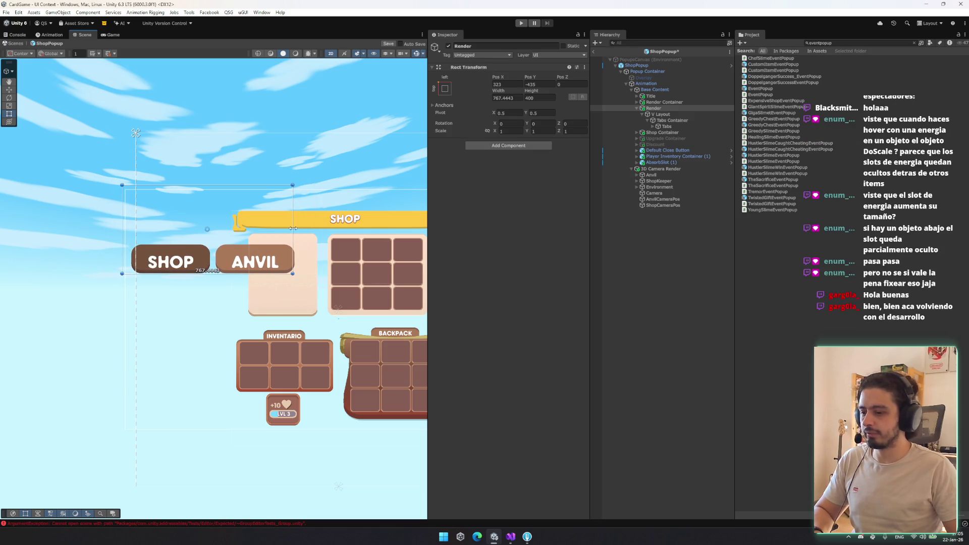
pyautogui.moveTo(254, 185); pyautogui.dragTo(254, 229)
# Step: Set the Tabs Container anchor preset to stretch and fill its parent
pyautogui.click(662, 114)
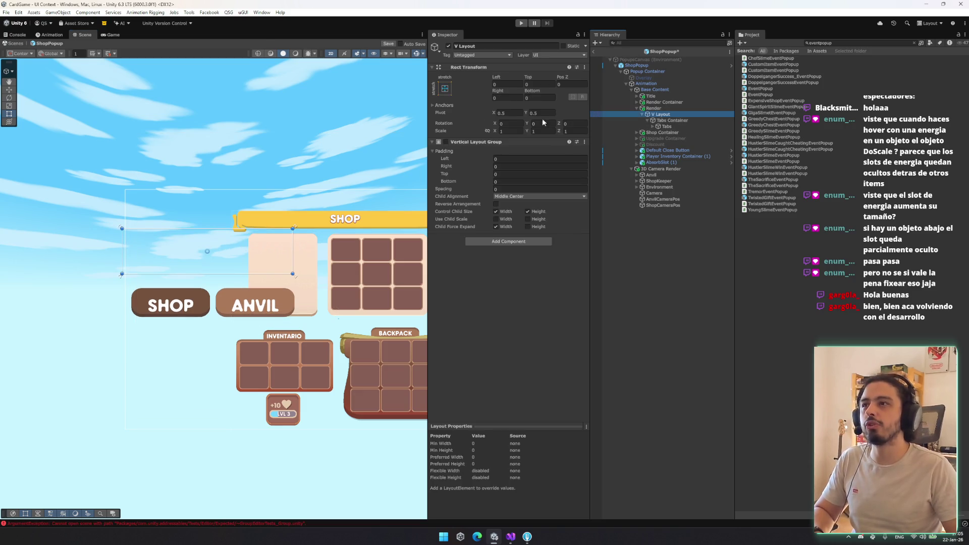
pyautogui.click(444, 88)
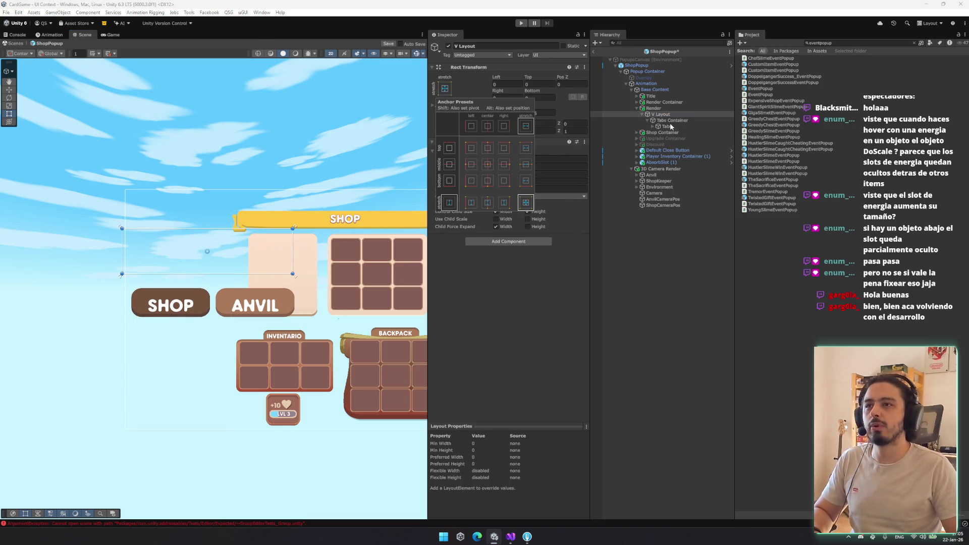
pyautogui.click(671, 121)
pyautogui.click(444, 88)
pyautogui.keyDown('alt'); pyautogui.click(526, 203); pyautogui.keyUp('alt')
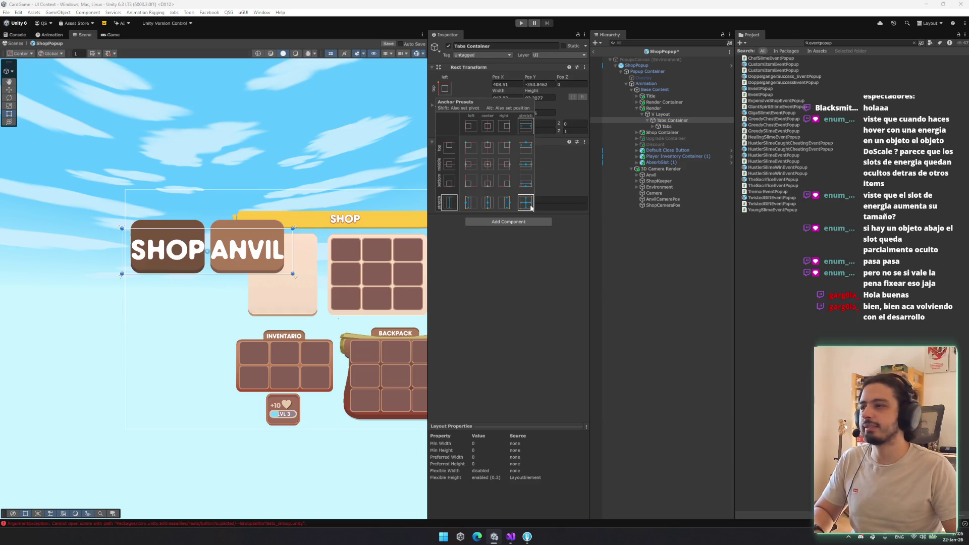
# Step: Shrink the Render tab banner to 301×80, move it onto the shop panel, and exit prefab editing
pyautogui.click(655, 107)
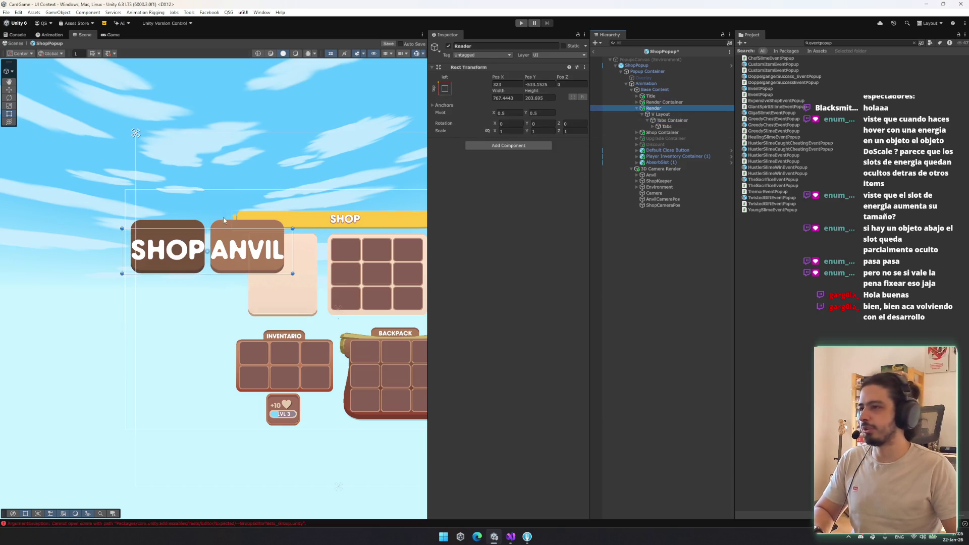
pyautogui.press('y')
pyautogui.press('t')
pyautogui.moveTo(283, 273)
pyautogui.mouseDown()
pyautogui.moveTo(232, 257)
pyautogui.moveTo(300, 315)
pyautogui.moveTo(290, 309)
pyautogui.moveTo(290, 239)
pyautogui.moveTo(291, 313)
pyautogui.moveTo(324, 314)
pyautogui.mouseUp()
pyautogui.press('w')
pyautogui.press('t')
pyautogui.press('w')
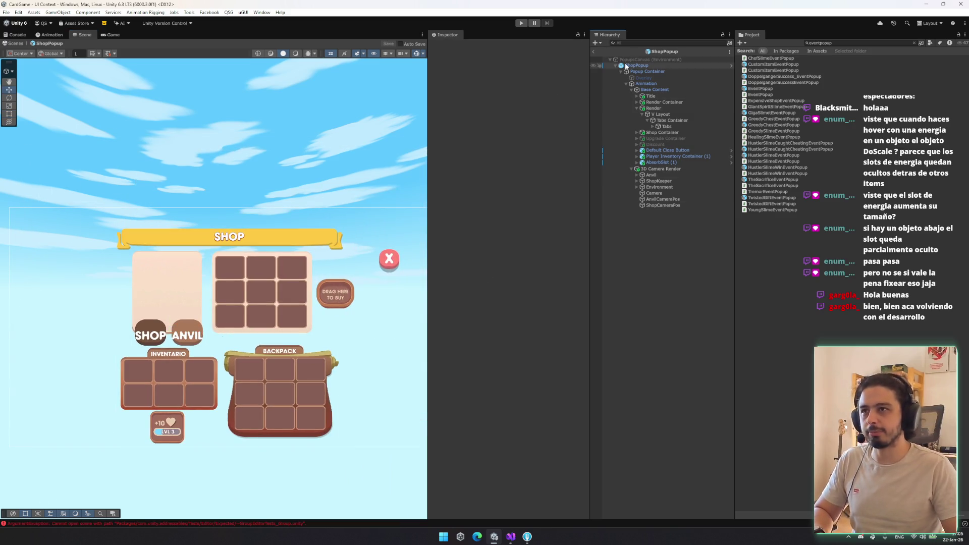
pyautogui.click(594, 52)
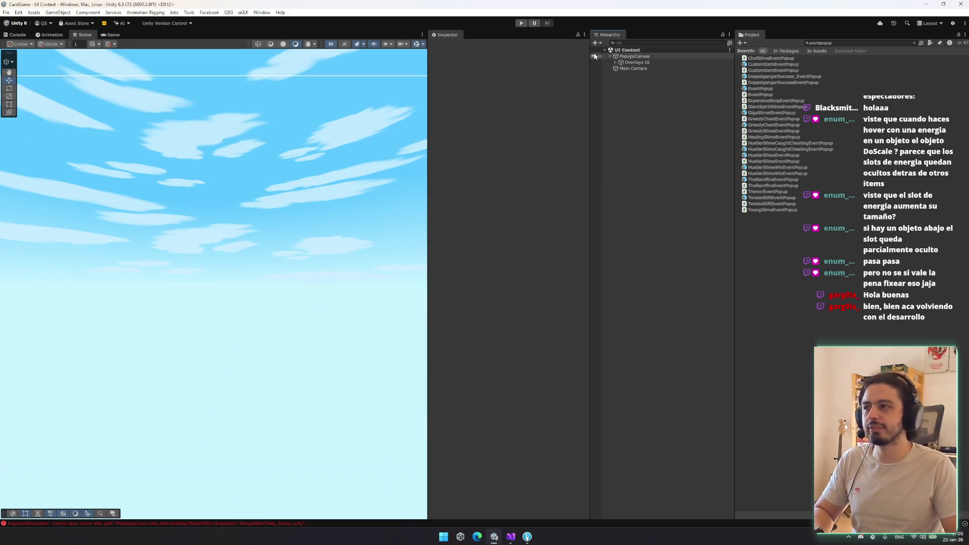
# Step: Enter Play mode, start the game from the main menu and continue to the island map
pyautogui.click(519, 23)
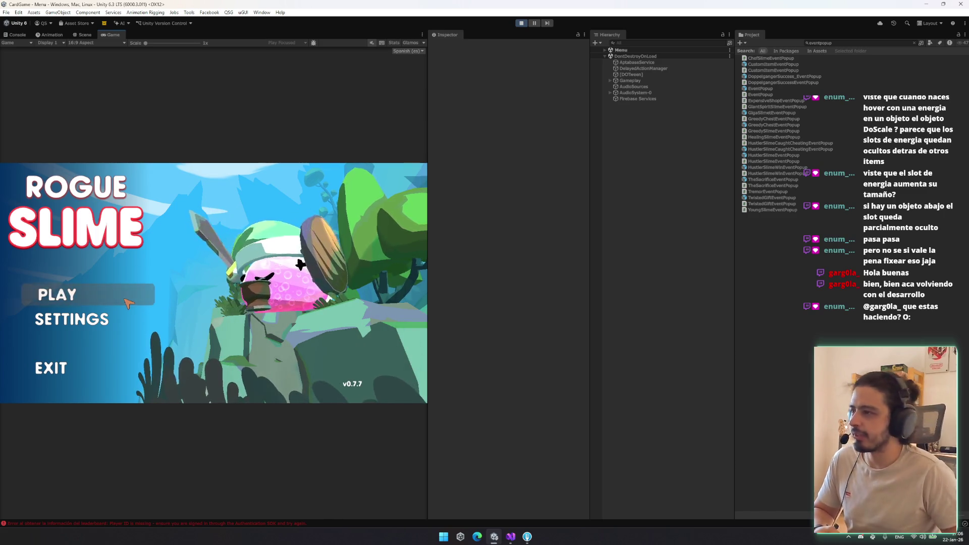
pyautogui.click(122, 302)
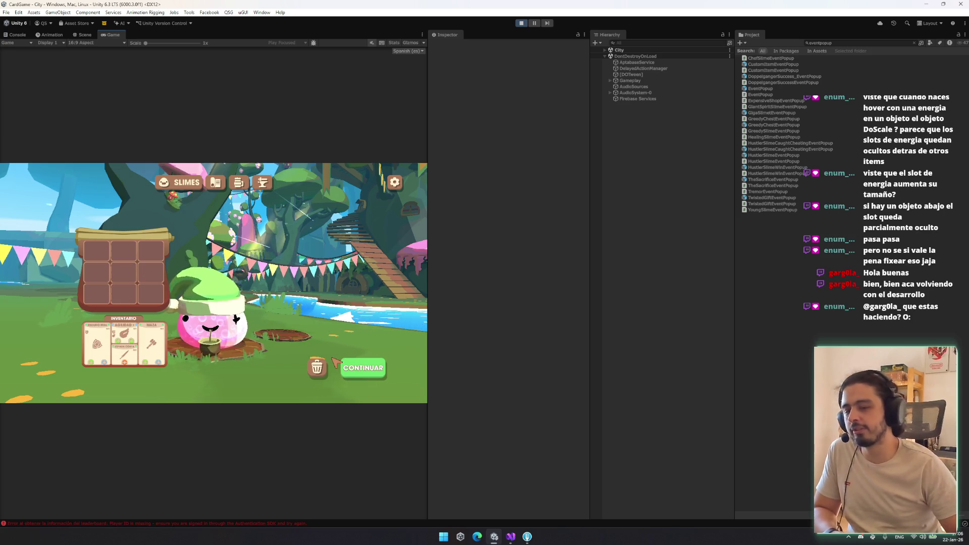
pyautogui.click(345, 366)
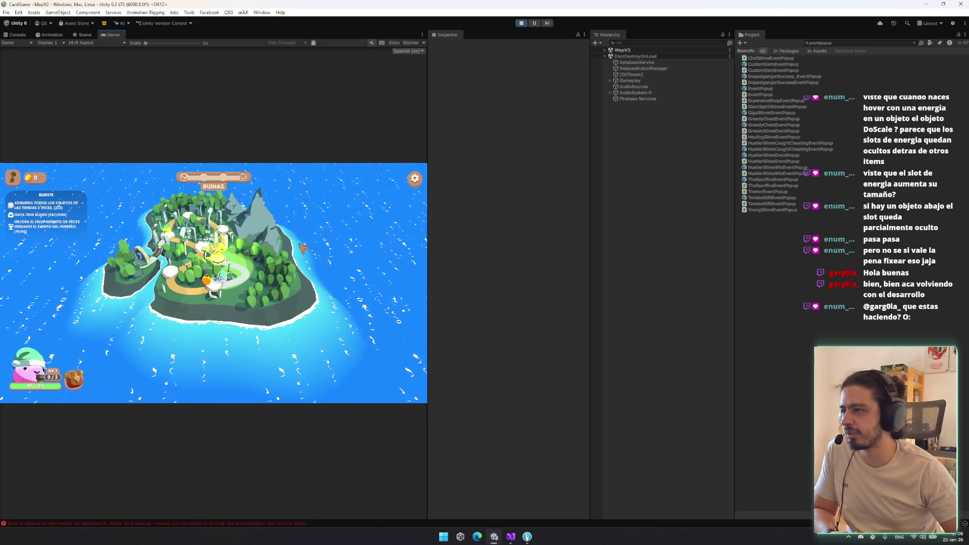
# Step: Use the DebugManager panel to advance the map to Ruins_Easy-2, then disable it again
pyautogui.click(635, 43)
pyautogui.write('u')
pyautogui.click(651, 56)
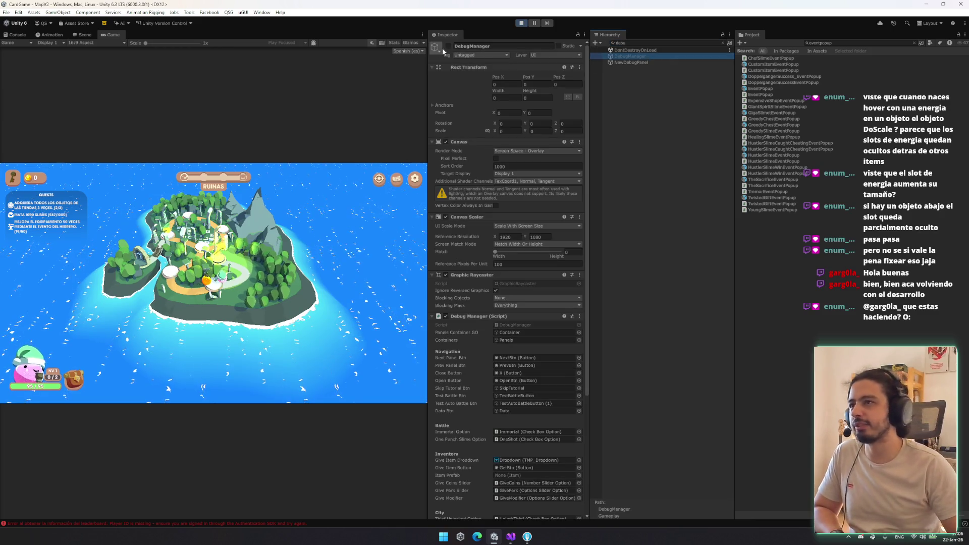
pyautogui.click(447, 46)
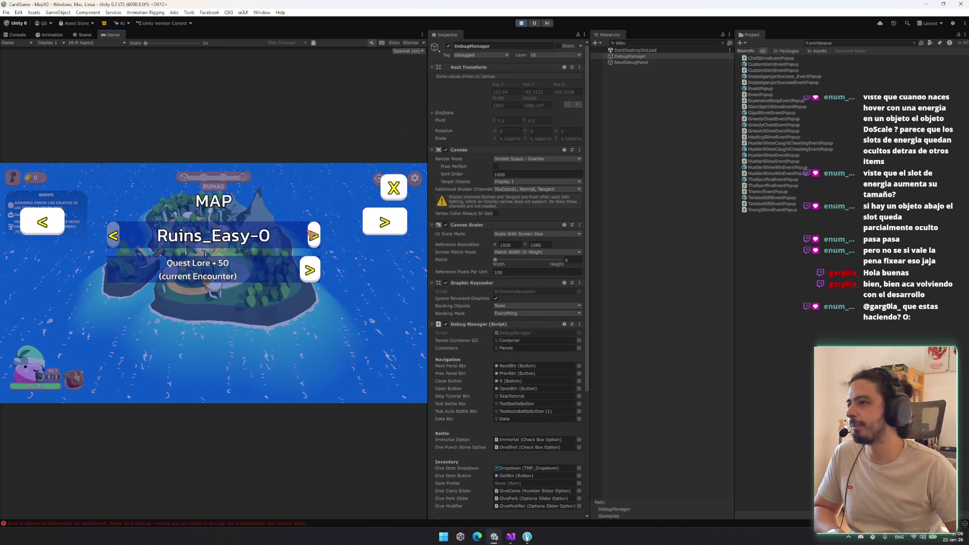
pyautogui.click(314, 236)
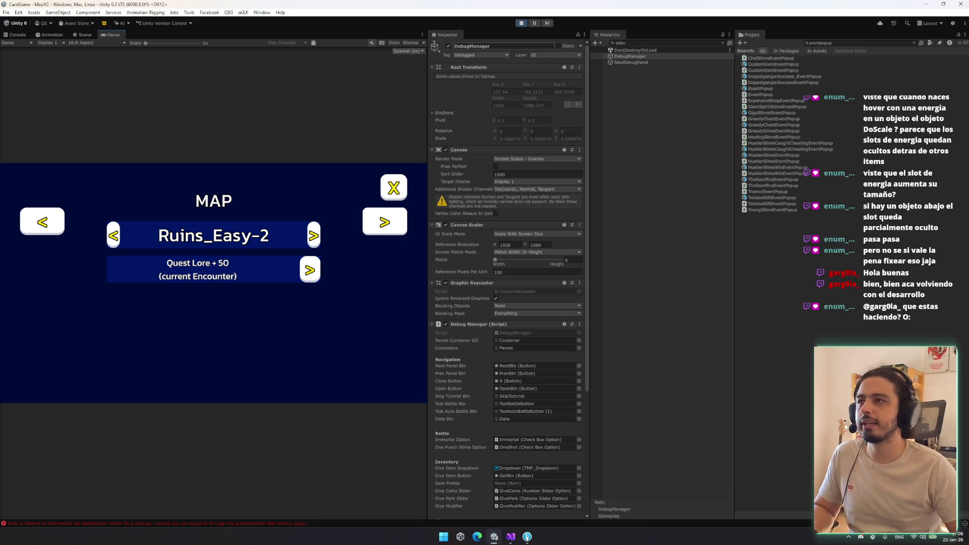
pyautogui.click(448, 47)
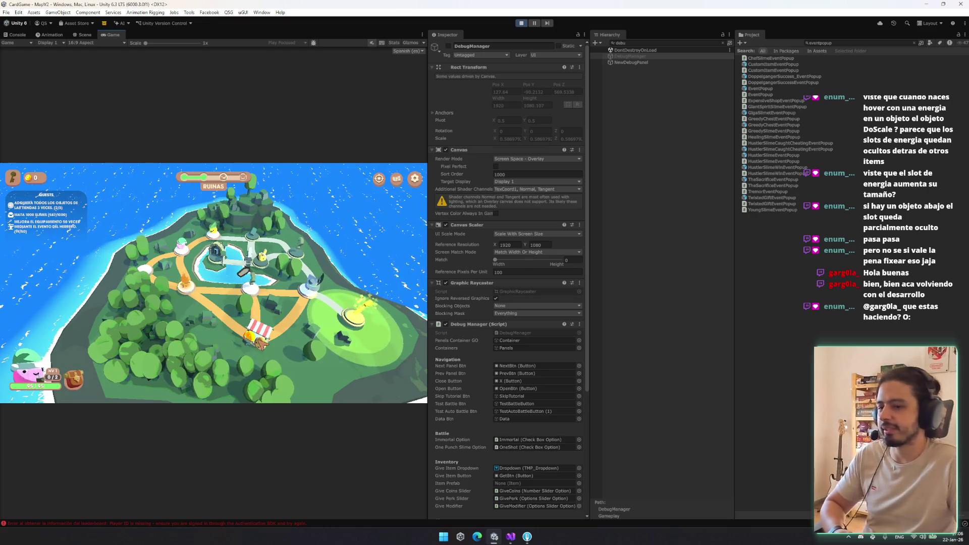
# Step: Open the TIENDA shop from the map stall, close it and reopen it
pyautogui.click(259, 344)
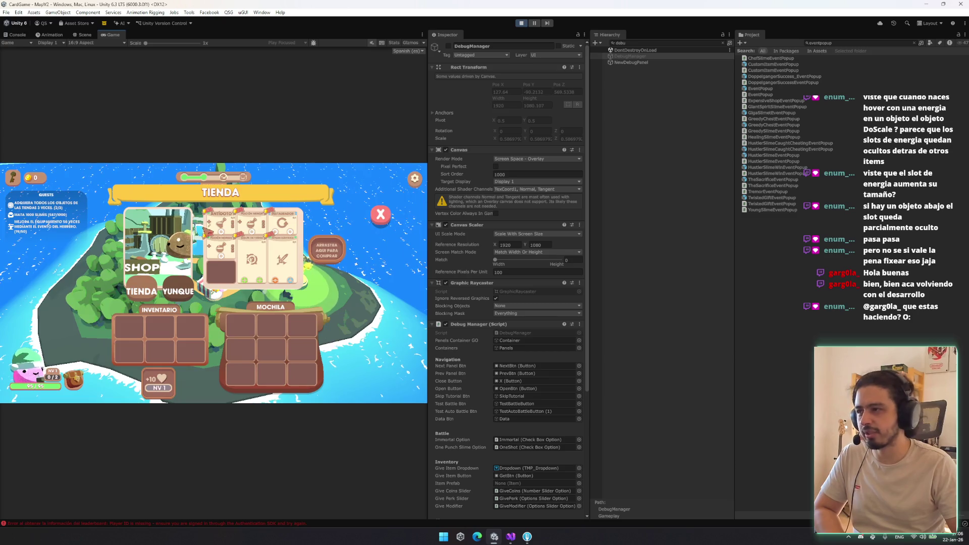
pyautogui.press('Escape')
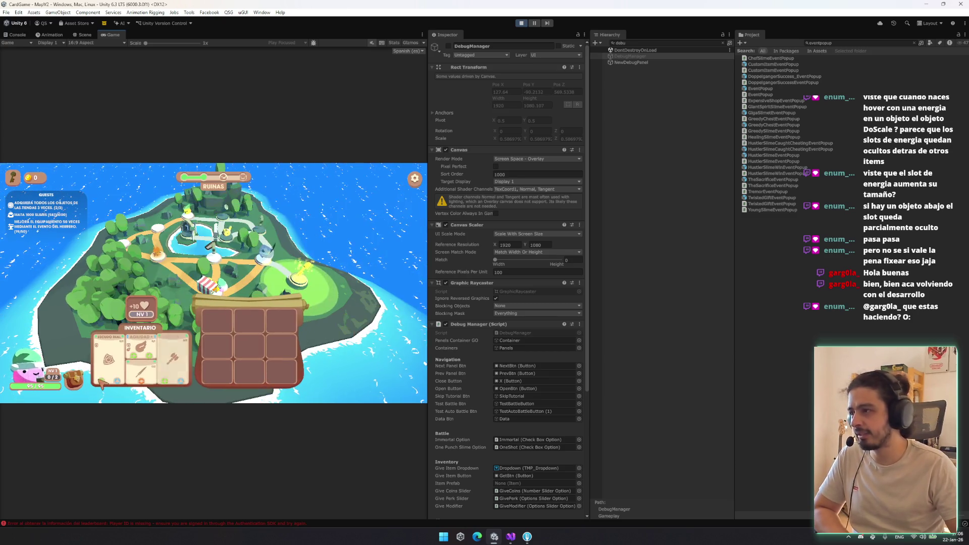
pyautogui.press('Escape')
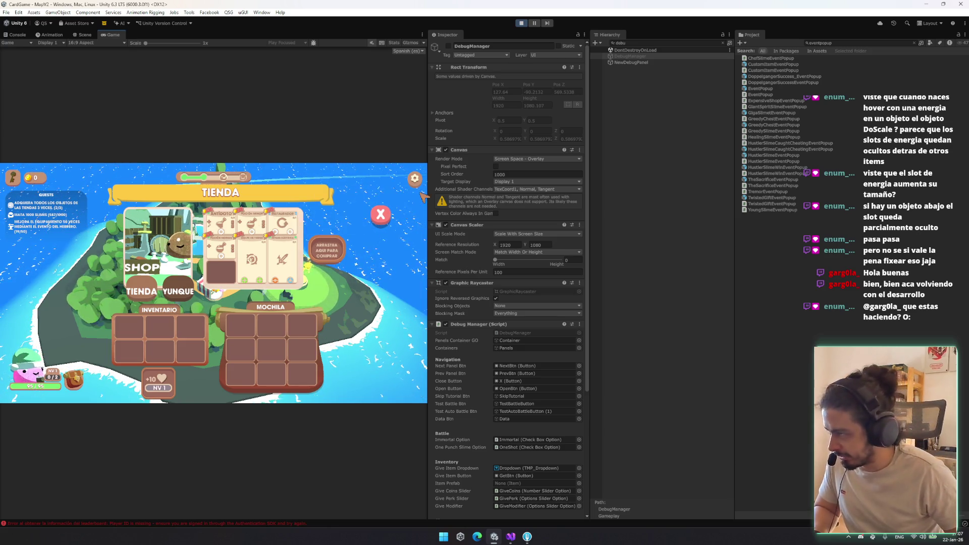
pyautogui.rightClick(107, 35)
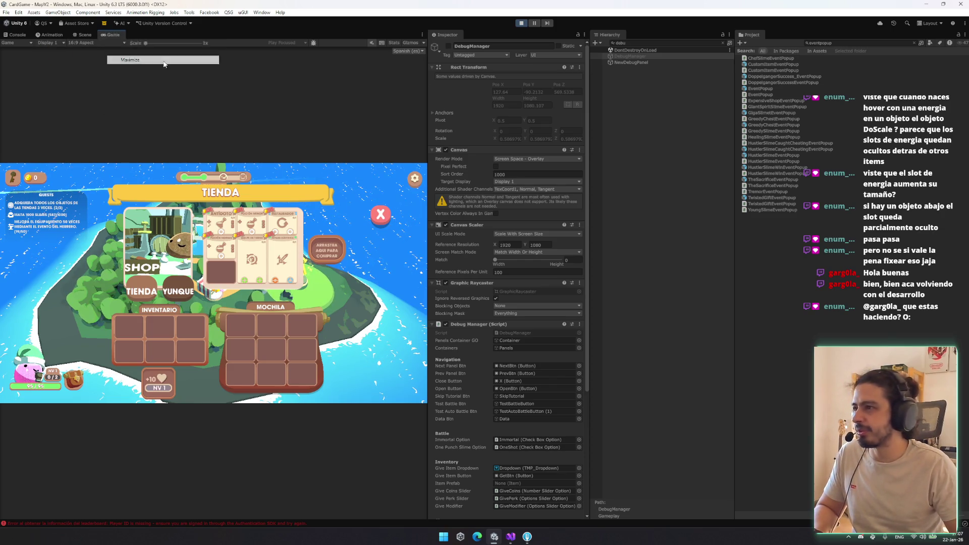
# Step: Maximize the Game view and toggle the shop between Yunque and Tienda once
pyautogui.click(130, 60)
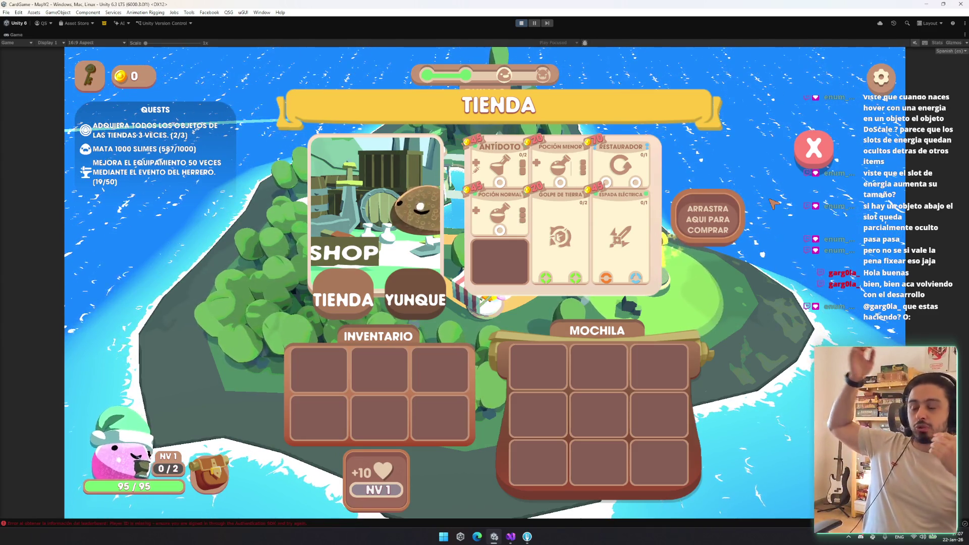
pyautogui.click(343, 300)
pyautogui.click(344, 300)
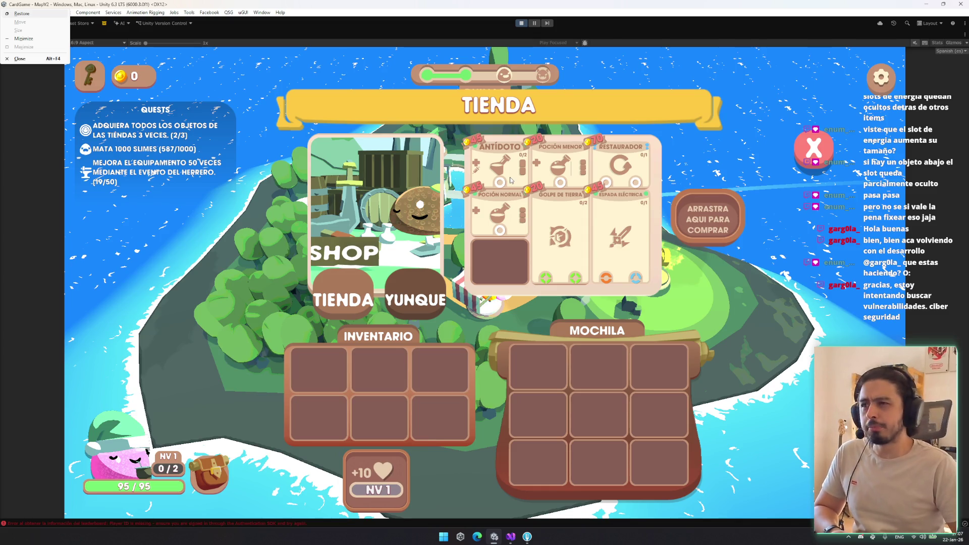
pyautogui.press('Escape')
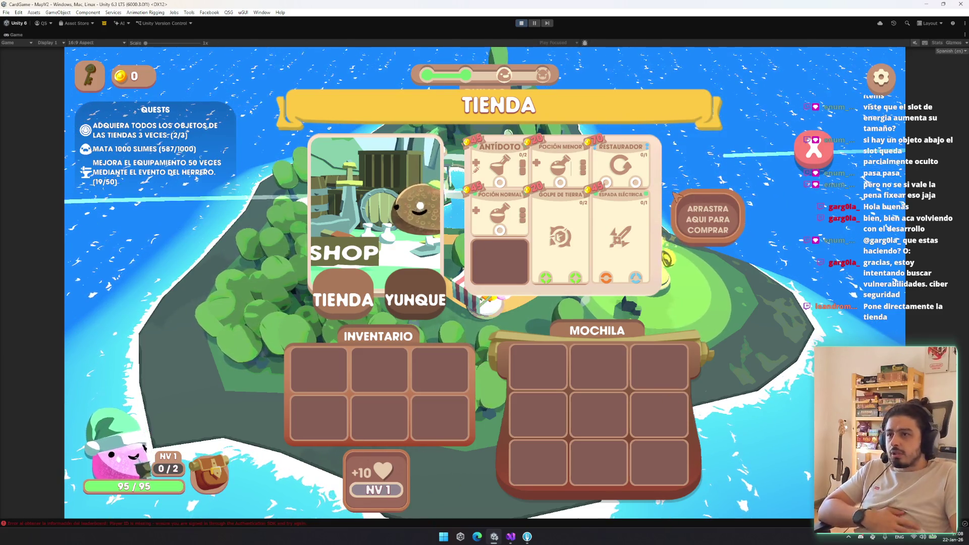
# Step: Switch to the Yunque view, close the shop to the map, and reopen it
pyautogui.click(369, 301)
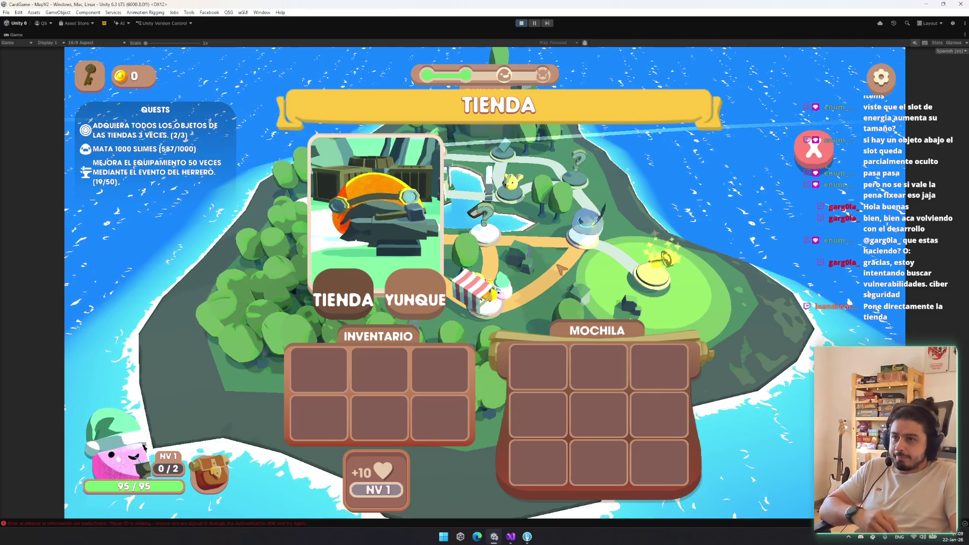
pyautogui.press('super')
pyautogui.press('super')
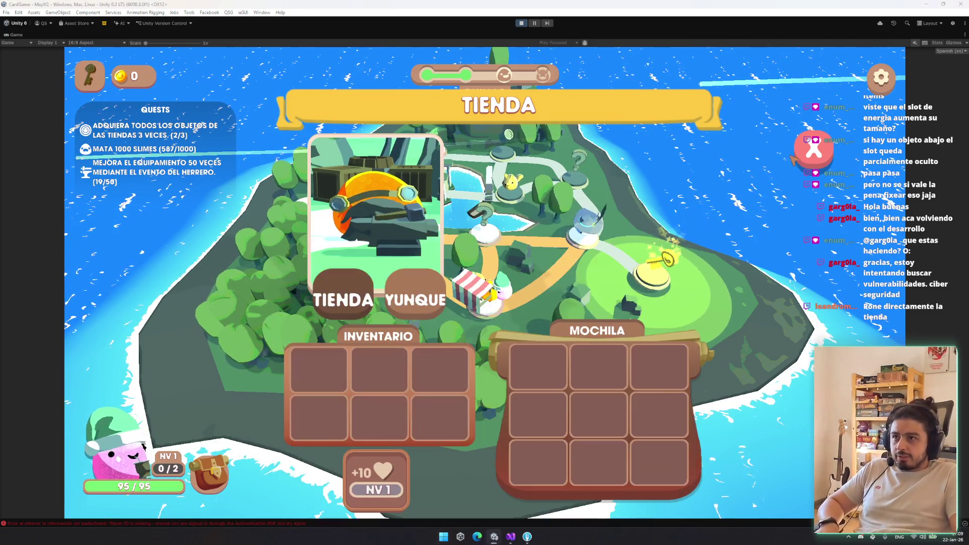
pyautogui.click(472, 202)
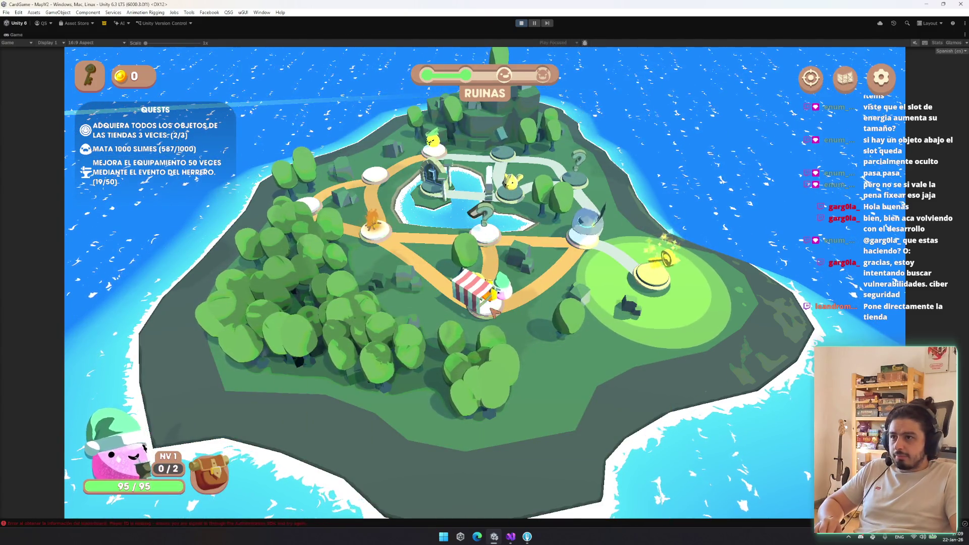
pyautogui.click(474, 283)
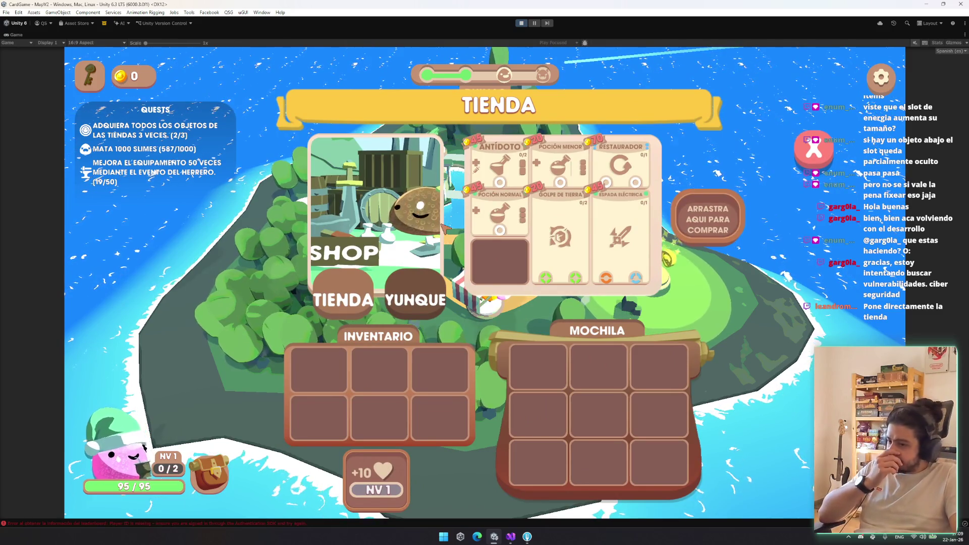
pyautogui.moveTo(573, 199)
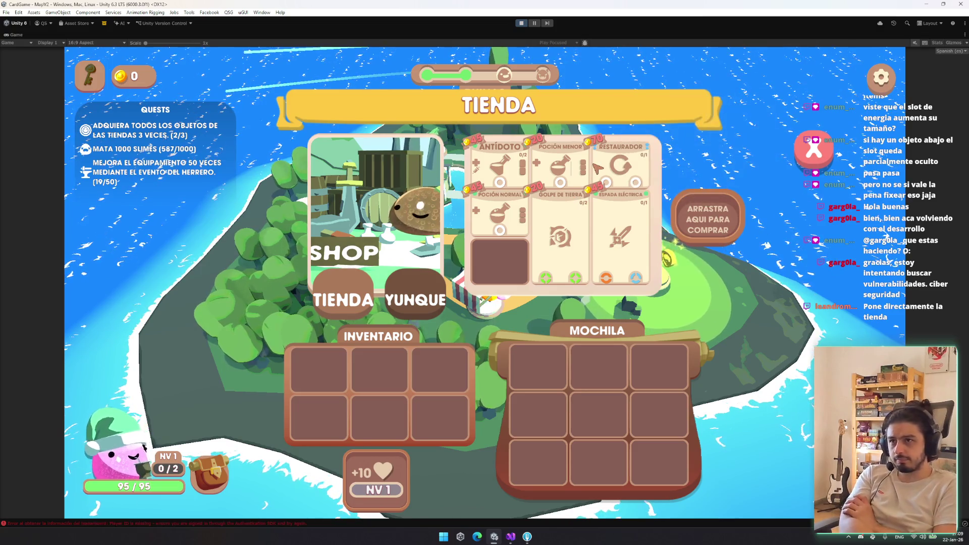
pyautogui.moveTo(601, 165)
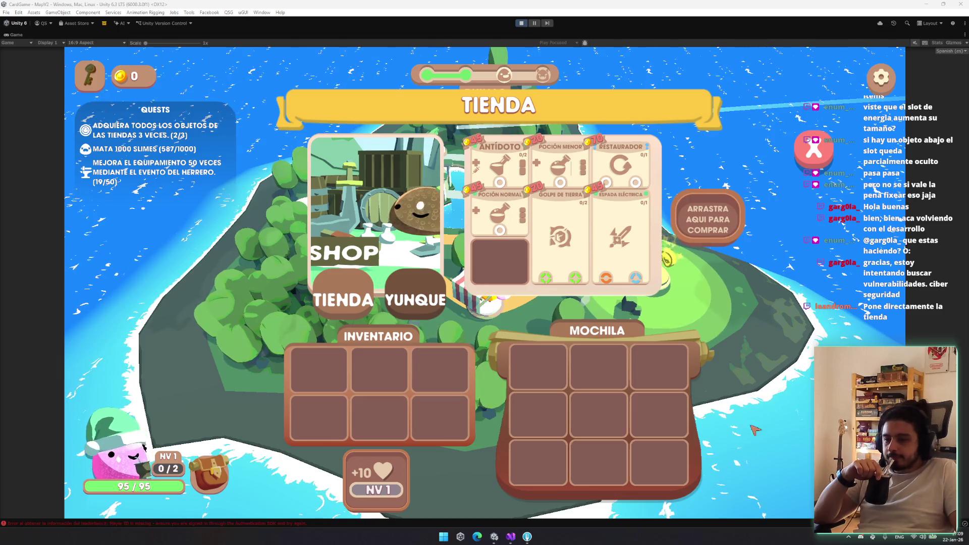
# Step: Toggle repeatedly between the Yunque and Tienda views, ending on the Tienda item grid
pyautogui.click(425, 298)
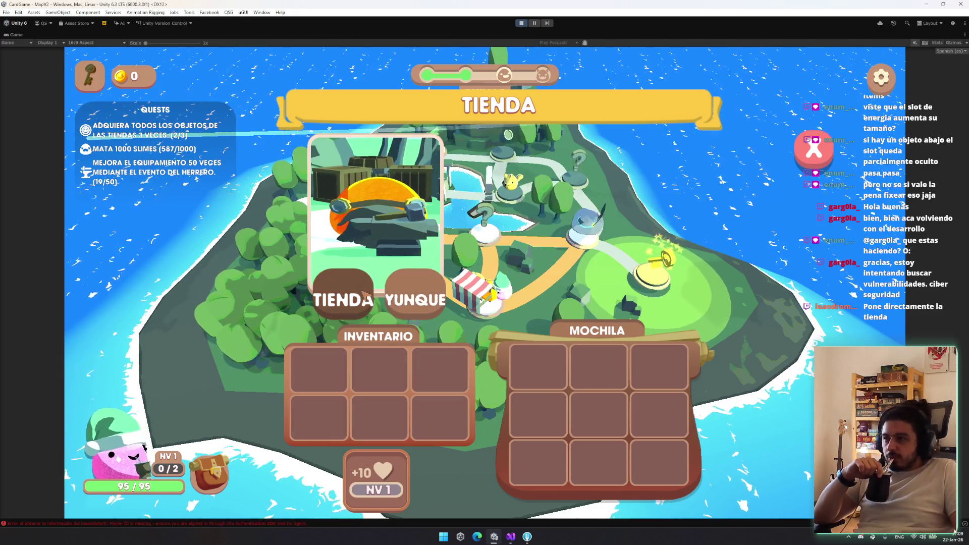
pyautogui.click(356, 295)
pyautogui.click(346, 290)
pyautogui.click(346, 292)
pyautogui.click(338, 296)
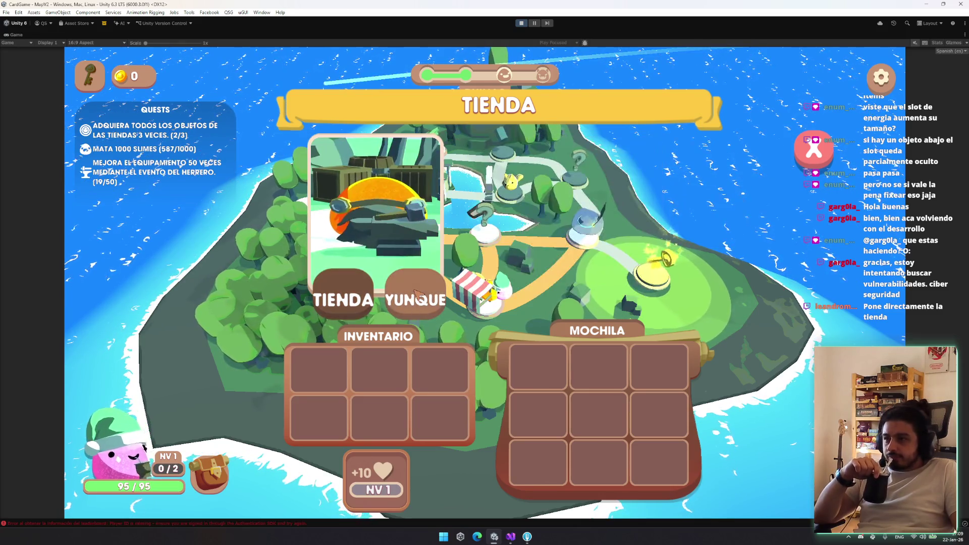
pyautogui.click(327, 301)
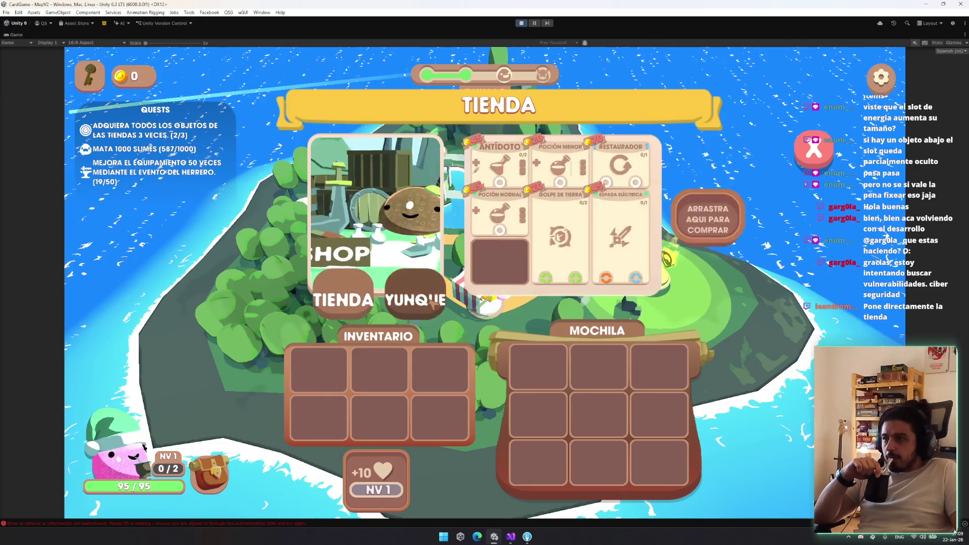
pyautogui.click(401, 303)
pyautogui.click(346, 296)
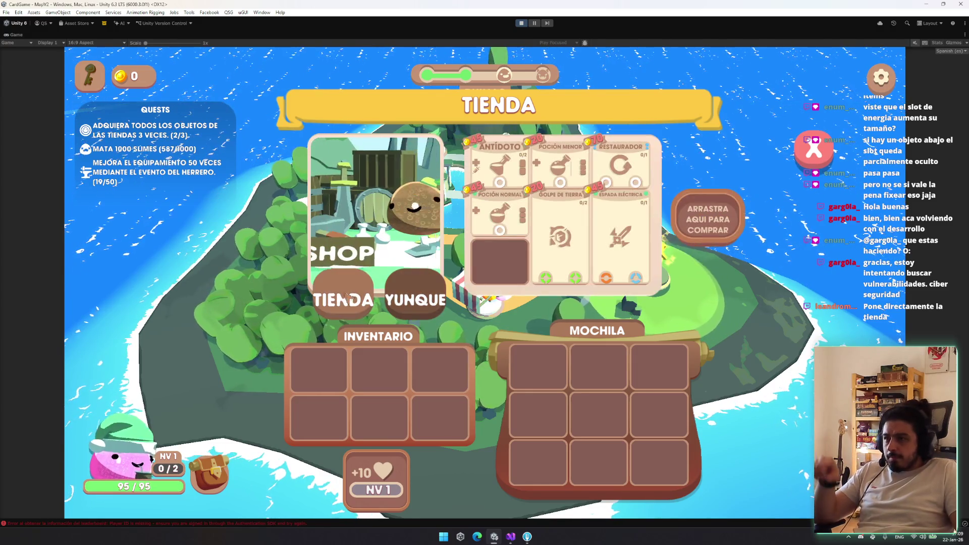
pyautogui.rightClick(16, 37)
# Step: Restore the editor layout and open the EncounterTexture render texture with an enlarged preview
pyautogui.click(30, 40)
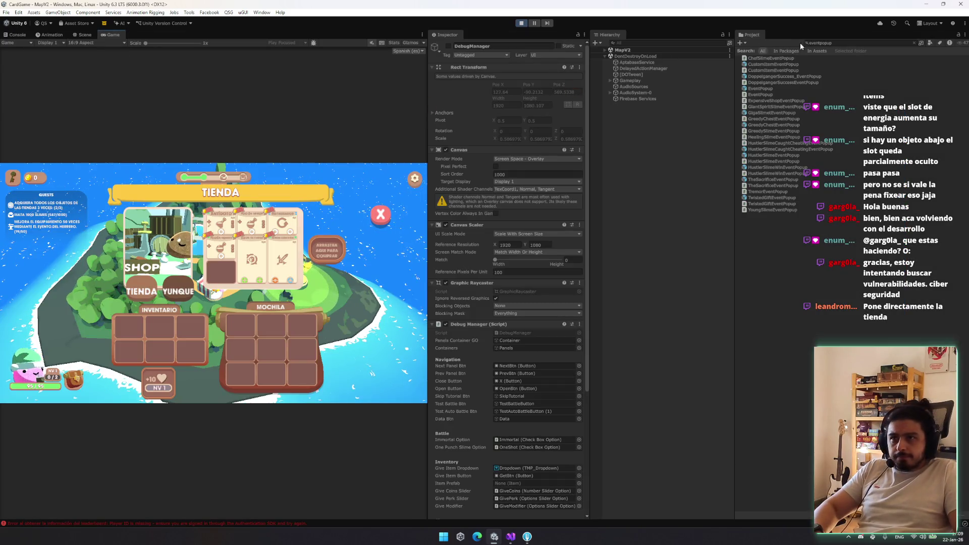
pyautogui.write('encounter')
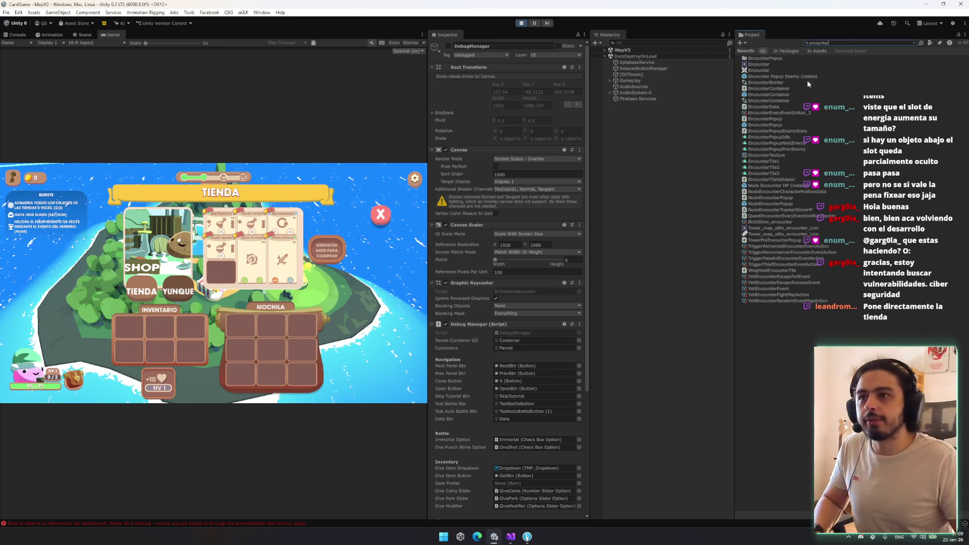
pyautogui.click(779, 155)
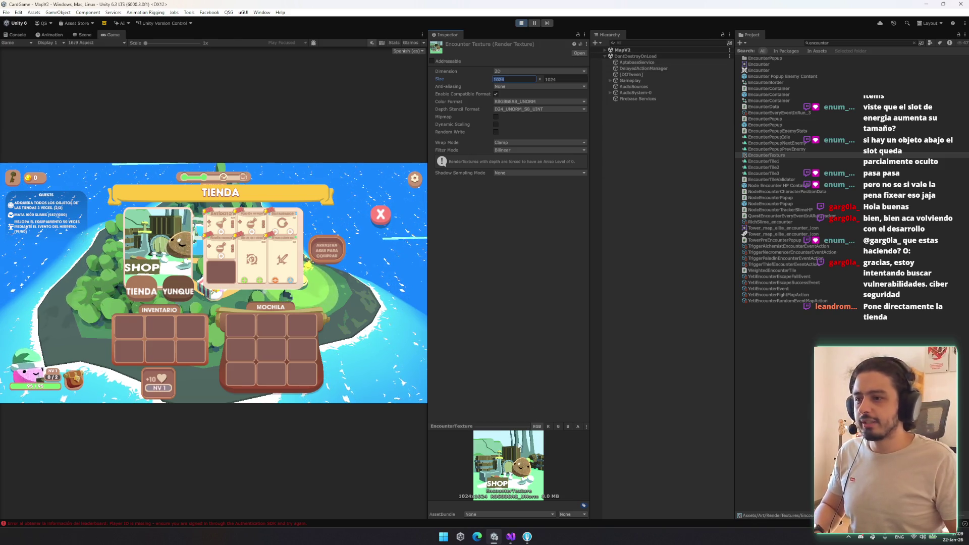
pyautogui.moveTo(506, 419); pyautogui.dragTo(506, 350)
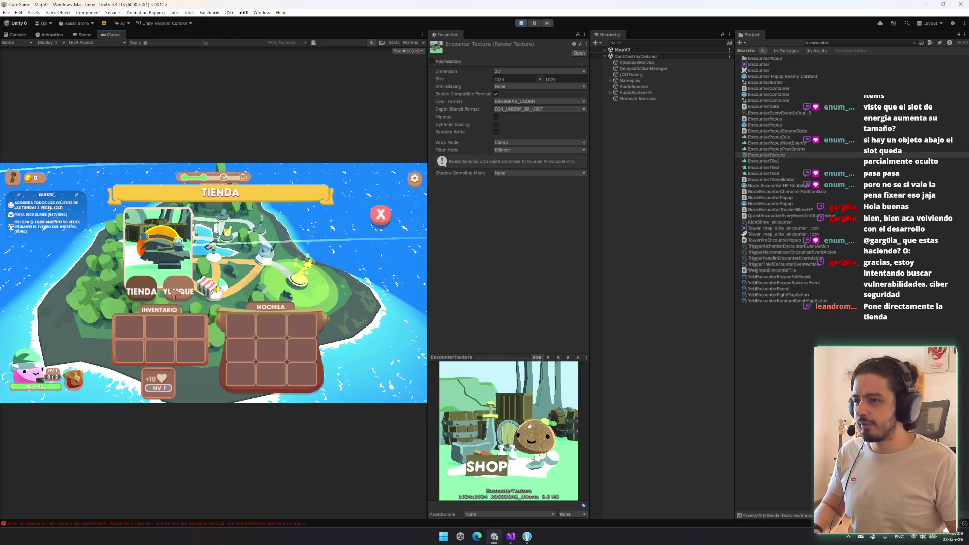
# Step: View the EncounterTexture preview's red, green, blue and alpha channels in turn
pyautogui.click(547, 357)
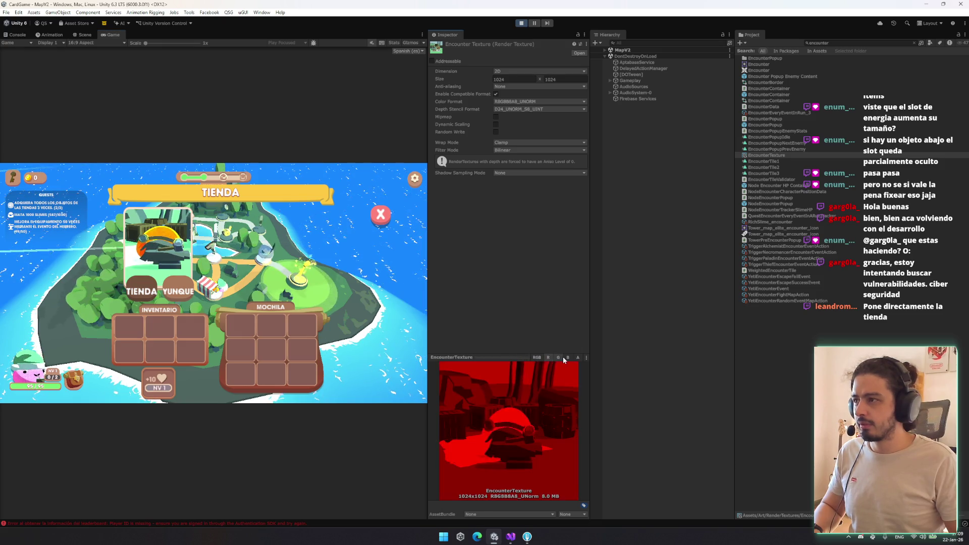
pyautogui.click(557, 357)
pyautogui.click(567, 357)
pyautogui.click(578, 357)
pyautogui.click(586, 357)
# Step: Return the preview to full colour, shrink it, and bring the TIENDA shop UI into the Scene view
pyautogui.click(538, 358)
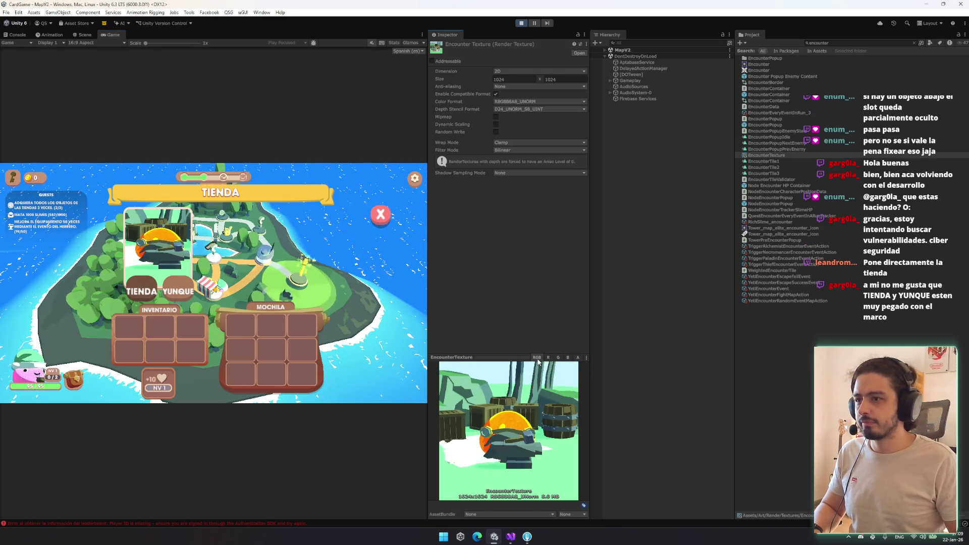
pyautogui.moveTo(515, 357); pyautogui.dragTo(515, 389)
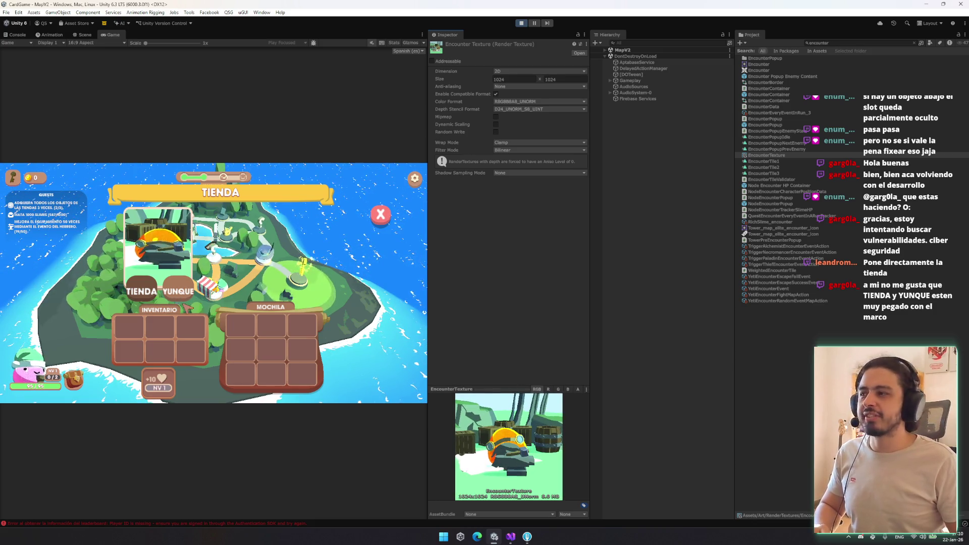
pyautogui.click(156, 290)
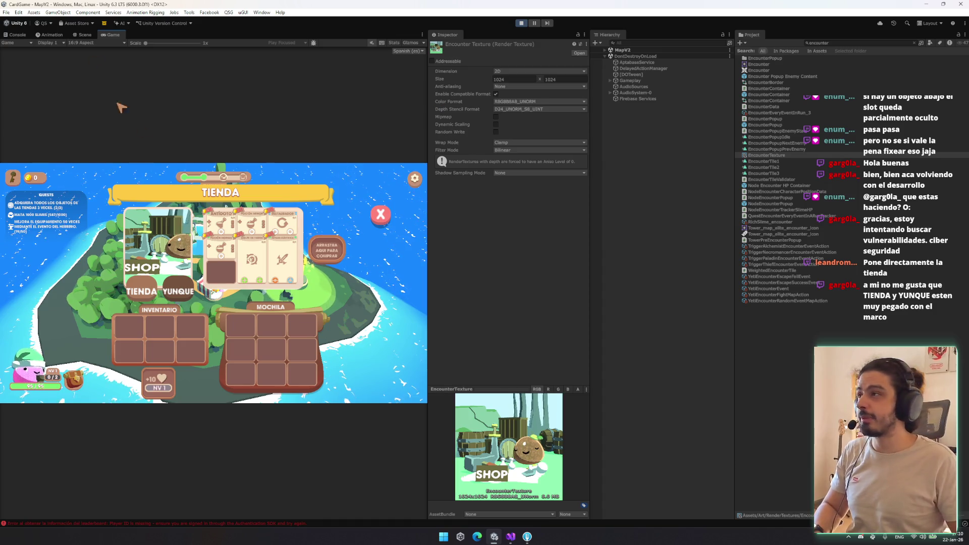
pyautogui.click(90, 36)
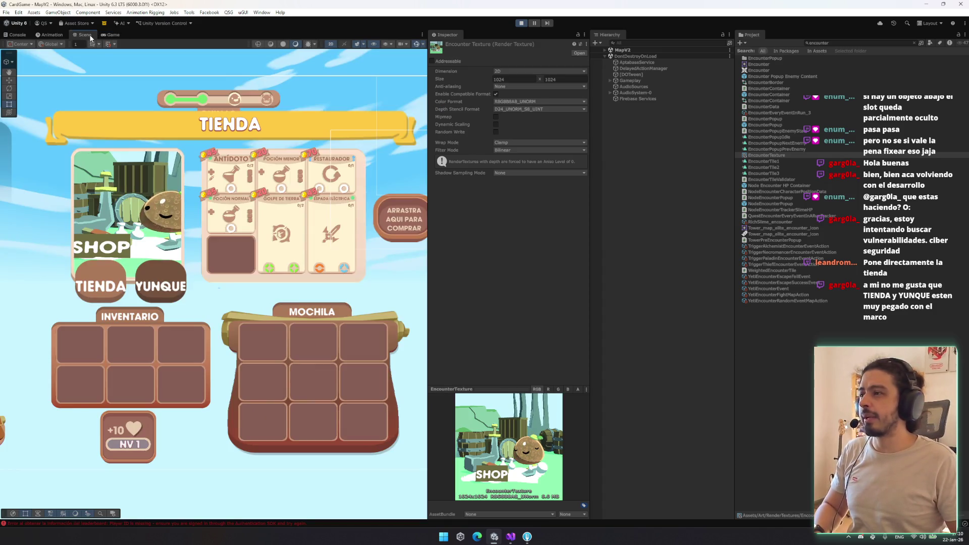
# Step: Expand MapV2 through PopupsCanvas, ShopPopup(Clone) and Banner Mask, then select and frame Render Banner
pyautogui.click(674, 44)
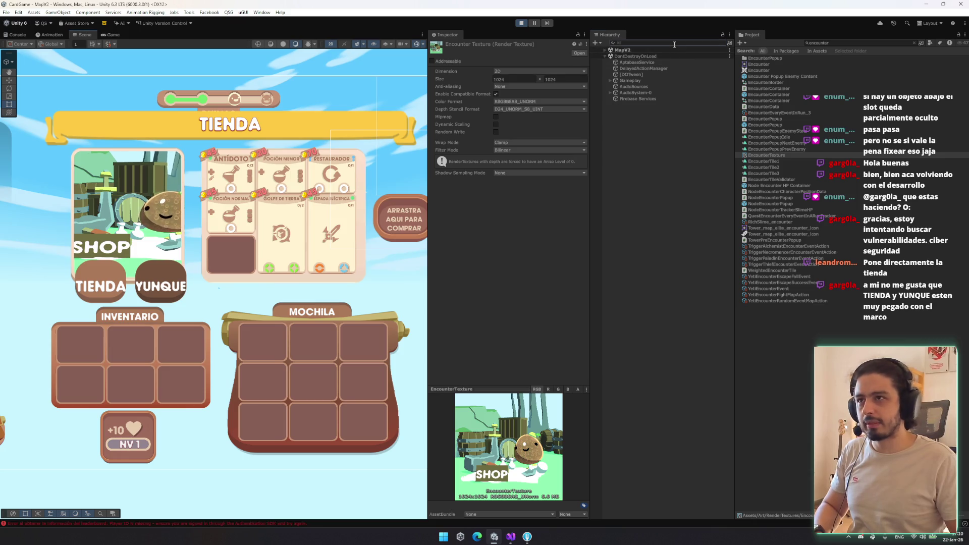
pyautogui.write('renderte')
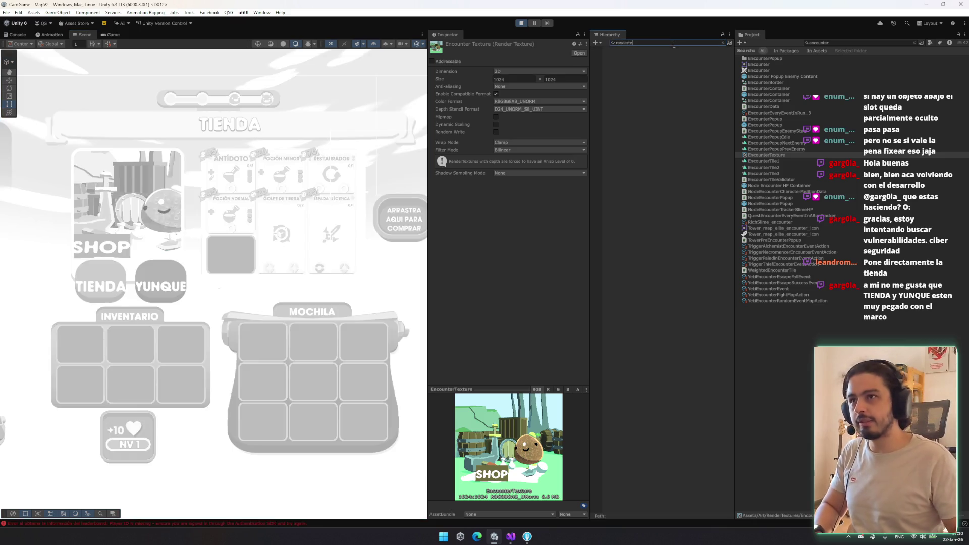
pyautogui.press('Escape')
pyautogui.click(653, 50)
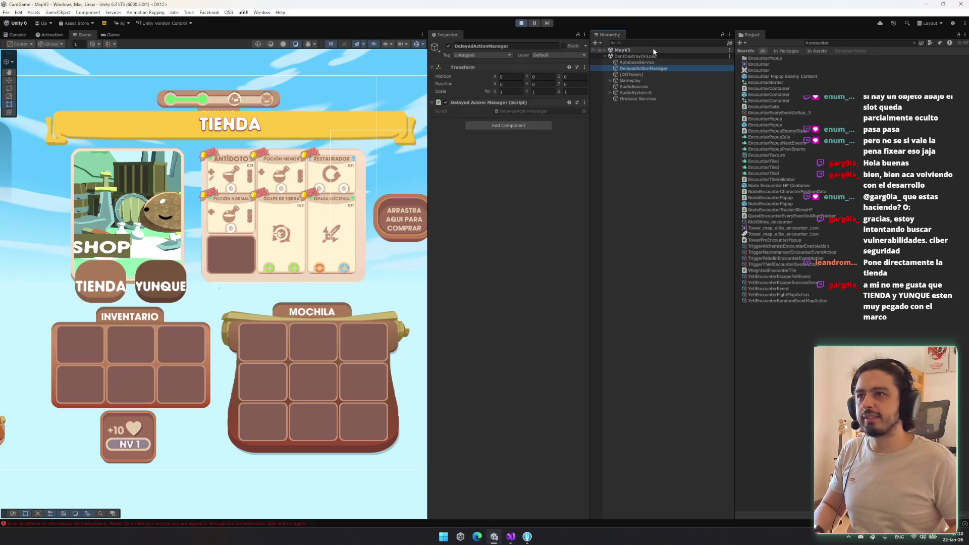
pyautogui.press('Down')
pyautogui.press('Down')
pyautogui.press('Down')
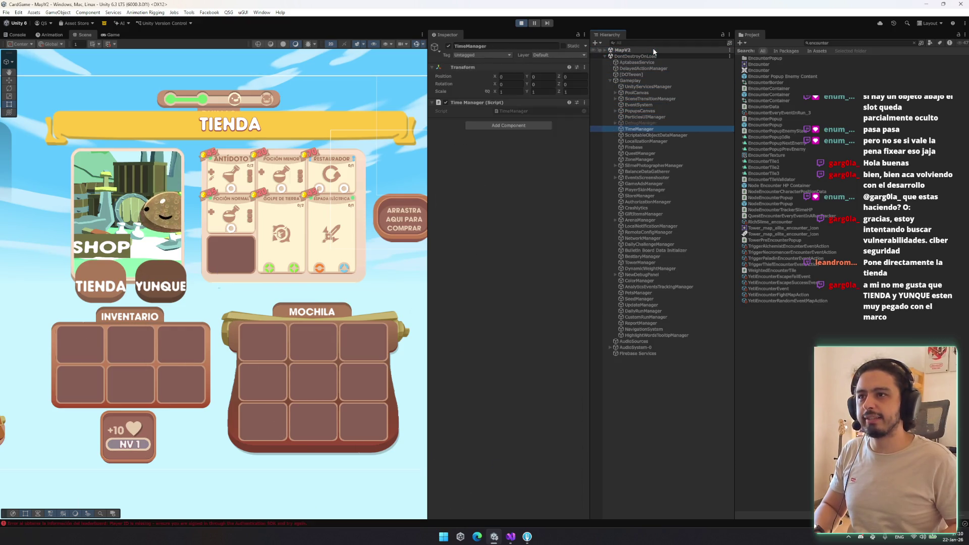
pyautogui.press('Right')
pyautogui.press('Down')
pyautogui.press('Down')
pyautogui.press('Down')
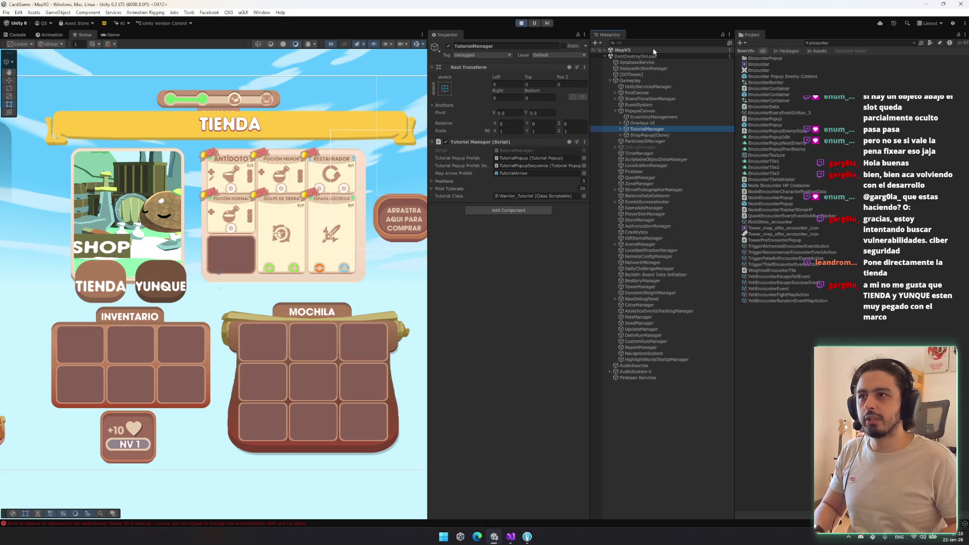
pyautogui.press('Right')
pyautogui.press('Down')
pyautogui.press('Right')
pyautogui.press('Down')
pyautogui.press('Down')
pyautogui.press('Right')
pyautogui.press('Down')
pyautogui.press('Right')
pyautogui.press('Down')
pyautogui.press('Down')
pyautogui.press('Right')
pyautogui.press('Down')
pyautogui.press('Right')
pyautogui.press('Down')
pyautogui.press('Right')
pyautogui.press('Down')
pyautogui.press('f')
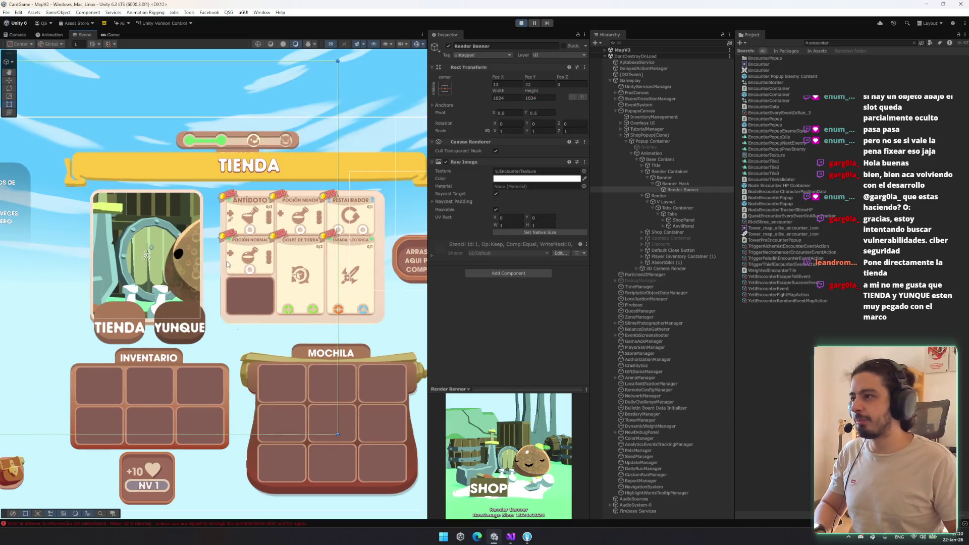
# Step: Resize the Render Banner to about 625 square and move it to Pos -65, -20
pyautogui.moveTo(380, 174)
pyautogui.mouseDown()
pyautogui.moveTo(283, 262)
pyautogui.moveTo(299, 246)
pyautogui.mouseUp()
pyautogui.press('w')
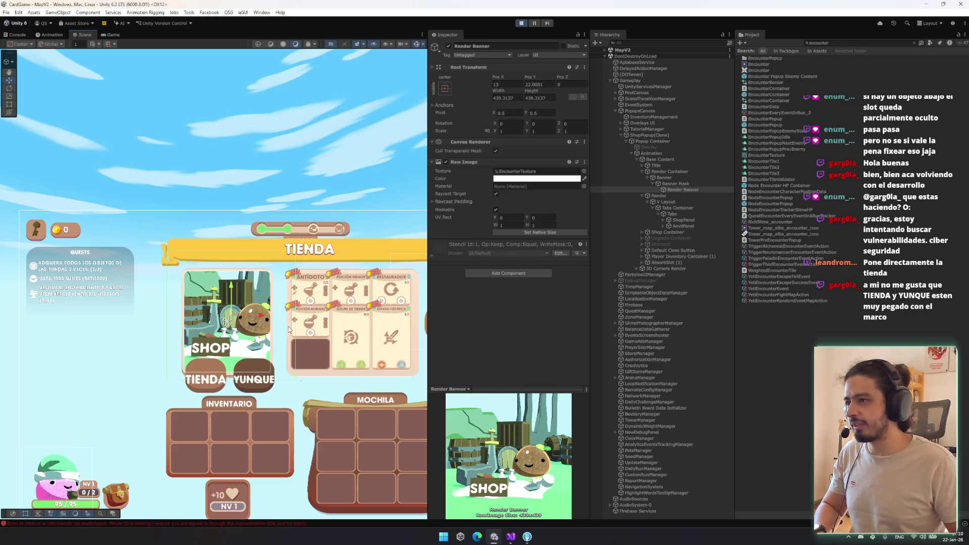
pyautogui.moveTo(265, 315); pyautogui.dragTo(262, 315)
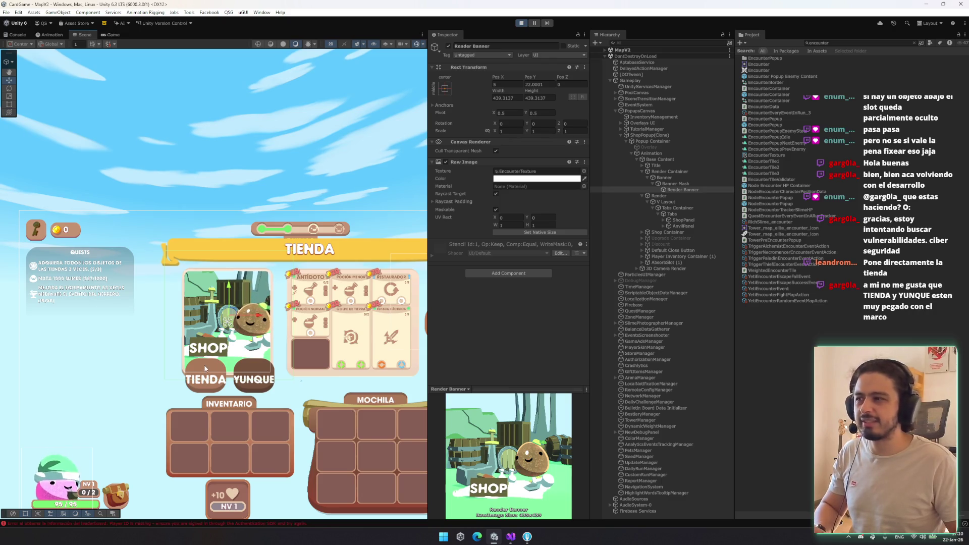
pyautogui.press('t')
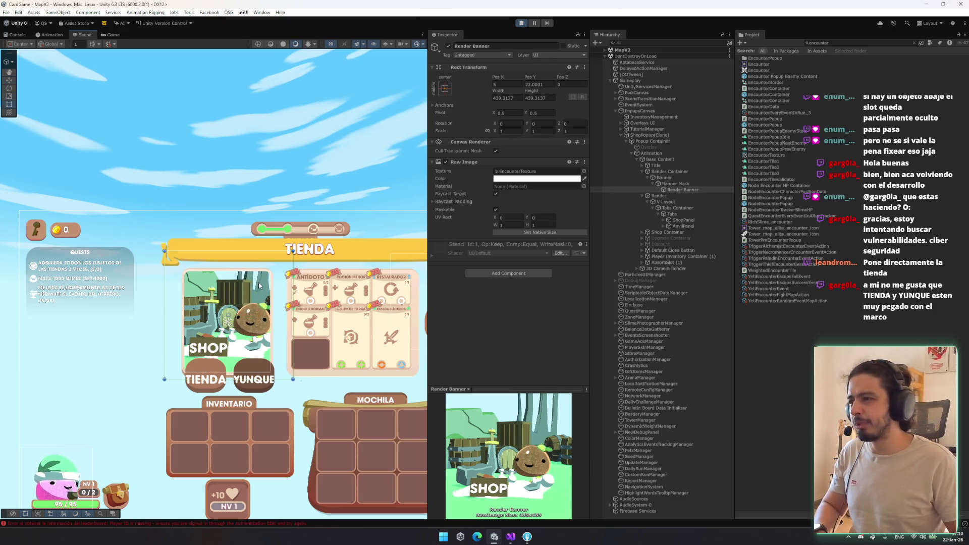
pyautogui.moveTo(293, 251); pyautogui.dragTo(320, 223)
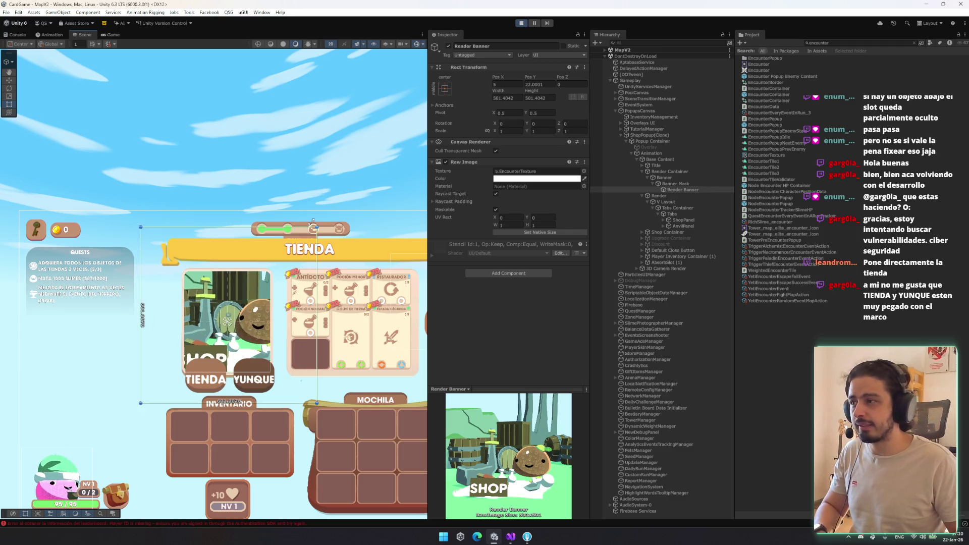
pyautogui.press('w')
pyautogui.moveTo(257, 322)
pyautogui.mouseDown()
pyautogui.moveTo(255, 333)
pyautogui.moveTo(222, 329)
pyautogui.mouseUp()
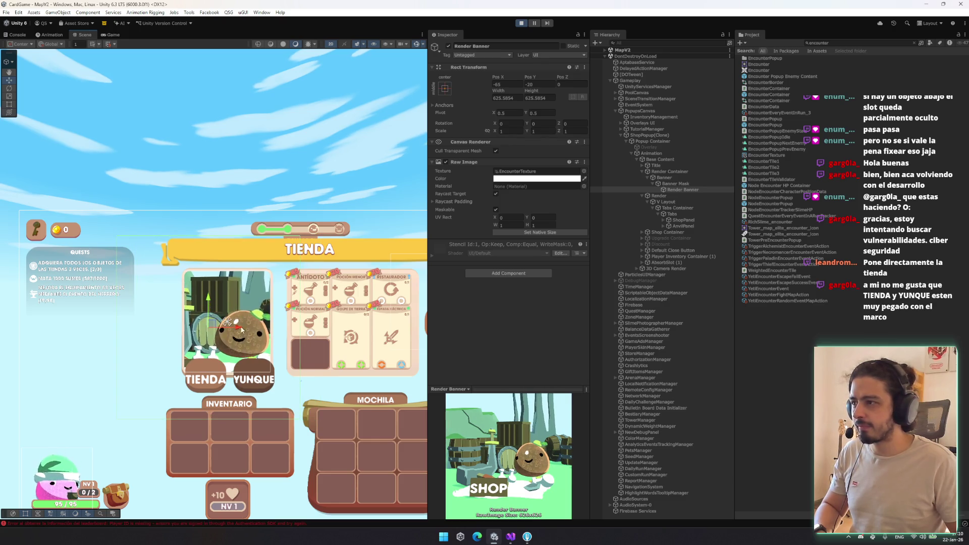
pyautogui.click(260, 384)
pyautogui.click(260, 384)
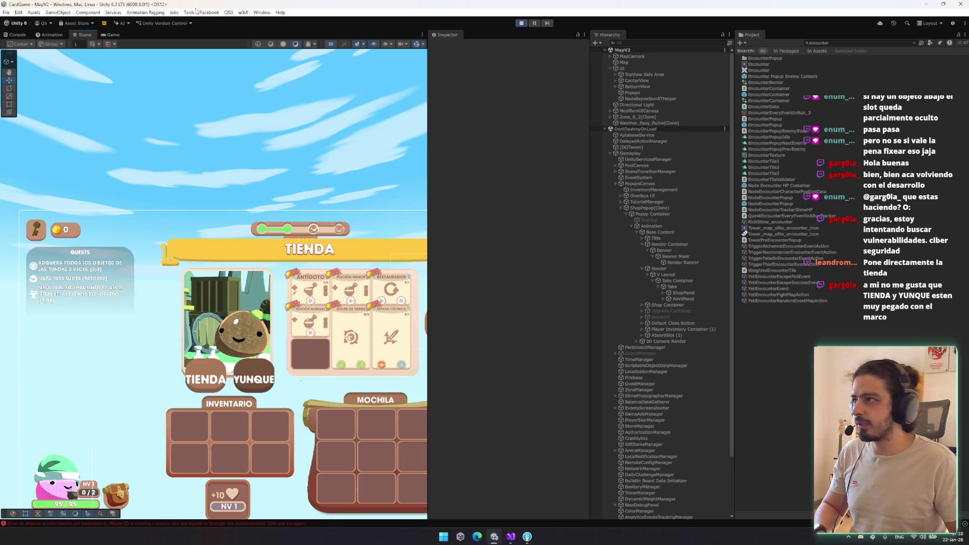
# Step: Check the shop in the Game view, then reselect the Render Banner in the Scene view
pyautogui.click(116, 35)
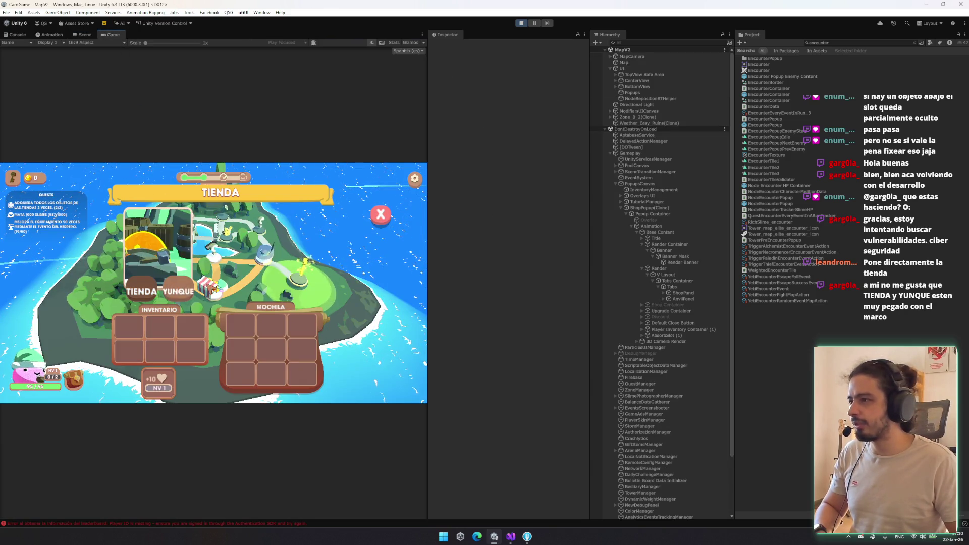
pyautogui.click(84, 35)
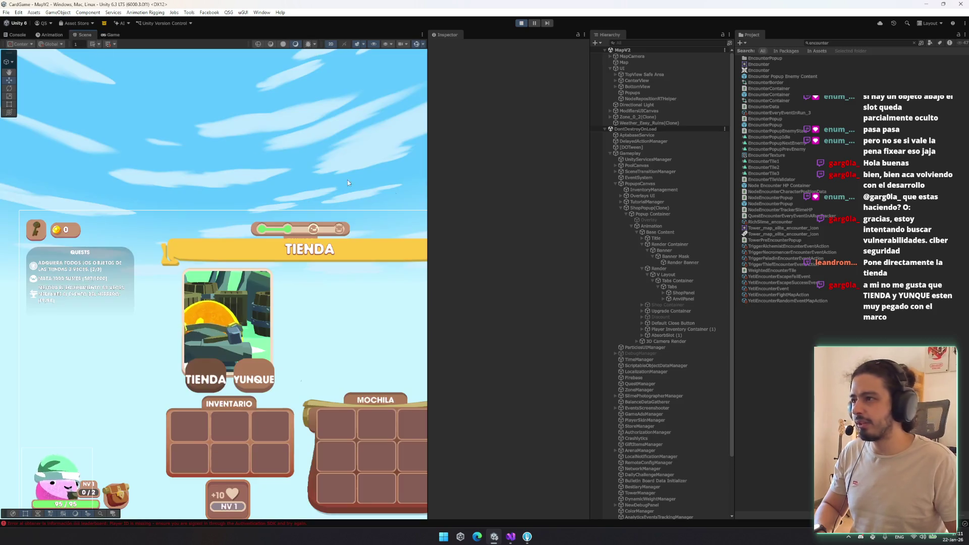
pyautogui.click(682, 261)
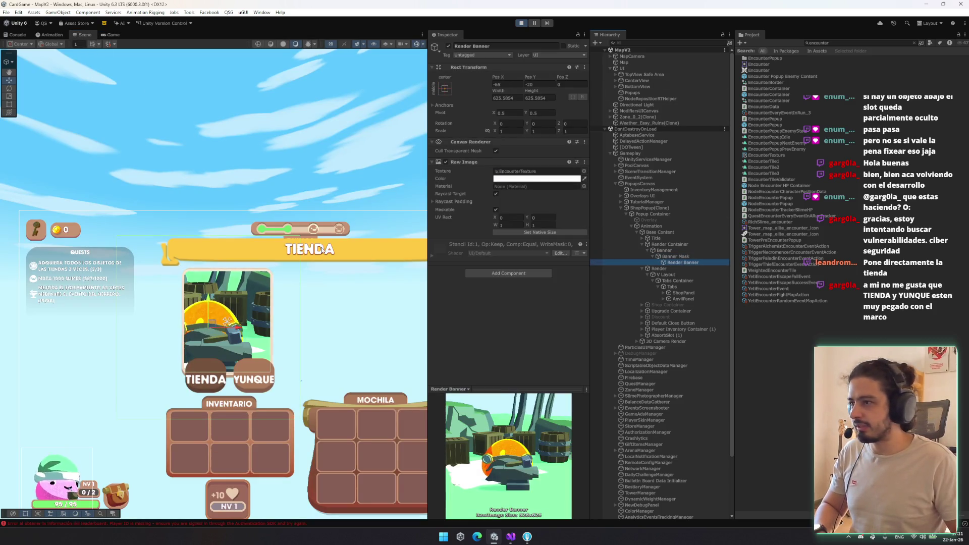
pyautogui.scroll(-1, 319, 305)
# Step: Move the Render Banner to Pos X -7, shrink it to about 432 square, and view it in-game
pyautogui.press('w')
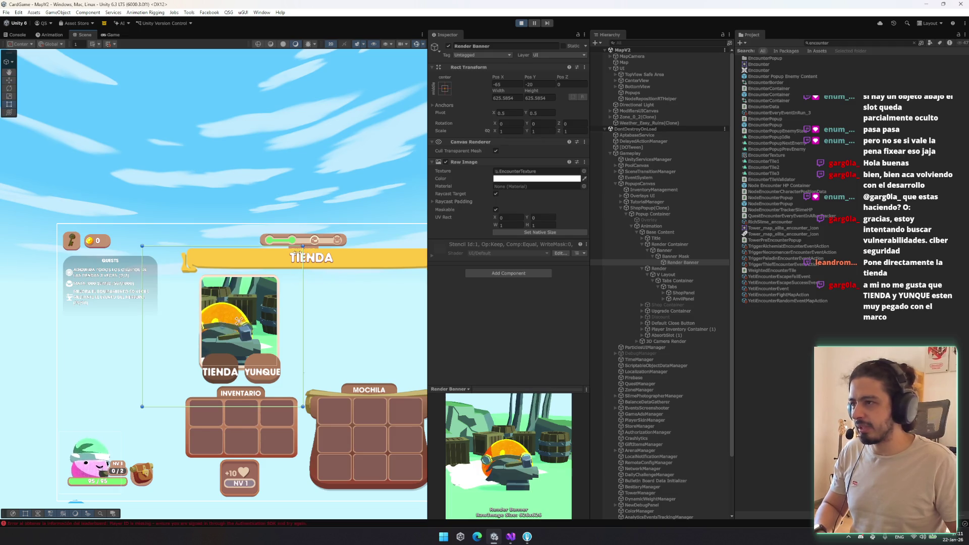
pyautogui.moveTo(255, 328); pyautogui.dragTo(263, 328)
pyautogui.press('t')
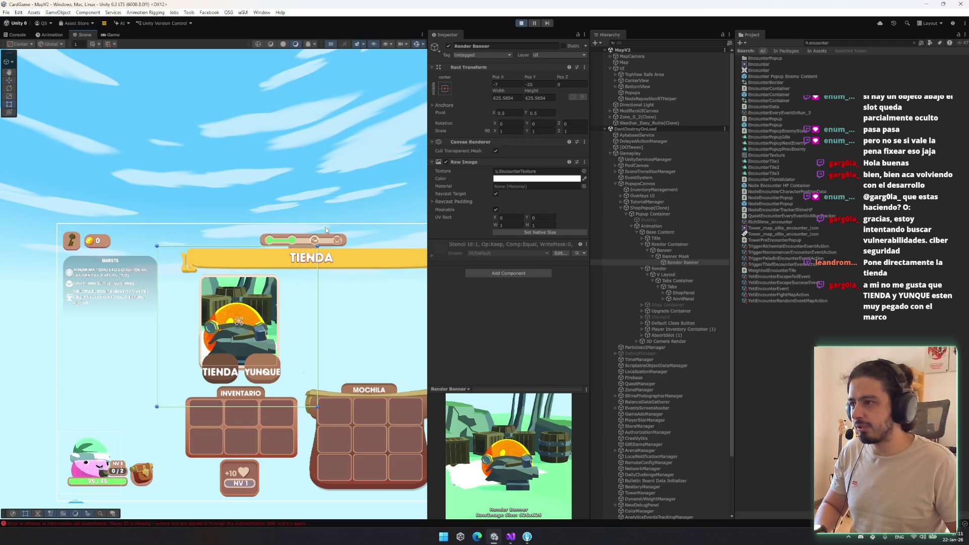
pyautogui.moveTo(310, 246); pyautogui.dragTo(292, 277)
pyautogui.press('w')
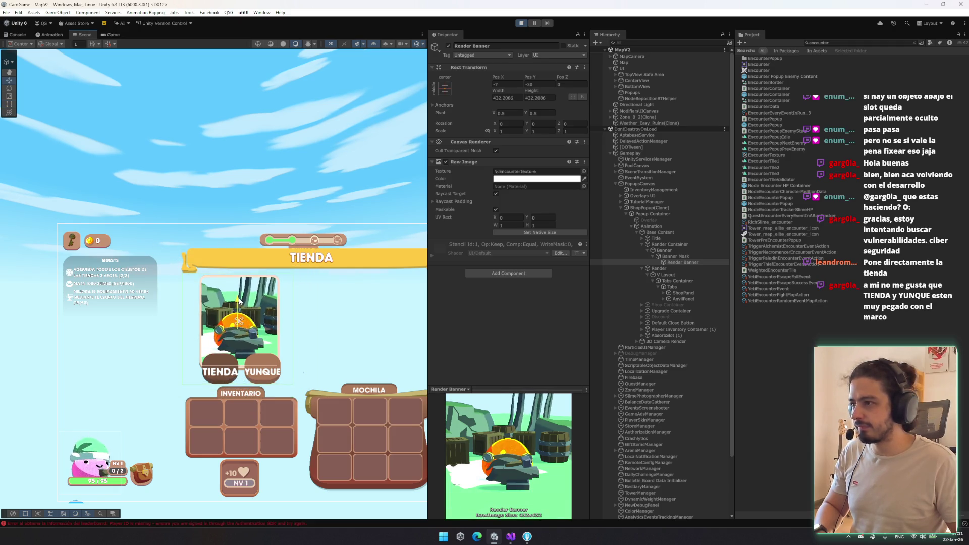
pyautogui.click(140, 55)
pyautogui.click(109, 34)
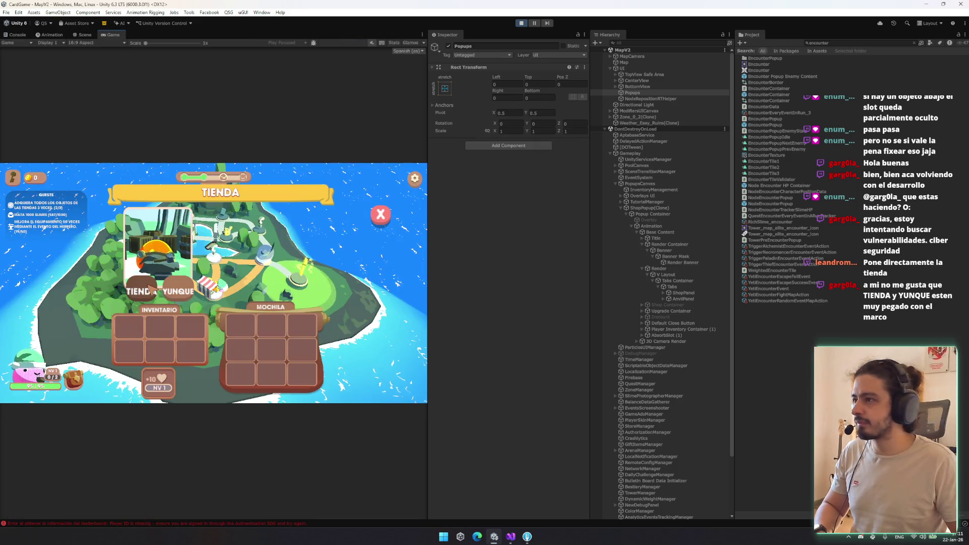
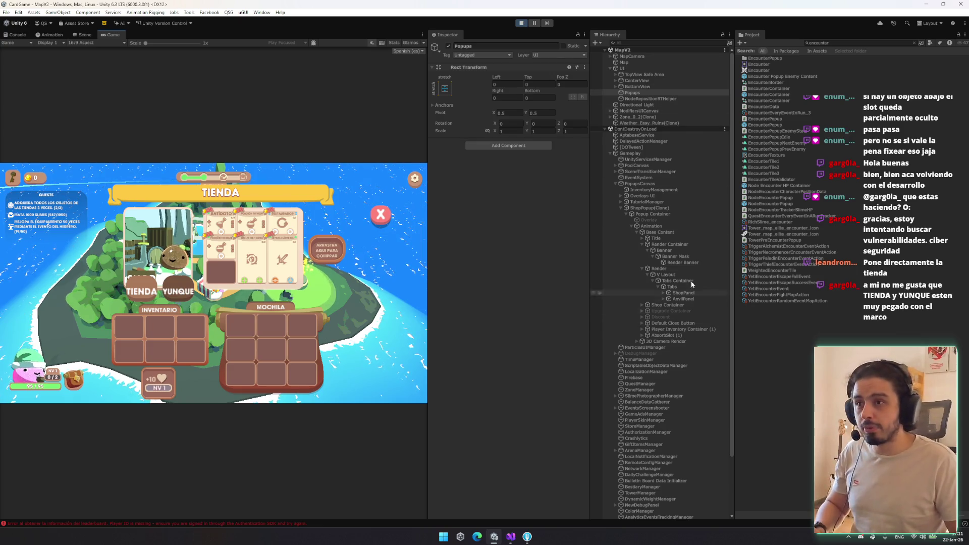
# Step: Copy the Render Banner's Rect Transform component from the running scene
pyautogui.click(682, 263)
pyautogui.rightClick(523, 65)
pyautogui.moveTo(586, 132)
pyautogui.click(646, 173)
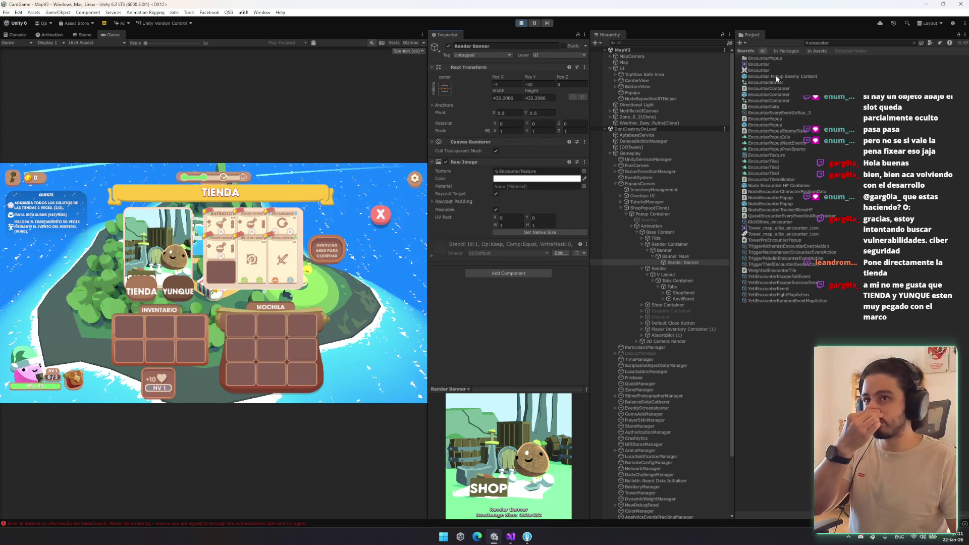
# Step: Paste those values onto Render Banner in the ShopPopup prefab, then return to the scene
pyautogui.click(835, 43)
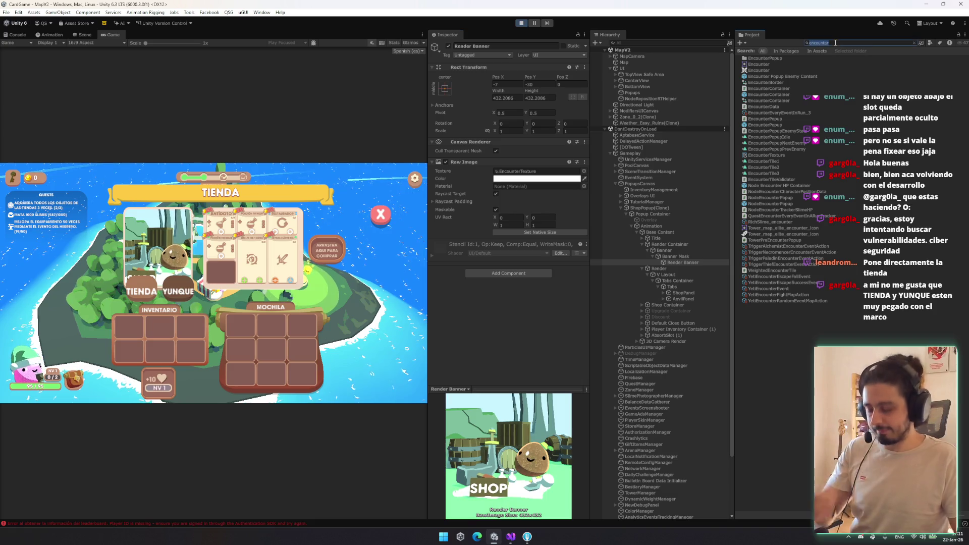
pyautogui.write('shoppopup')
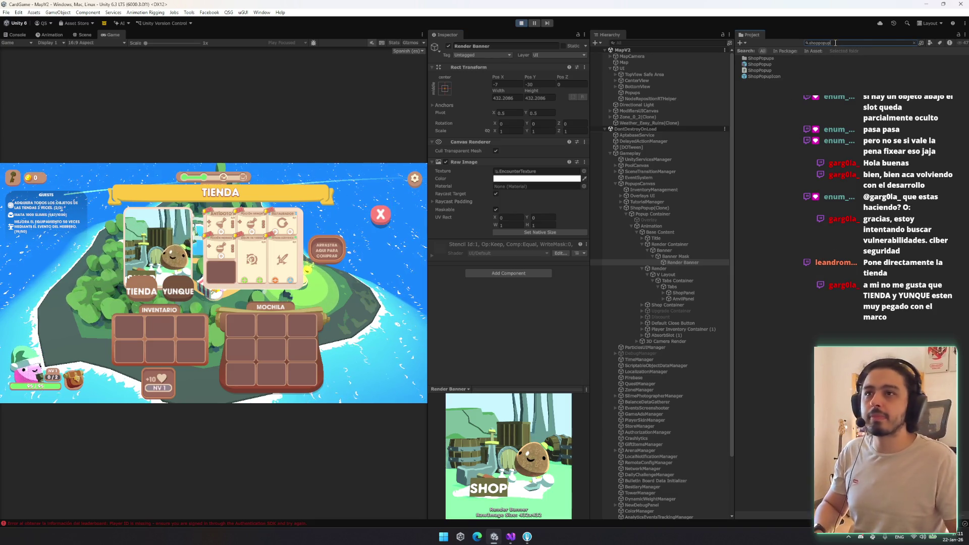
pyautogui.doubleClick(766, 64)
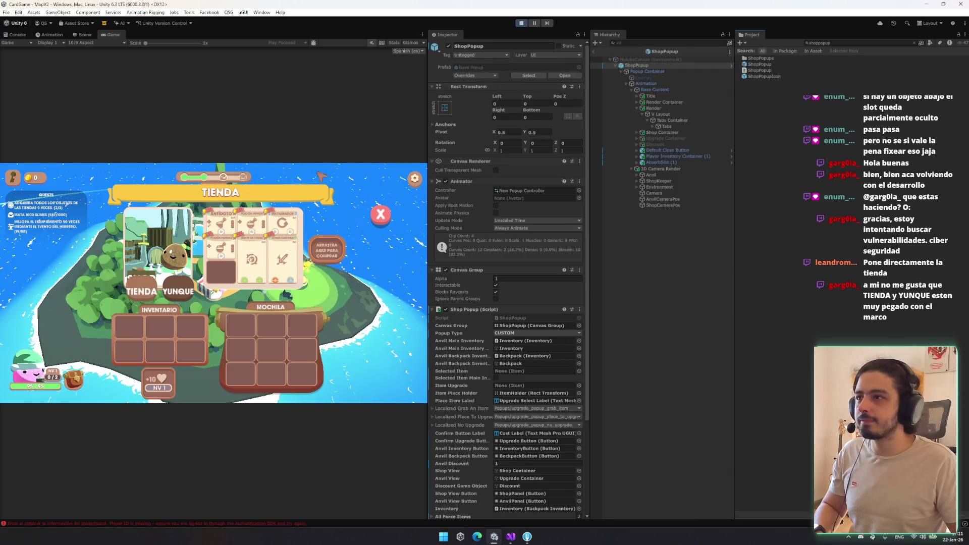
pyautogui.click(689, 101)
pyautogui.hotkey('alt', 'Right')
pyautogui.press('Down')
pyautogui.press('Down')
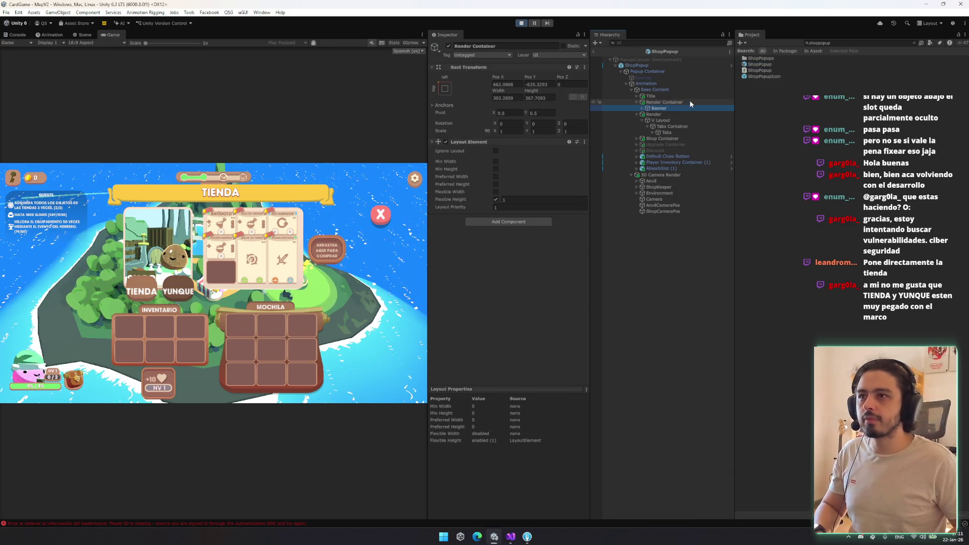
pyautogui.press('Right')
pyautogui.press('Down')
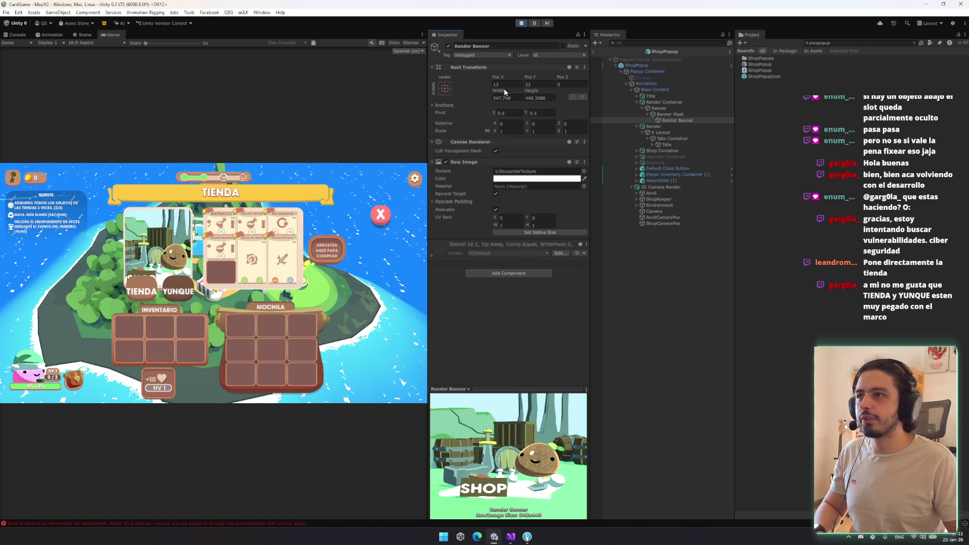
pyautogui.rightClick(492, 67)
pyautogui.moveTo(550, 140)
pyautogui.click(636, 173)
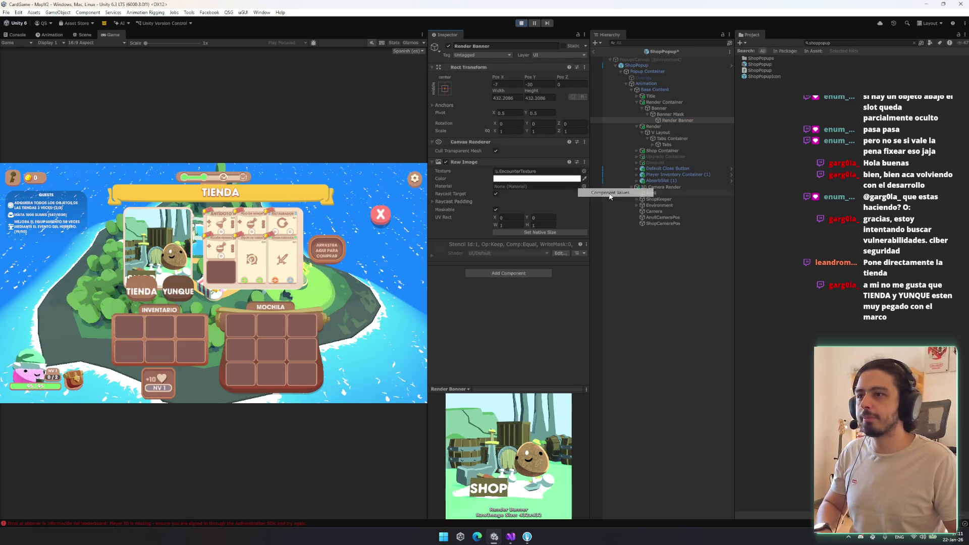
pyautogui.click(594, 52)
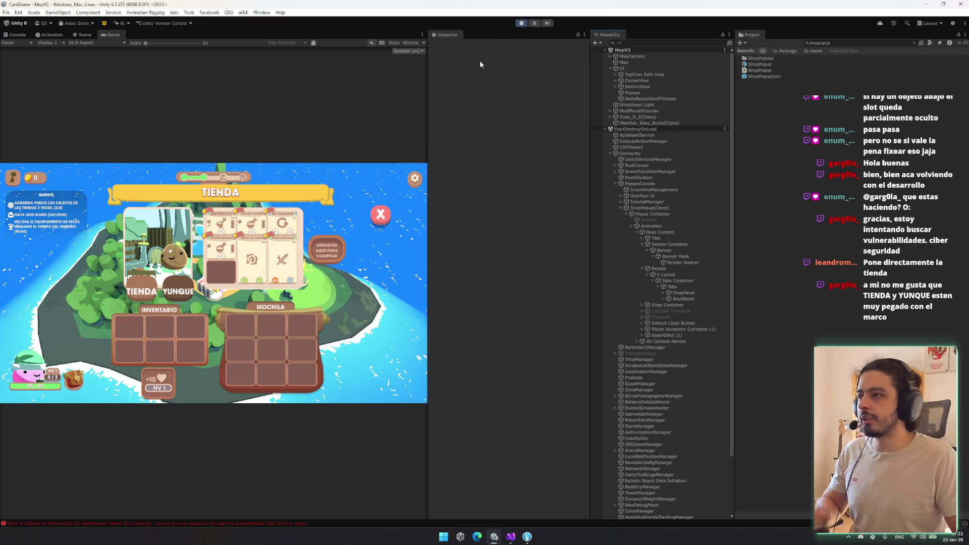
# Step: Inspect the V Layout group and the ShopPanel tab button in the Hierarchy
pyautogui.click(679, 256)
pyautogui.press('Left')
pyautogui.press('Down')
pyautogui.press('Down')
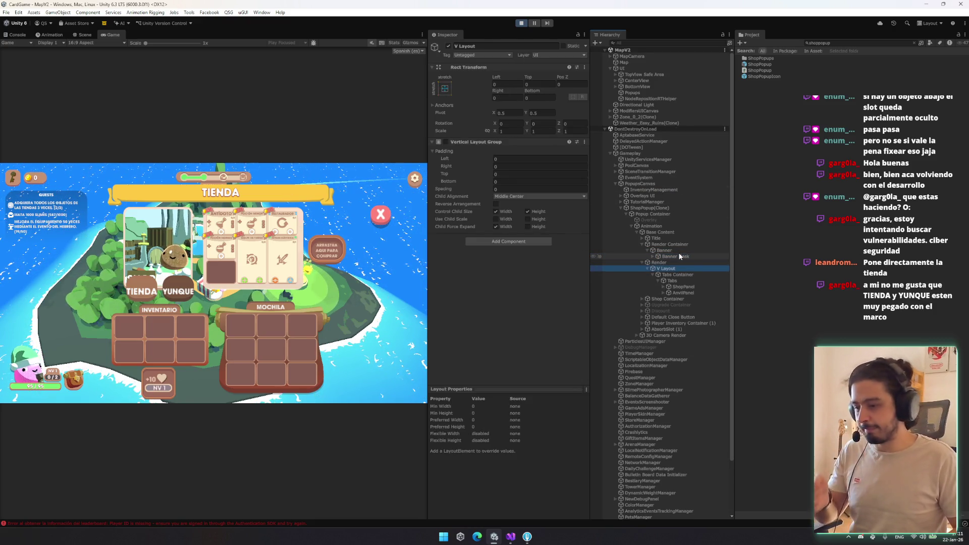
pyautogui.click(695, 286)
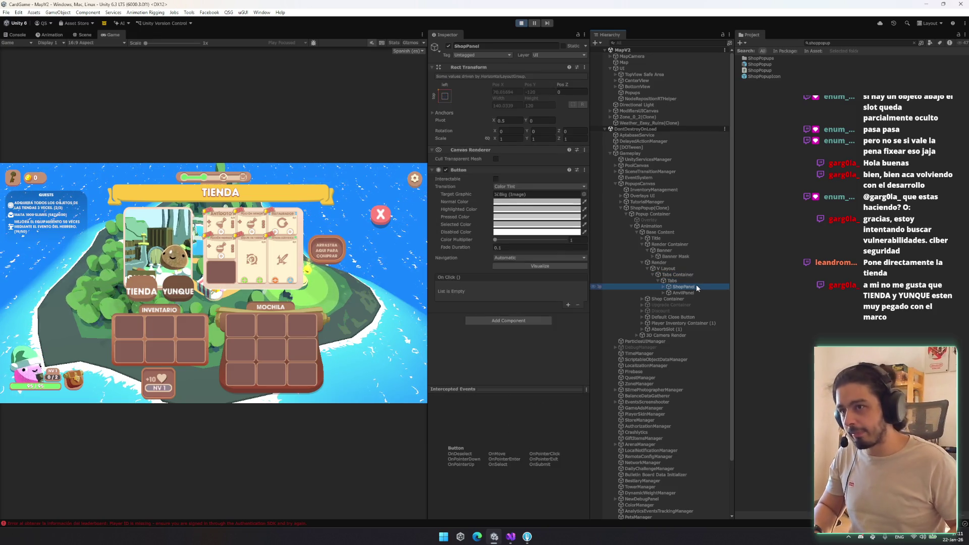
# Step: In the Scene view, move the Render group above Render Container in the Hierarchy
pyautogui.click(82, 34)
pyautogui.scroll(5, 232, 329)
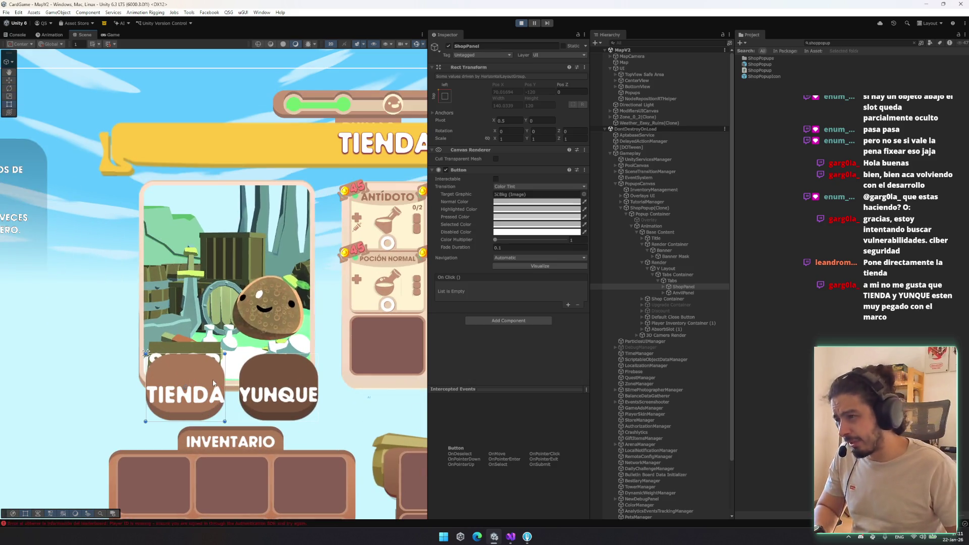
pyautogui.click(697, 280)
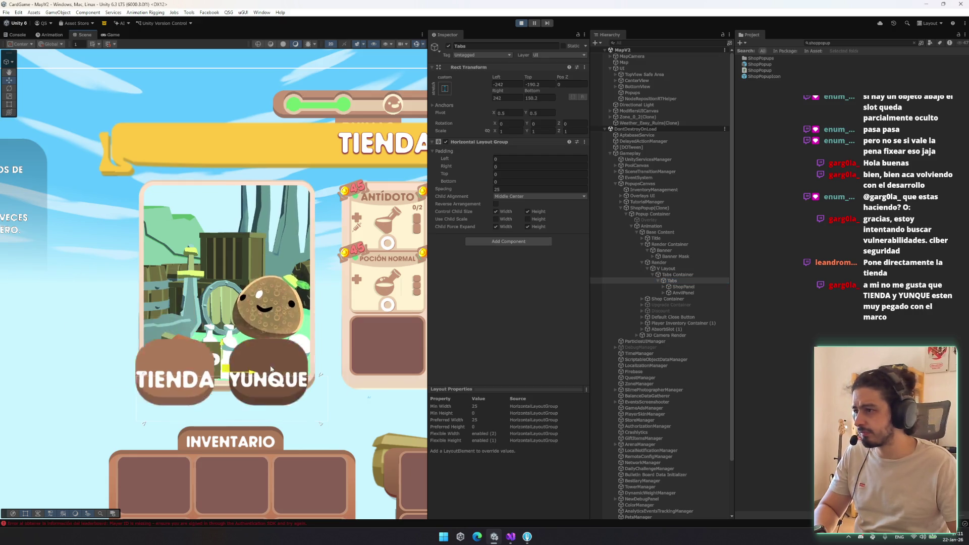
pyautogui.click(671, 263)
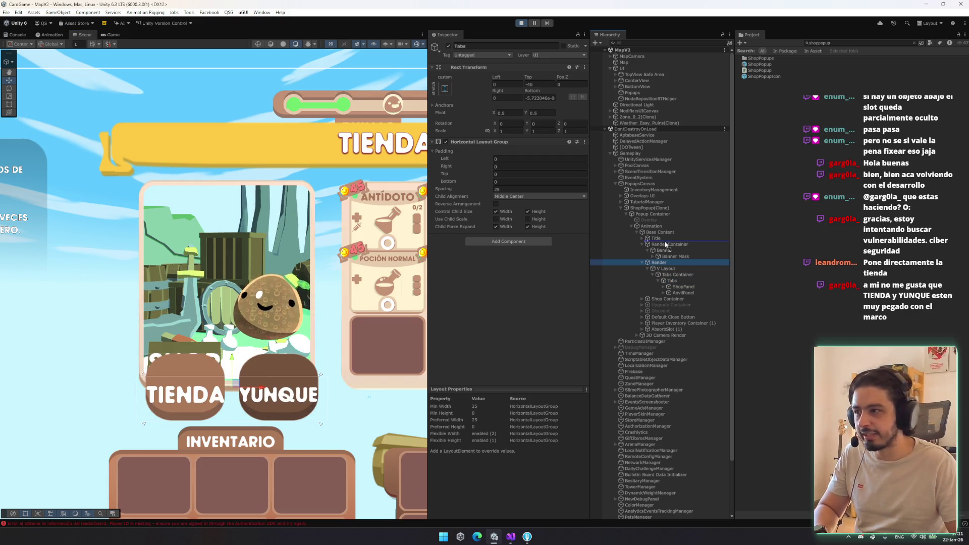
pyautogui.moveTo(665, 245); pyautogui.dragTo(665, 243)
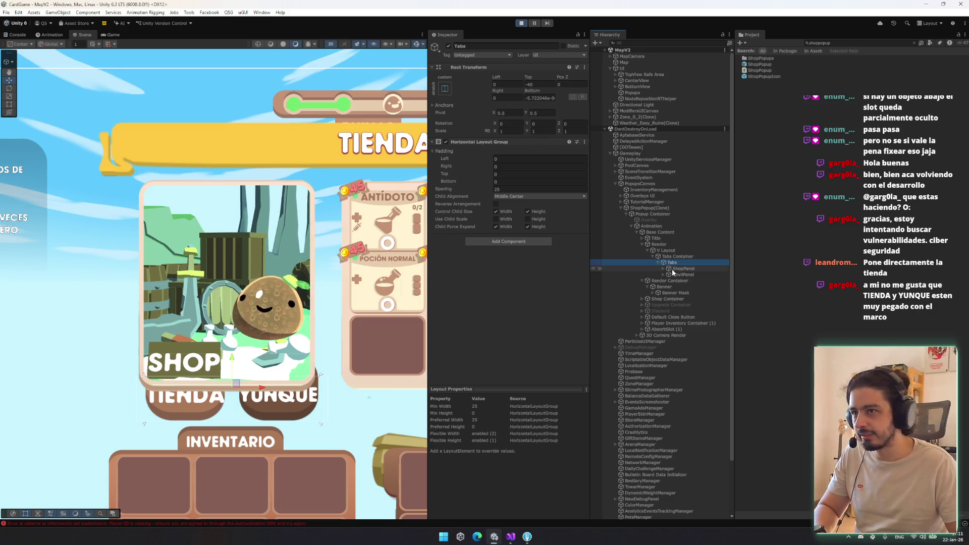
# Step: Drag the Tabs group with the move gizmo to sit left of the SHOP card
pyautogui.moveTo(230, 362)
pyautogui.mouseDown()
pyautogui.moveTo(91, 302)
pyautogui.moveTo(96, 261)
pyautogui.moveTo(199, 285)
pyautogui.moveTo(204, 309)
pyautogui.moveTo(177, 281)
pyautogui.moveTo(224, 277)
pyautogui.mouseUp()
pyautogui.scroll(-2, 214, 354)
pyautogui.scroll(-1, 214, 355)
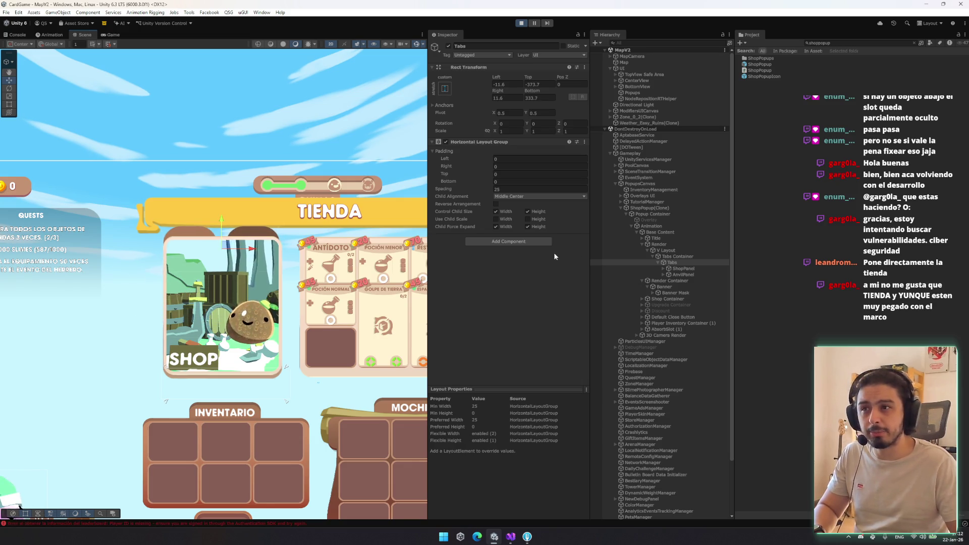
pyautogui.click(676, 264)
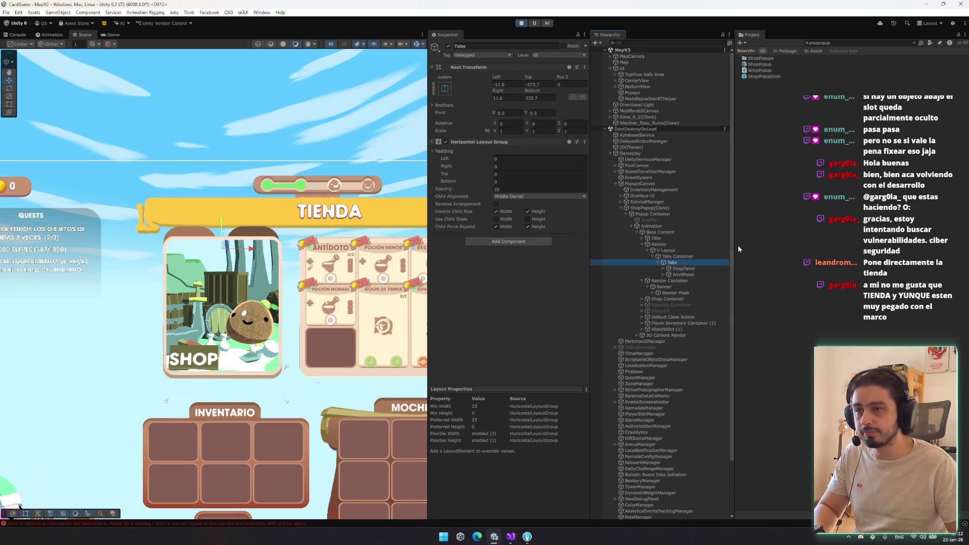
pyautogui.click(691, 256)
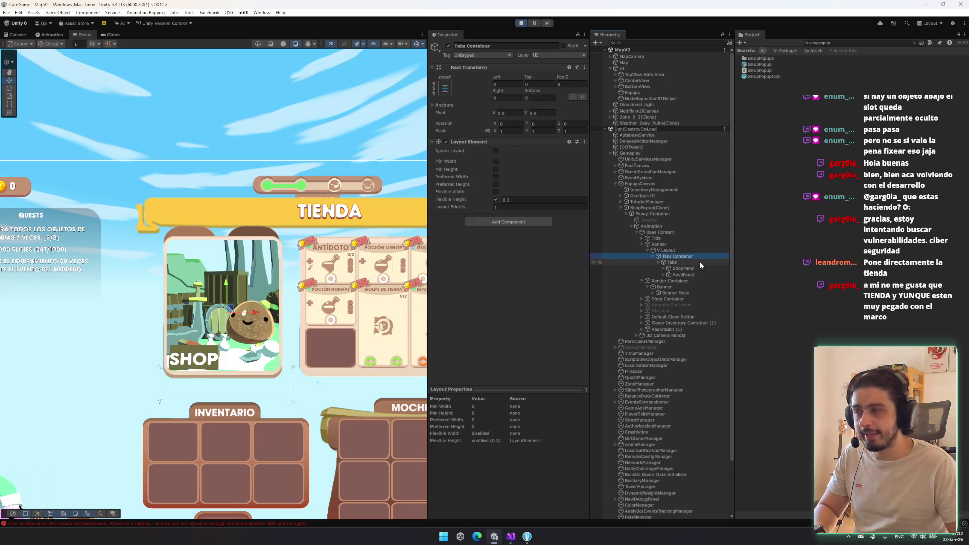
pyautogui.click(685, 269)
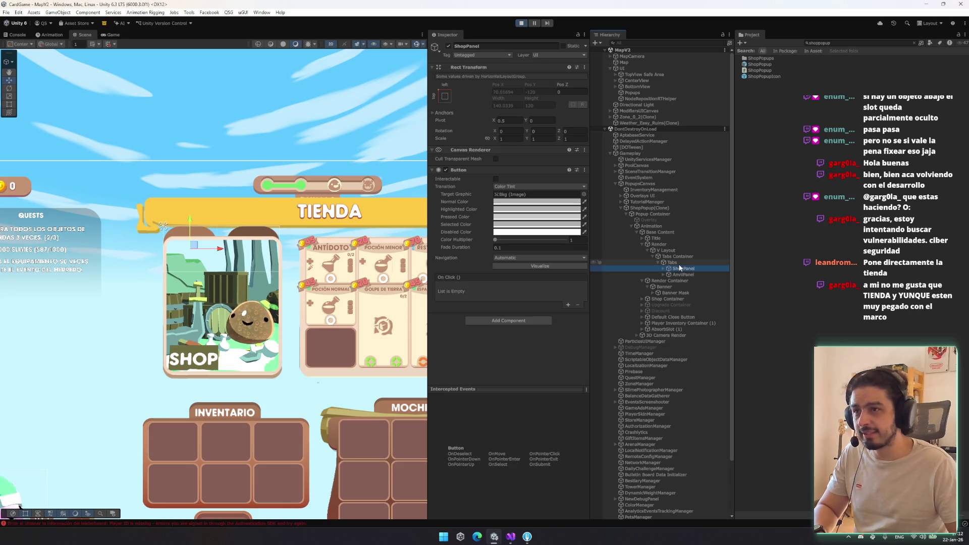
pyautogui.press('Up')
pyautogui.press('Up')
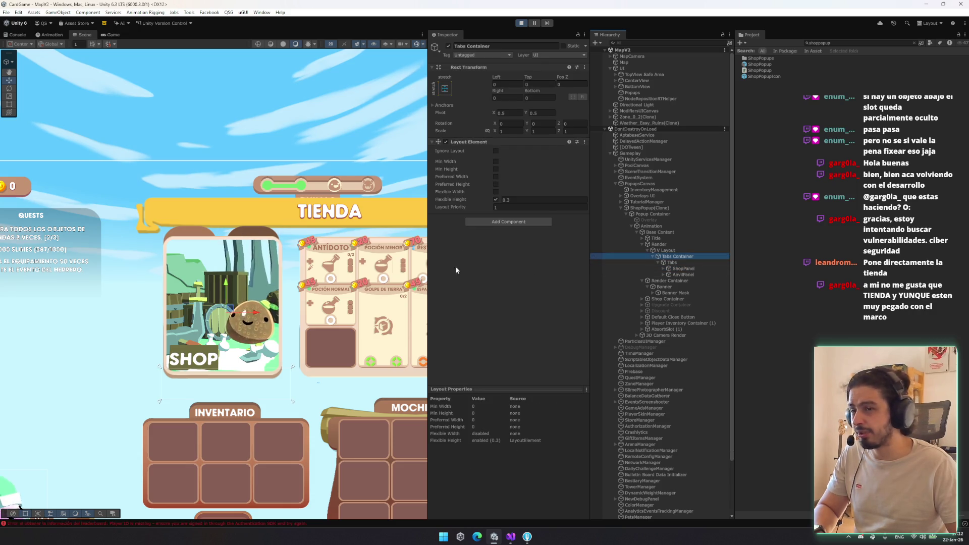
pyautogui.press('Down')
pyautogui.moveTo(238, 248)
pyautogui.mouseDown()
pyautogui.moveTo(124, 256)
pyautogui.moveTo(176, 268)
pyautogui.mouseUp()
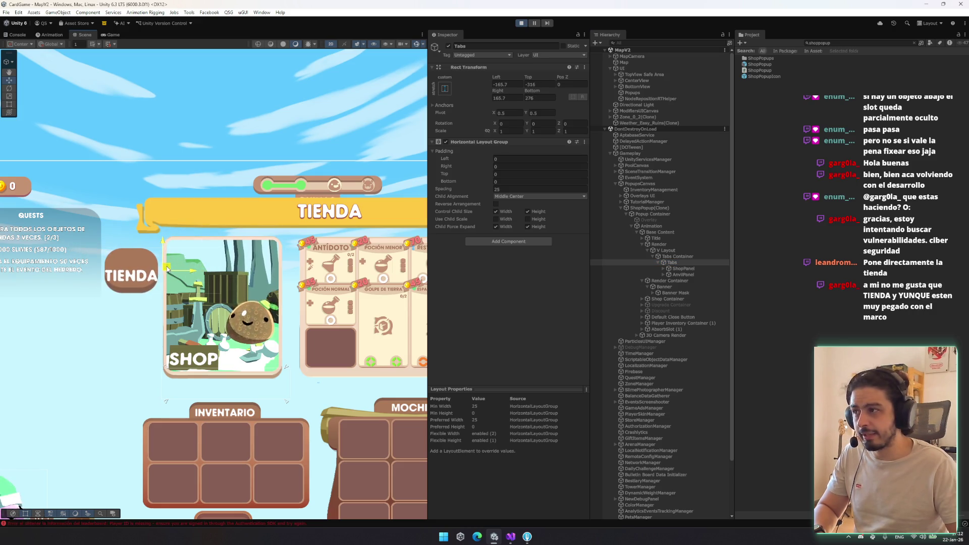
# Step: Replace the Tabs' Horizontal Layout Group with a Vertical Layout Group
pyautogui.rightClick(507, 142)
pyautogui.click(520, 154)
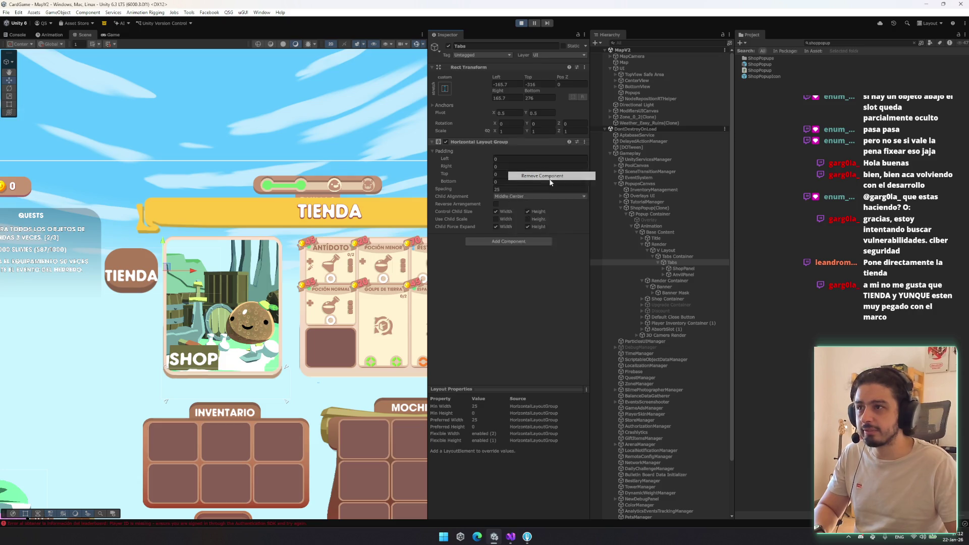
pyautogui.click(512, 147)
pyautogui.write('ver')
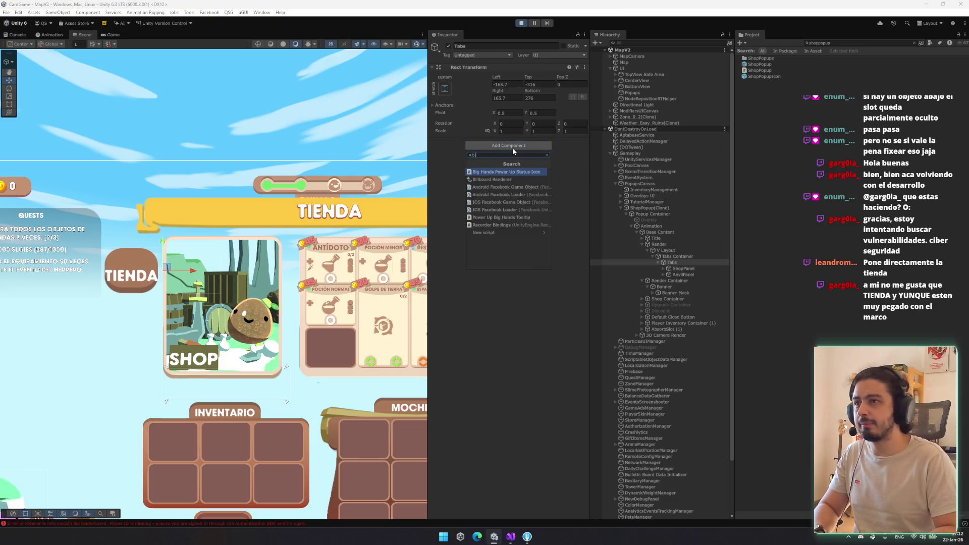
pyautogui.press('Down')
pyautogui.press('Return')
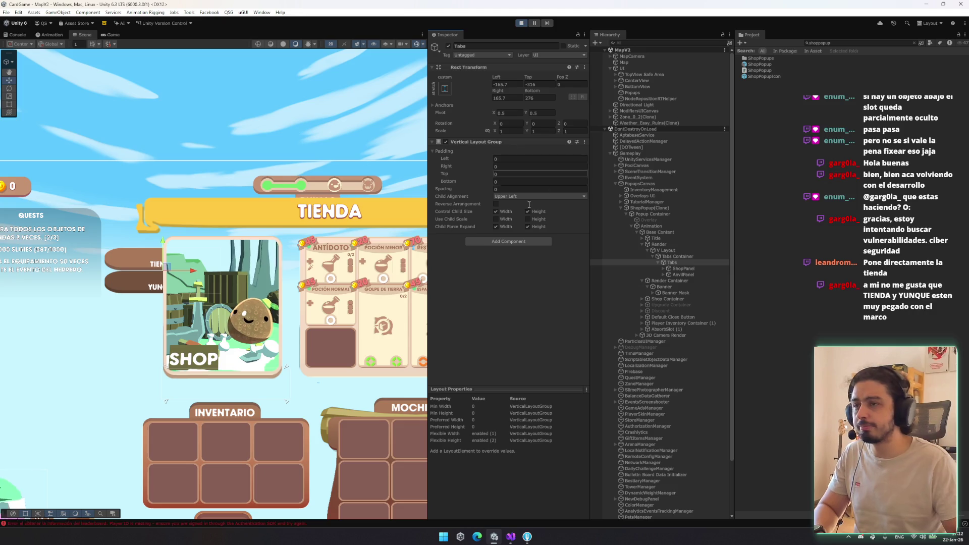
# Step: Narrow the Tabs rect into a thin column and move it slightly lower
pyautogui.moveTo(187, 285)
pyautogui.mouseDown()
pyautogui.moveTo(178, 285)
pyautogui.moveTo(148, 351)
pyautogui.mouseUp()
pyautogui.moveTo(145, 289)
pyautogui.mouseDown()
pyautogui.moveTo(143, 302)
pyautogui.moveTo(170, 323)
pyautogui.mouseUp()
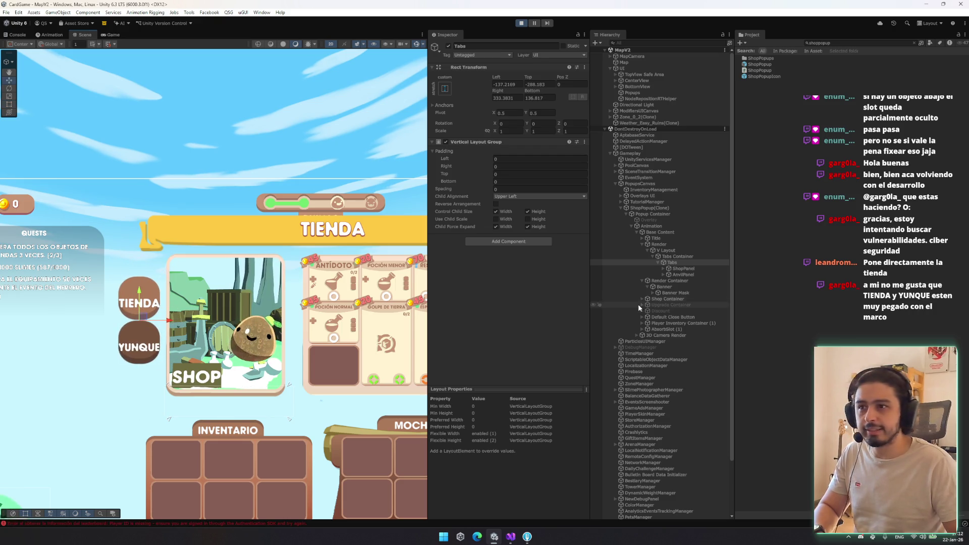
pyautogui.click(664, 268)
# Step: Delete the Tienda and anvil tab text labels
pyautogui.click(664, 286)
pyautogui.click(691, 280)
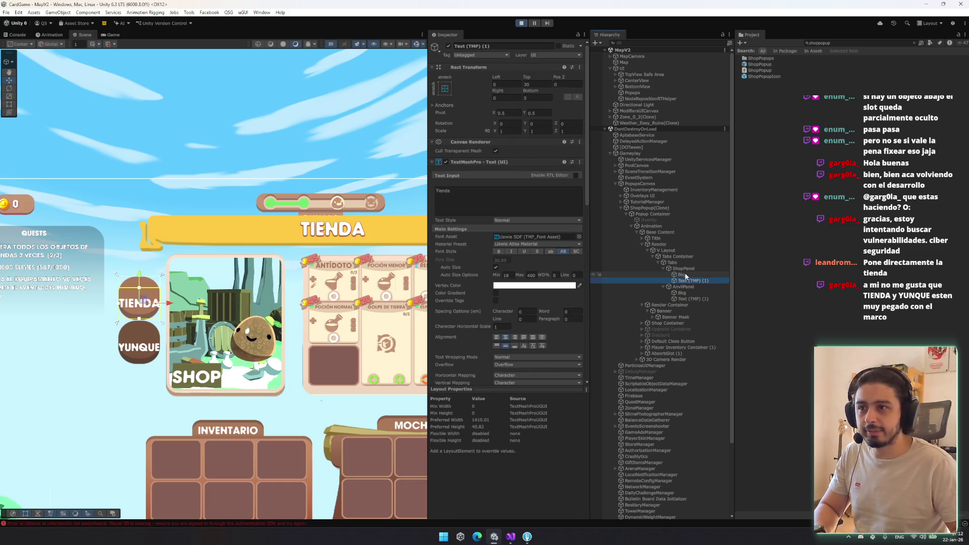
pyautogui.keyDown('ctrl'); pyautogui.click(686, 287); pyautogui.keyUp('ctrl')
pyautogui.press('Delete')
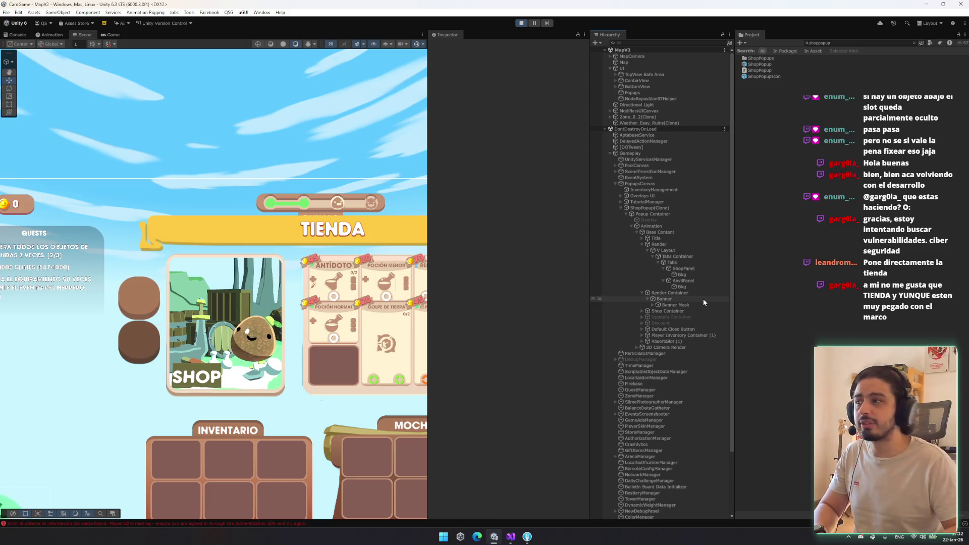
# Step: Create a new UI Image inside the shop tab's Bkg
pyautogui.click(694, 268)
pyautogui.click(692, 281)
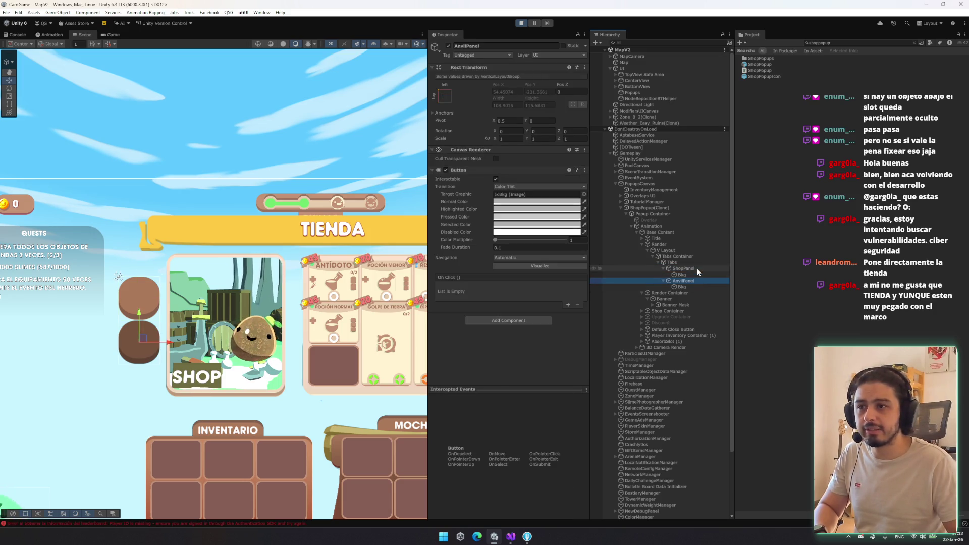
pyautogui.click(686, 287)
pyautogui.click(687, 293)
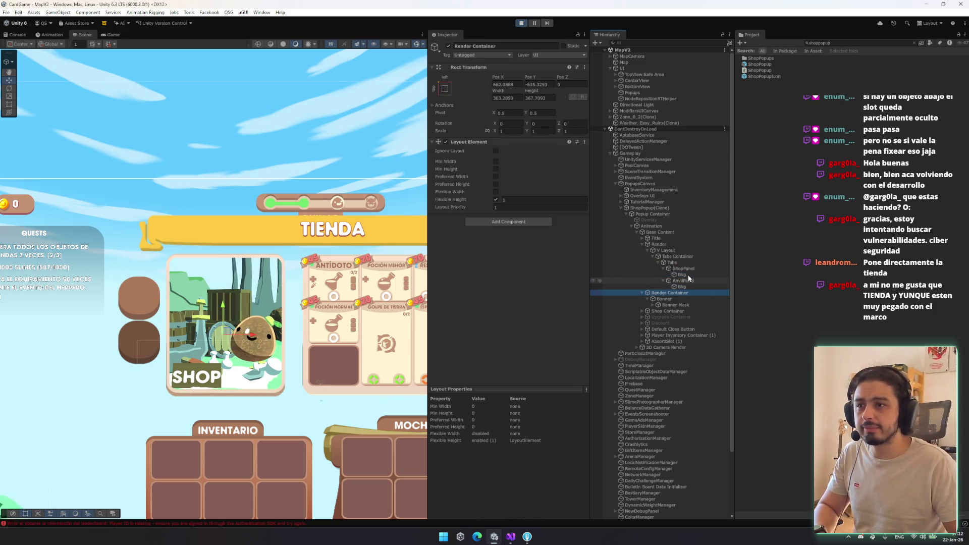
pyautogui.rightClick(688, 274)
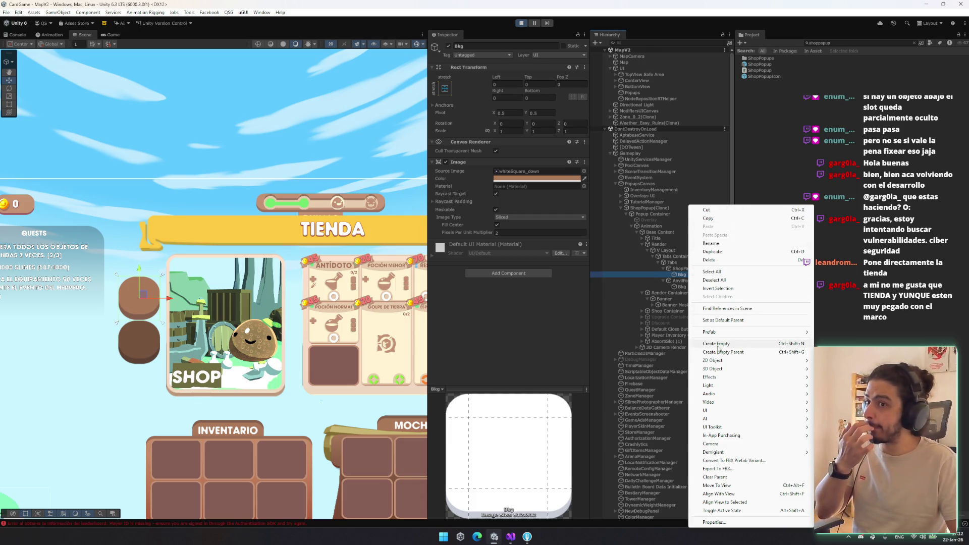
pyautogui.moveTo(725, 414)
pyautogui.click(852, 273)
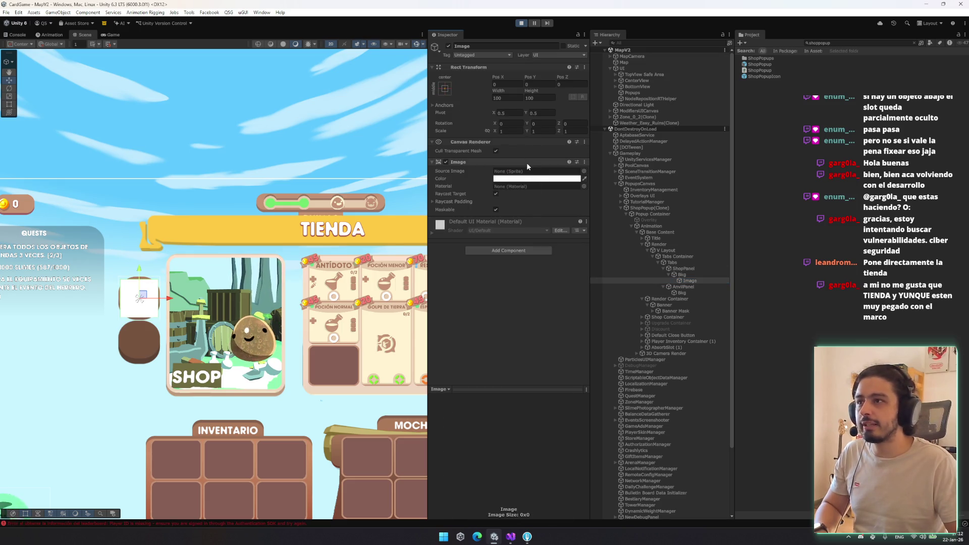
# Step: Stretch the image to its parent, fit it in the slot, and assign Tower_map_shop_icon
pyautogui.click(445, 88)
pyautogui.click(529, 203)
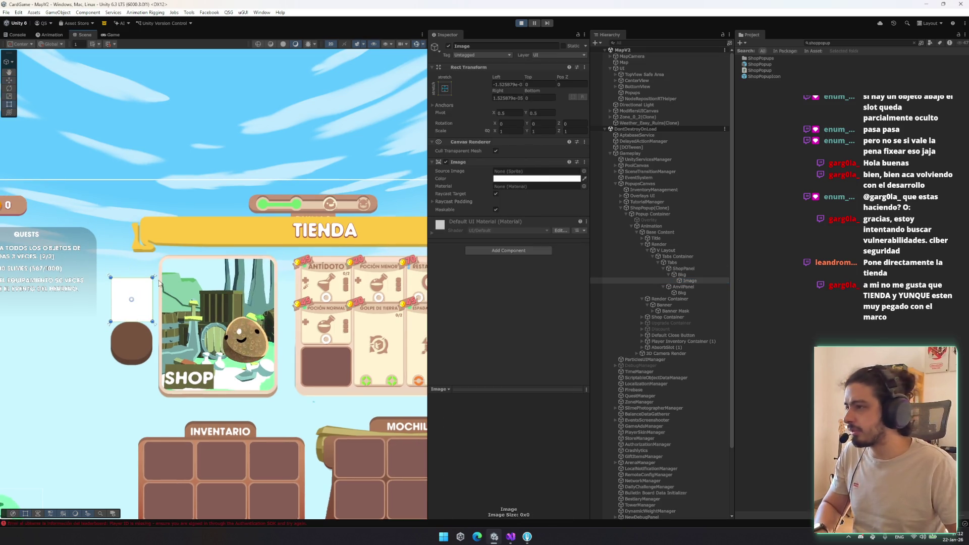
pyautogui.moveTo(149, 280); pyautogui.dragTo(145, 286)
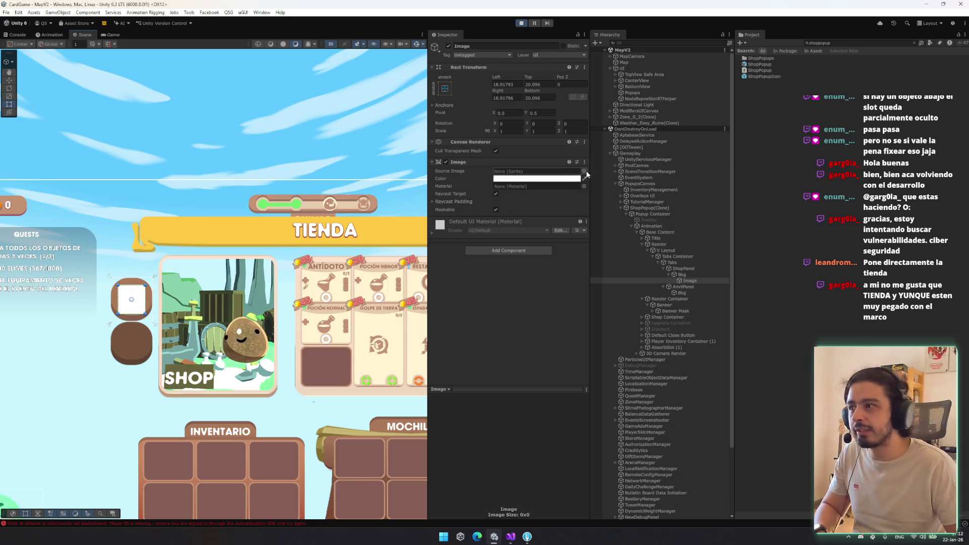
pyautogui.click(584, 172)
pyautogui.write('shop')
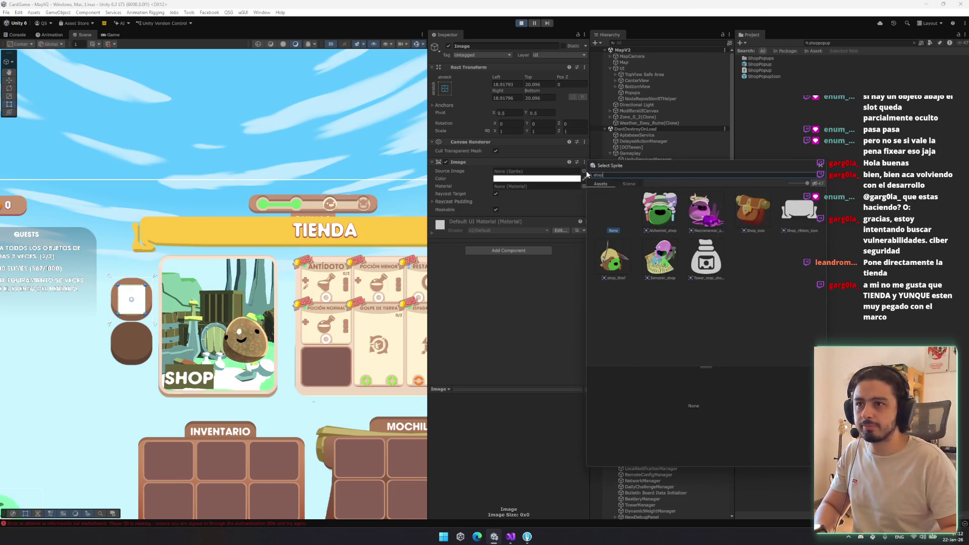
pyautogui.doubleClick(710, 258)
pyautogui.scroll(1, 139, 287)
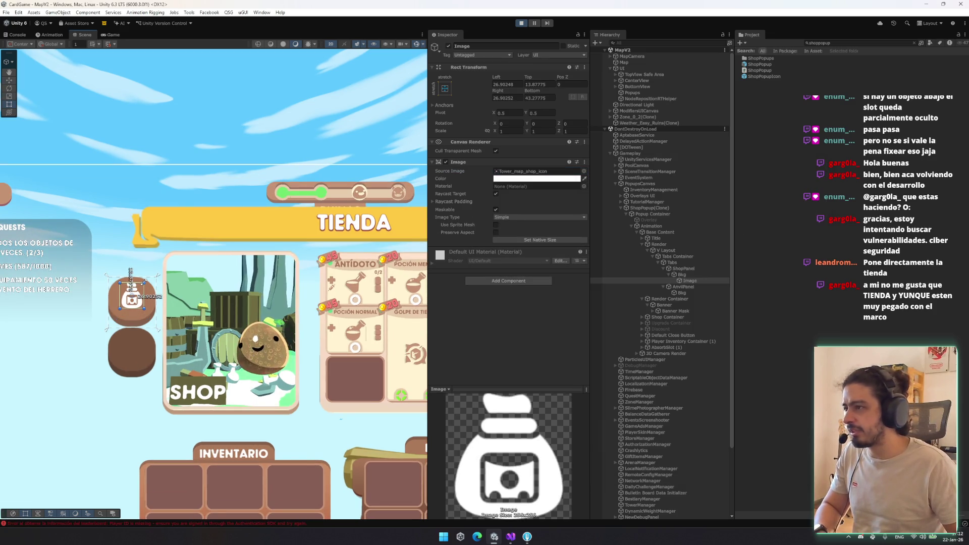
pyautogui.moveTo(133, 287); pyautogui.dragTo(150, 283)
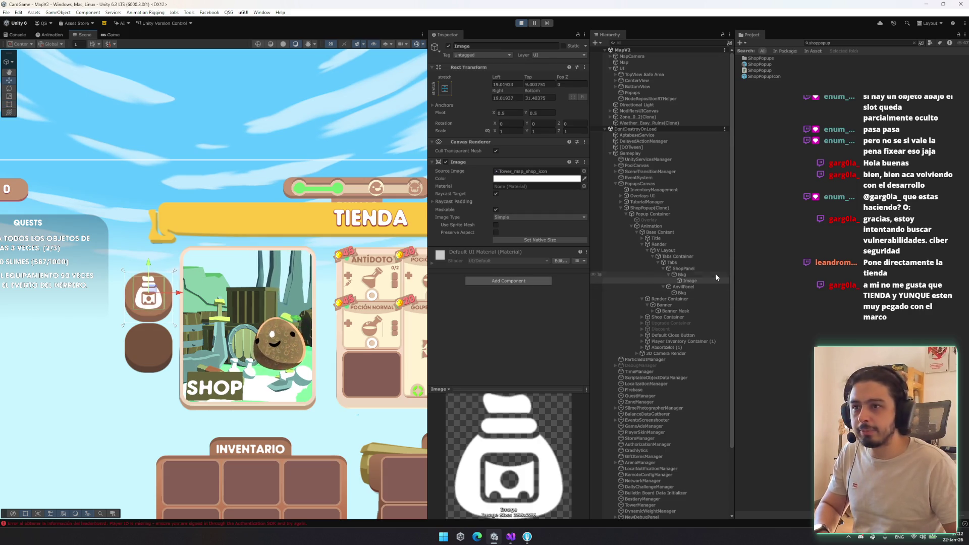
# Step: Duplicate the shop icon under the anvil tab and paste the copied Rect Transform values
pyautogui.hotkey('ctrl', 'd')
pyautogui.moveTo(690, 286); pyautogui.dragTo(695, 282)
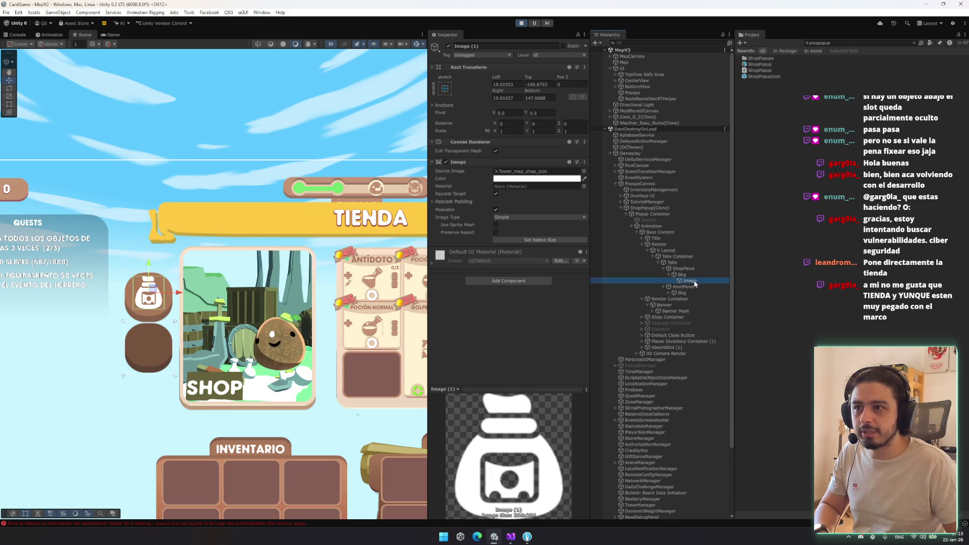
pyautogui.rightClick(514, 68)
pyautogui.moveTo(565, 137)
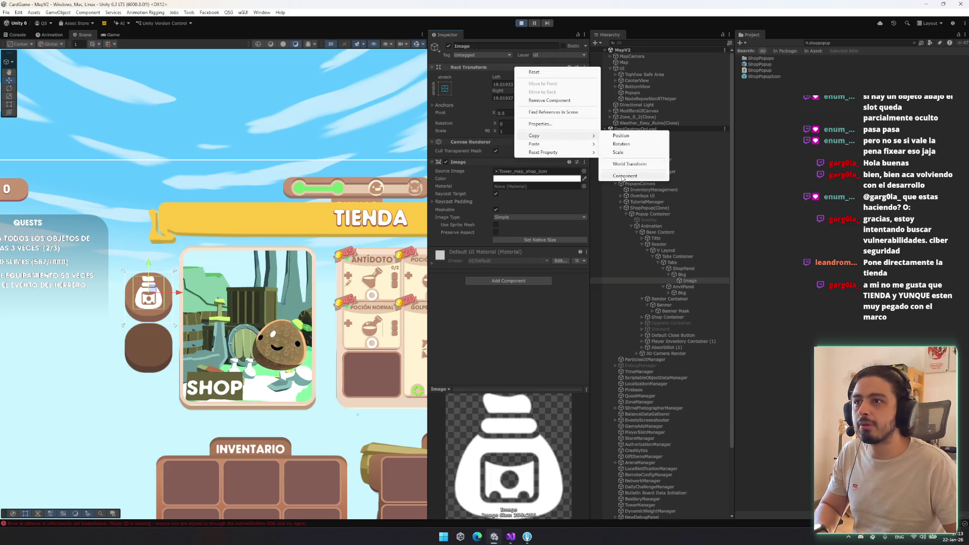
pyautogui.click(631, 178)
pyautogui.click(689, 294)
pyautogui.hotkey('ctrl', 'shift', 'v')
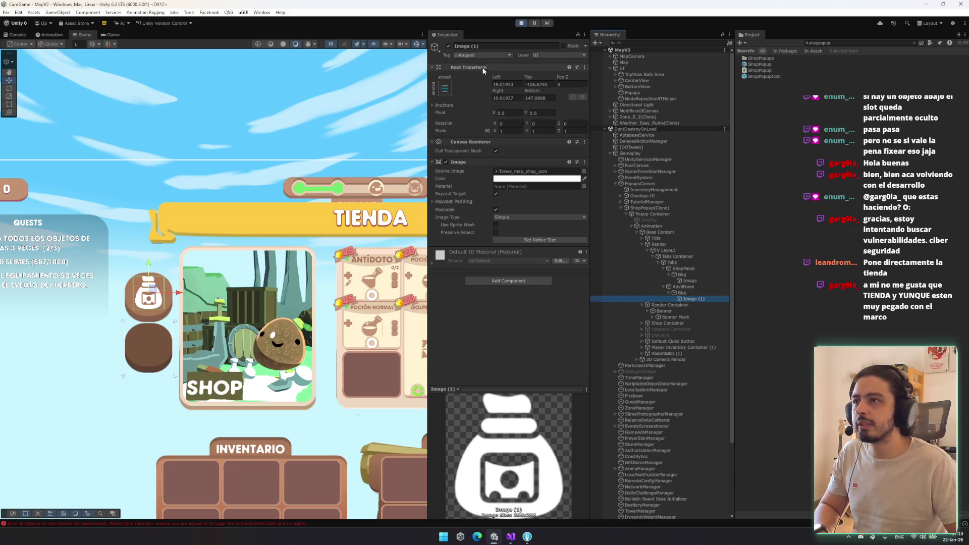
pyautogui.rightClick(491, 70)
pyautogui.moveTo(530, 145)
pyautogui.click(605, 195)
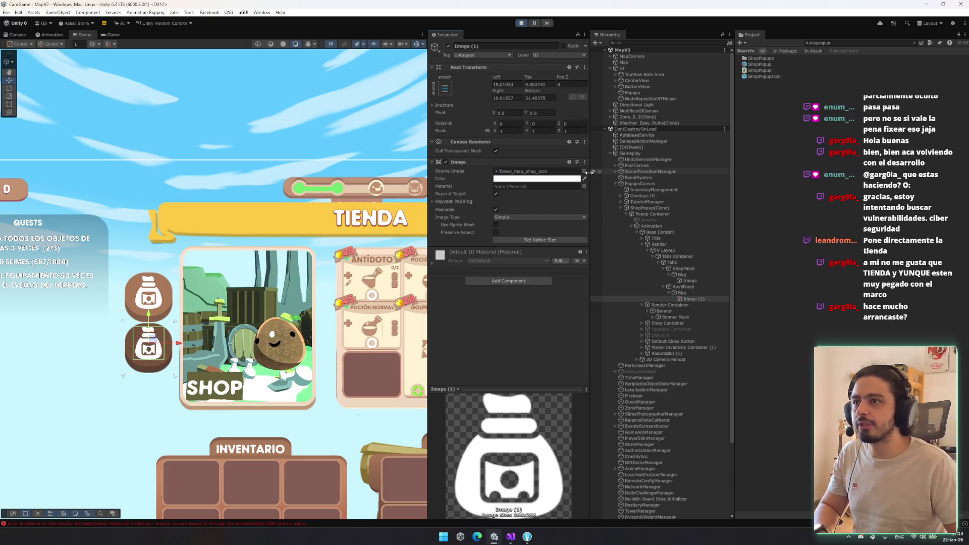
# Step: Set the copy's sprite to Armory_Icon and shrink both tab icons slightly
pyautogui.click(584, 171)
pyautogui.press('BackSpace')
pyautogui.press('BackSpace')
pyautogui.press('BackSpace')
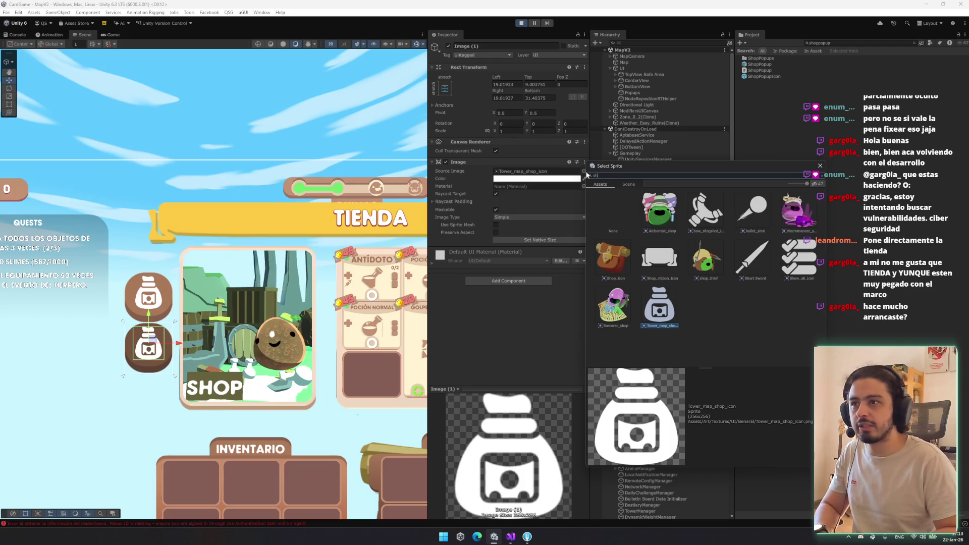
pyautogui.write('b')
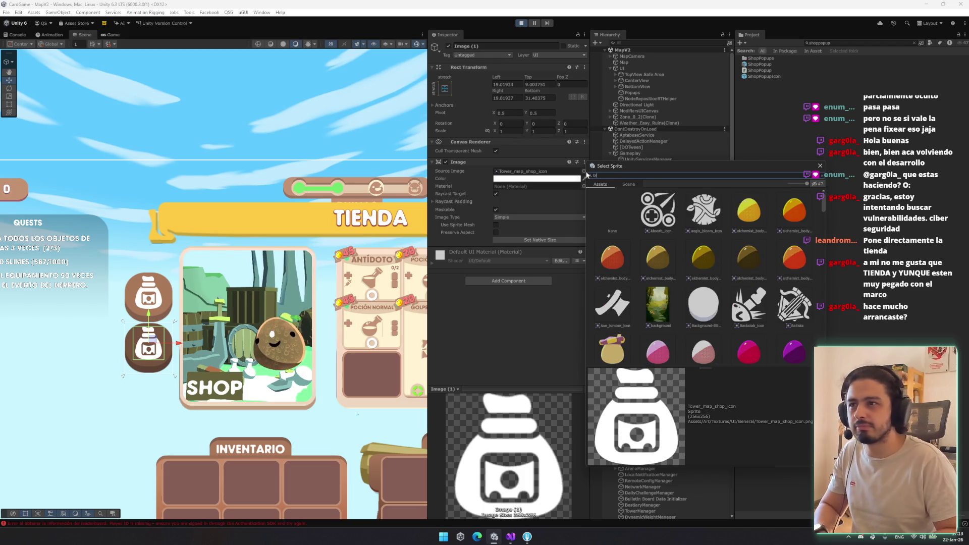
pyautogui.press('BackSpace')
pyautogui.press('BackSpace')
pyautogui.press('BackSpace')
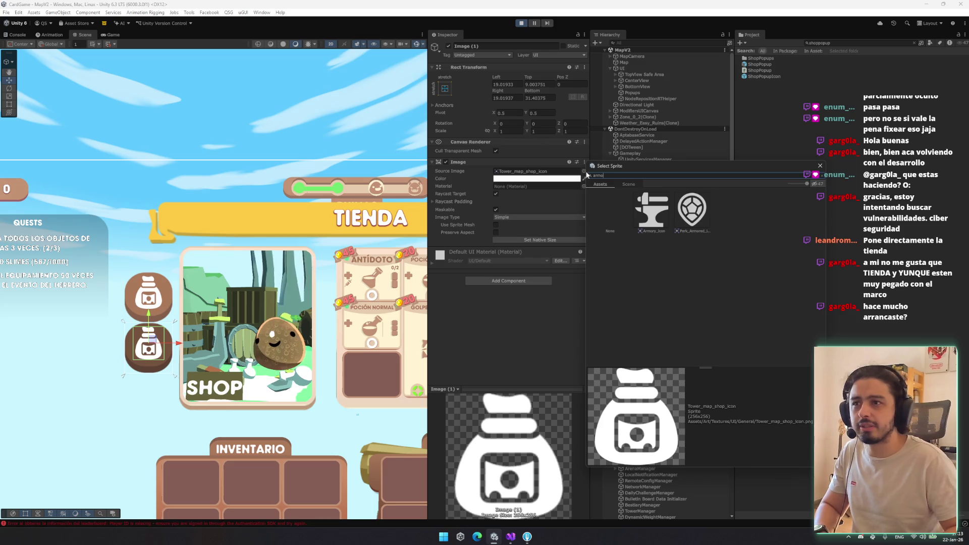
pyautogui.doubleClick(664, 221)
pyautogui.scroll(2, 170, 319)
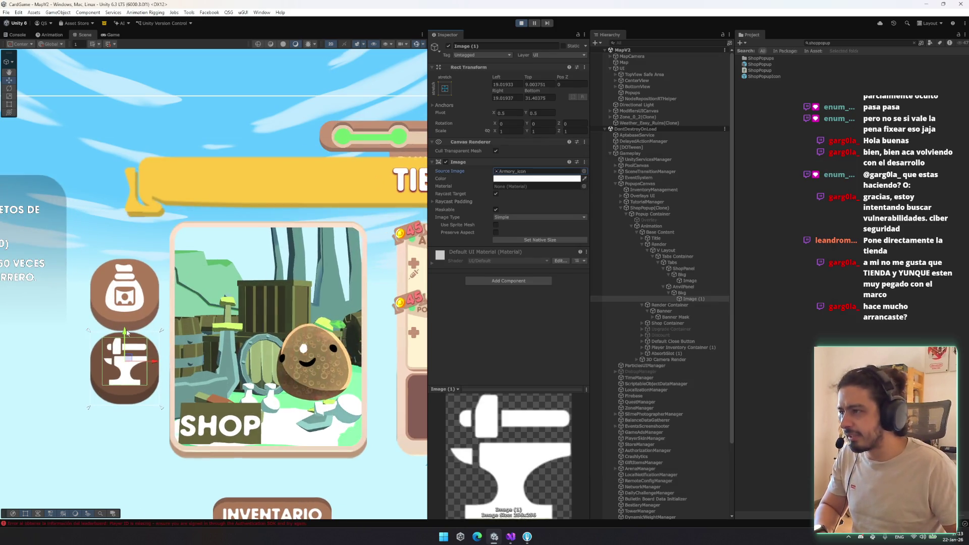
pyautogui.keyDown('ctrl'); pyautogui.click(678, 278); pyautogui.keyUp('ctrl')
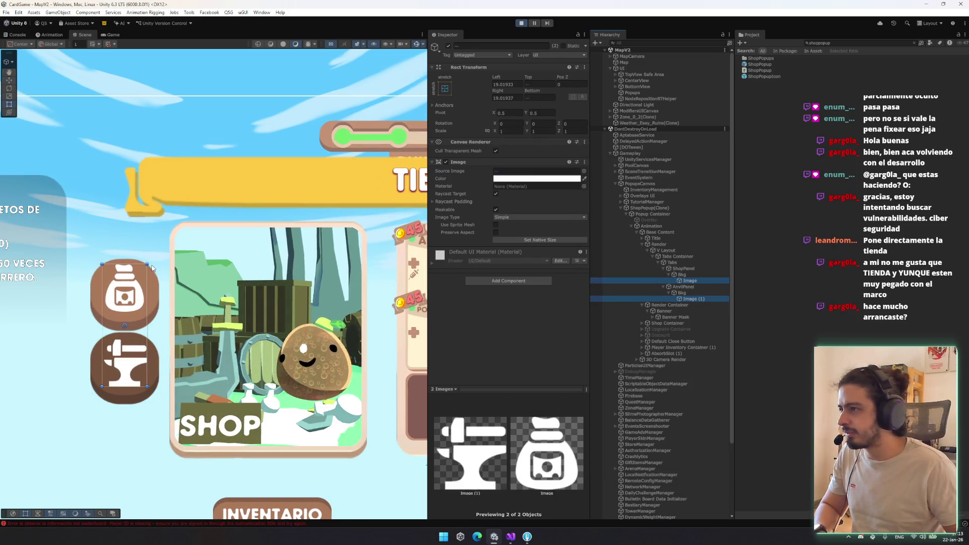
pyautogui.moveTo(147, 264); pyautogui.dragTo(143, 269)
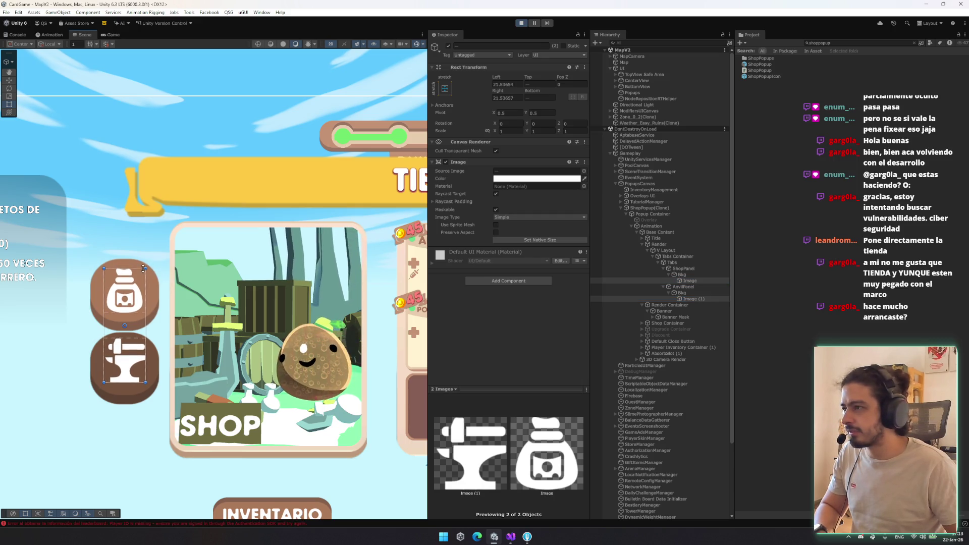
# Step: Preview the shop in the Game view, opening and closing an item info card
pyautogui.click(110, 35)
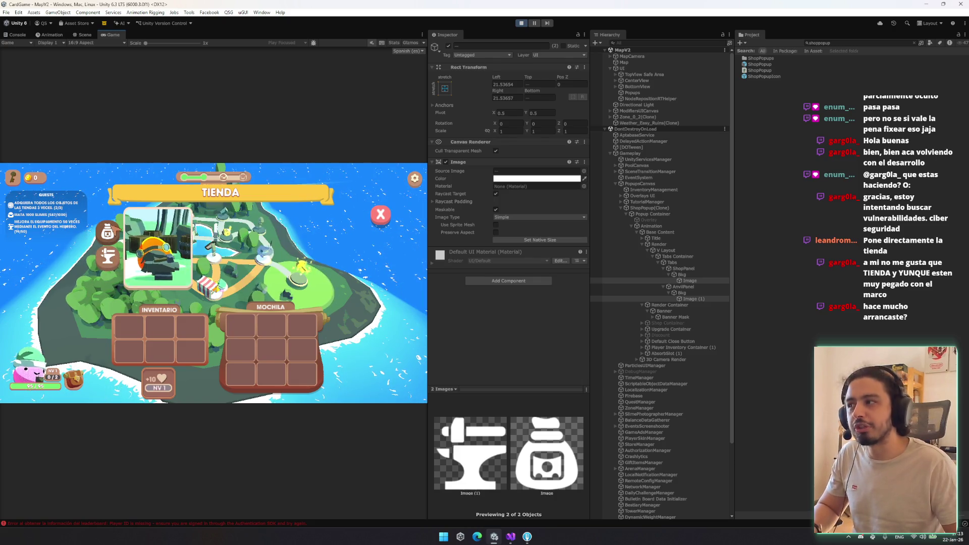
pyautogui.click(252, 273)
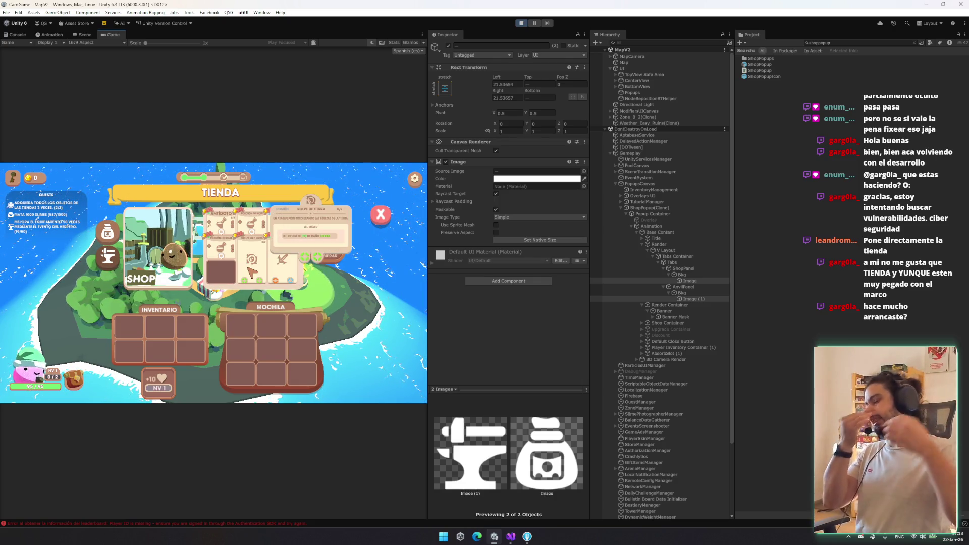
pyautogui.click(90, 241)
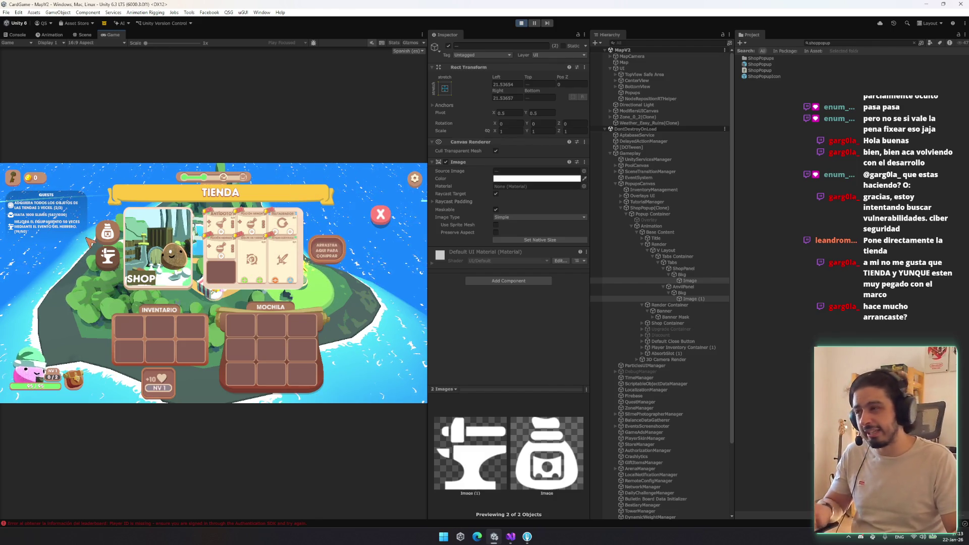
pyautogui.click(691, 268)
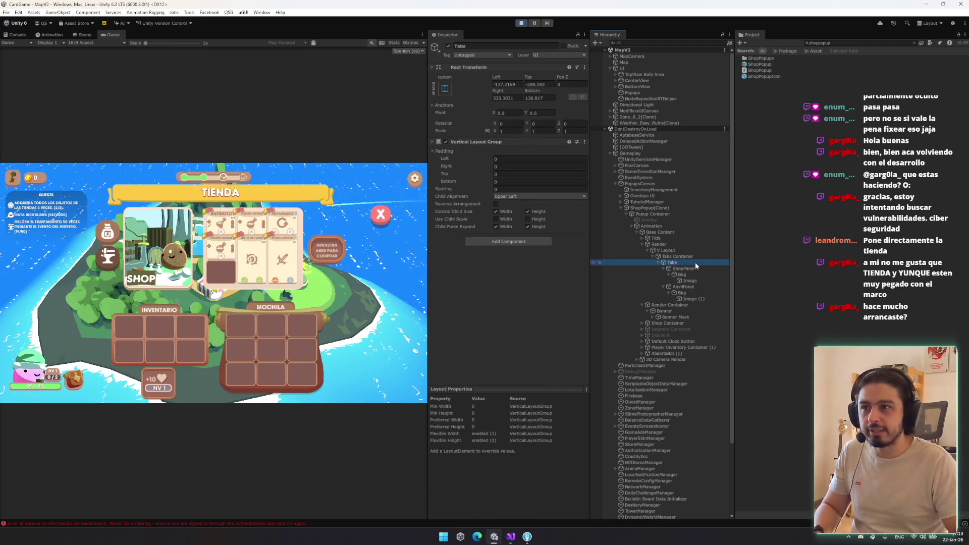
# Step: Resize the Tabs container in the Scene view, shrinking it and stretching it taller upward
pyautogui.press('Left')
pyautogui.click(695, 262)
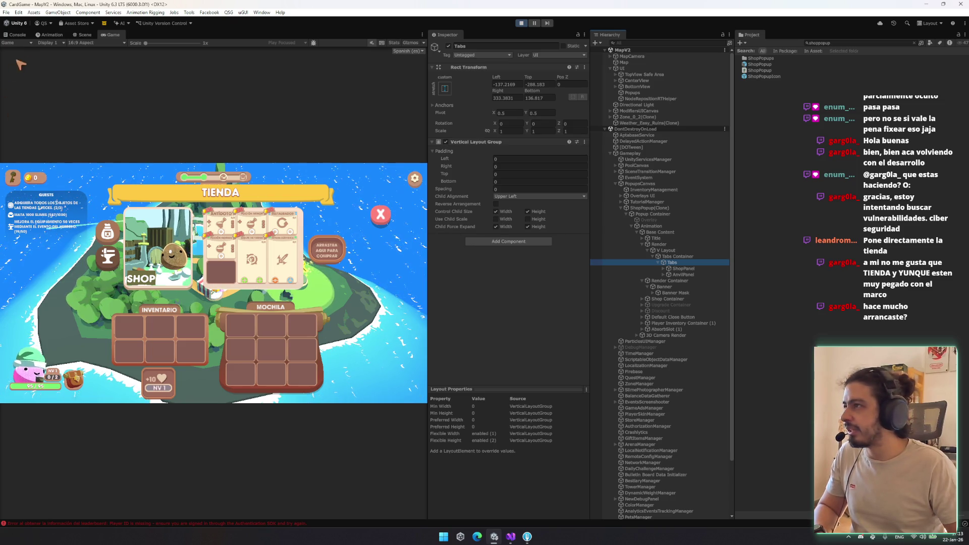
pyautogui.hotkey('ctrl', '1')
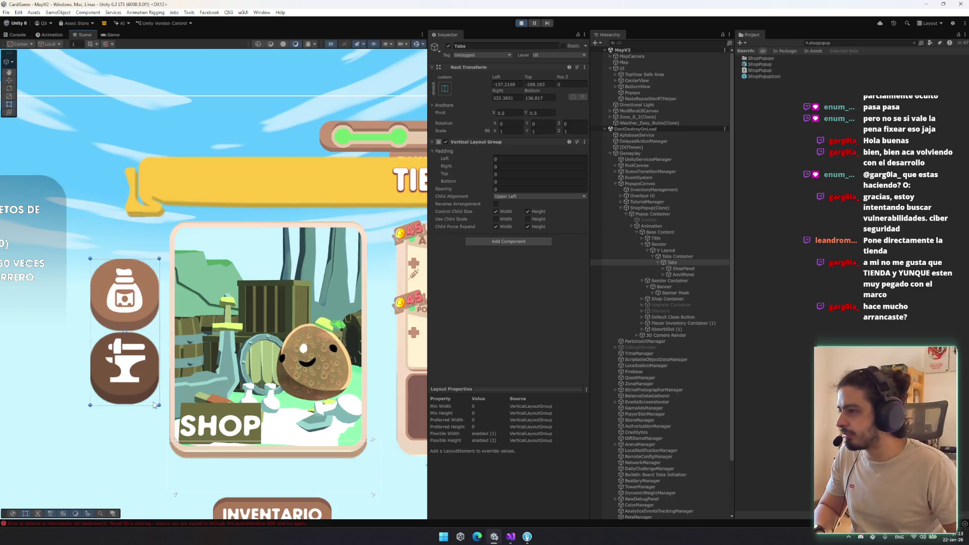
pyautogui.moveTo(158, 404); pyautogui.dragTo(149, 382)
pyautogui.press('w')
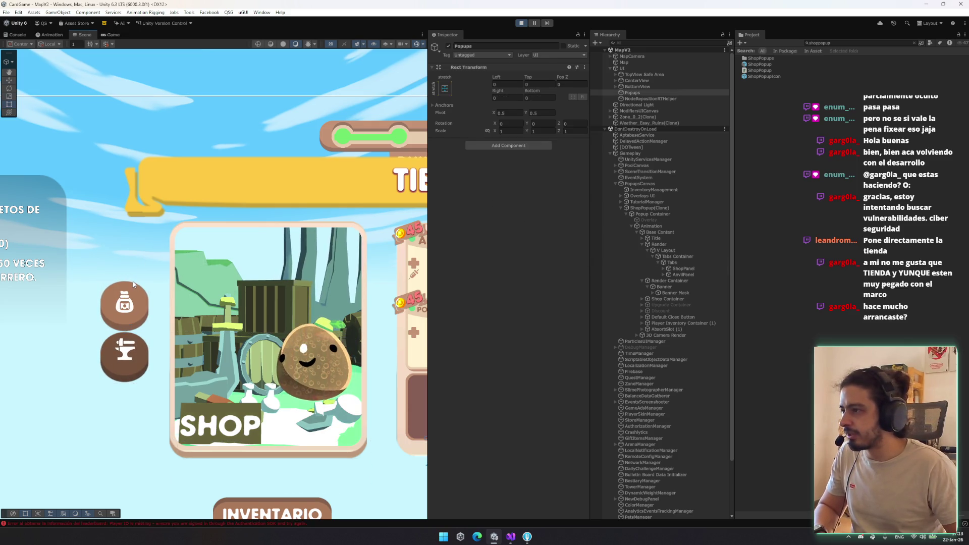
pyautogui.moveTo(141, 281); pyautogui.dragTo(141, 247)
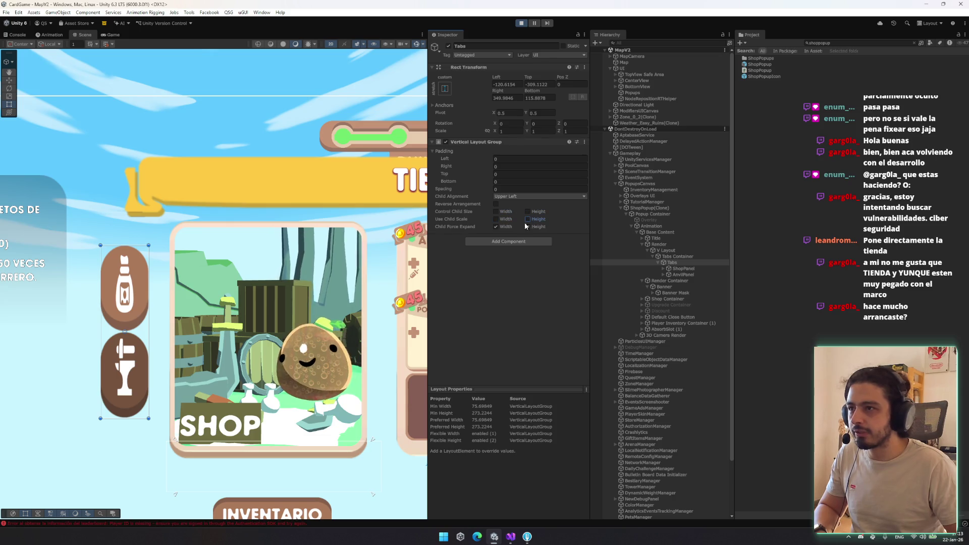
# Step: Set both ShopPanel and AnvilPanel tab buttons to width 100 and height 100
pyautogui.click(683, 268)
pyautogui.keyDown('shift'); pyautogui.click(683, 274); pyautogui.keyUp('shift')
pyautogui.click(513, 106)
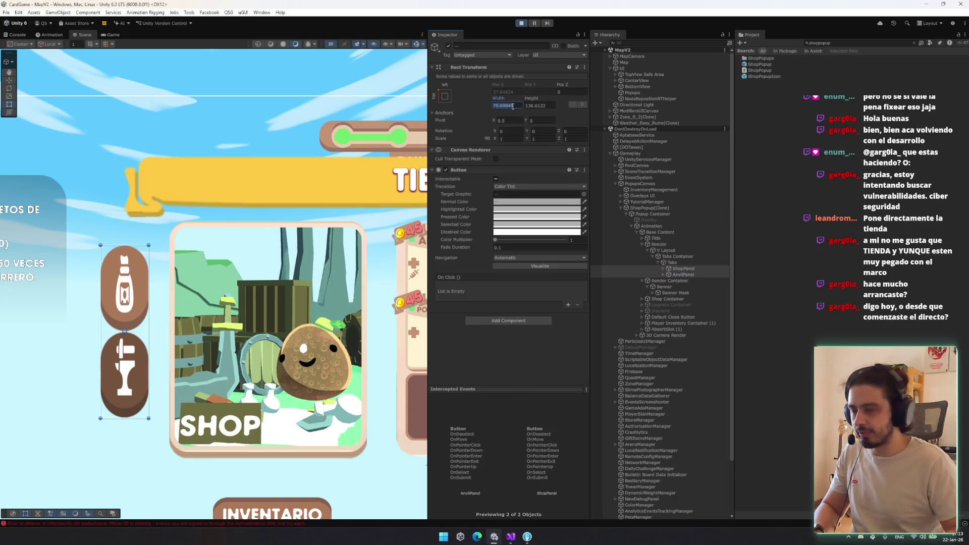
pyautogui.write('80')
pyautogui.press('Tab')
pyautogui.write('80')
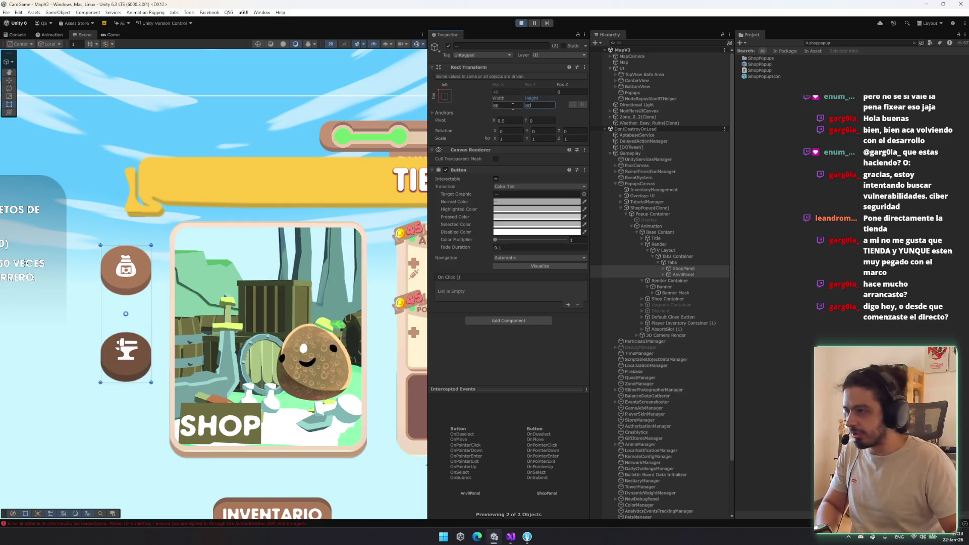
pyautogui.click(506, 107)
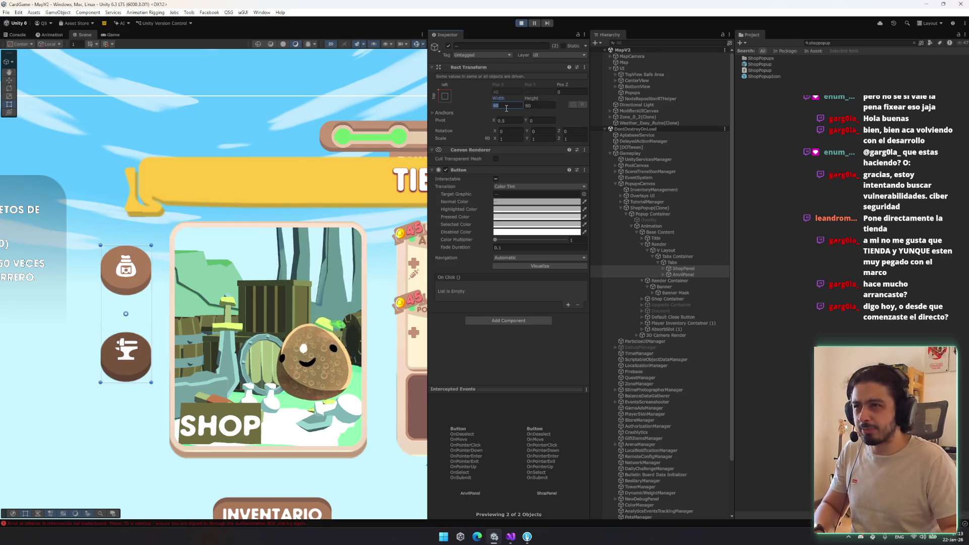
pyautogui.write('100')
pyautogui.press('Tab')
pyautogui.write('100')
pyautogui.press('Return')
# Step: Select both the anvil and shop bag icon images together
pyautogui.press('w')
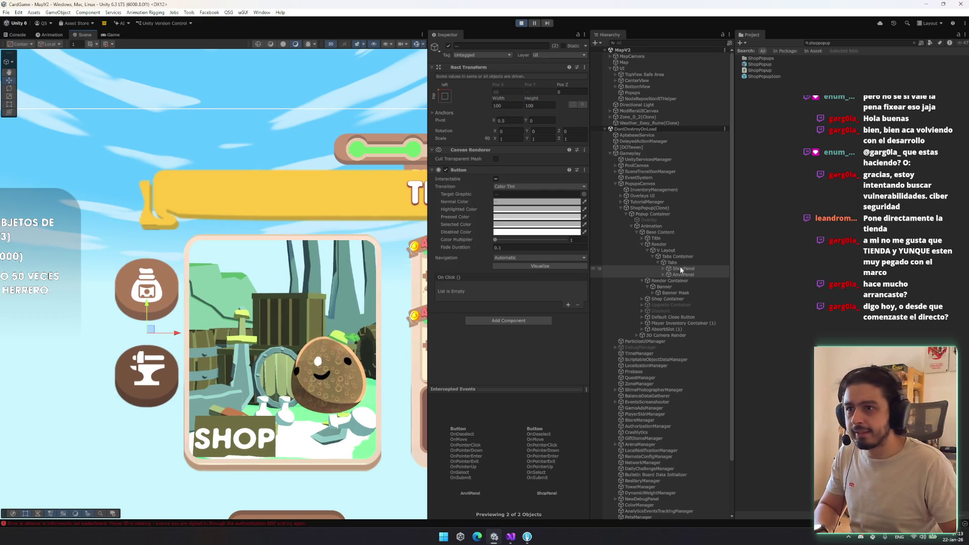
pyautogui.hotkey('alt', 'Right')
pyautogui.press('Down')
pyautogui.press('Down')
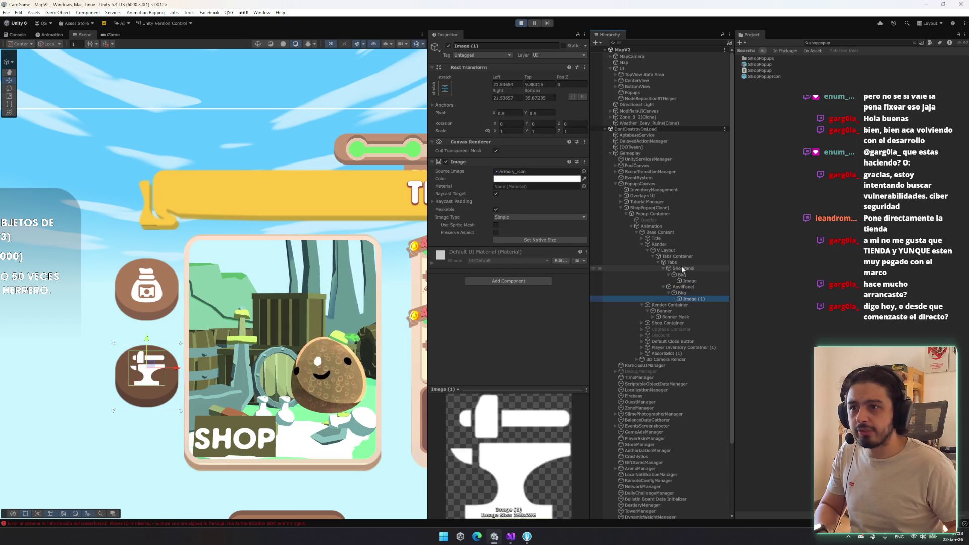
pyautogui.keyDown('ctrl'); pyautogui.click(690, 280); pyautogui.keyUp('ctrl')
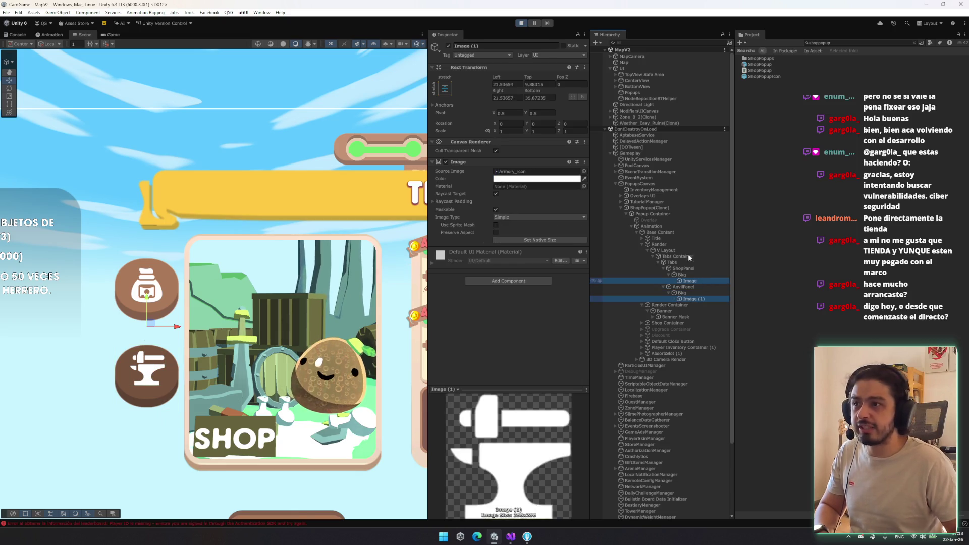
# Step: Enable Preserve Aspect on both icons and anchor the bag icon to center
pyautogui.click(496, 232)
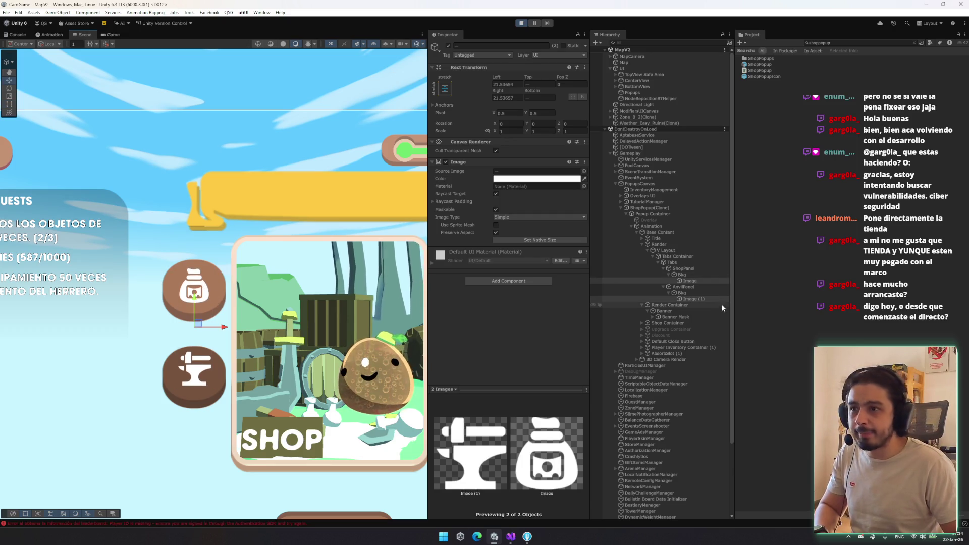
pyautogui.click(703, 280)
pyautogui.click(445, 89)
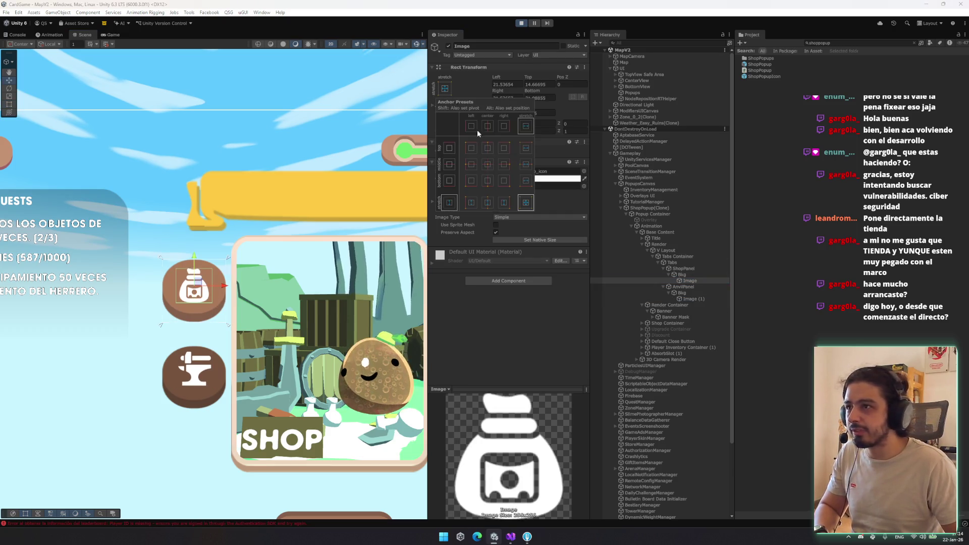
pyautogui.press('t')
pyautogui.click(212, 270)
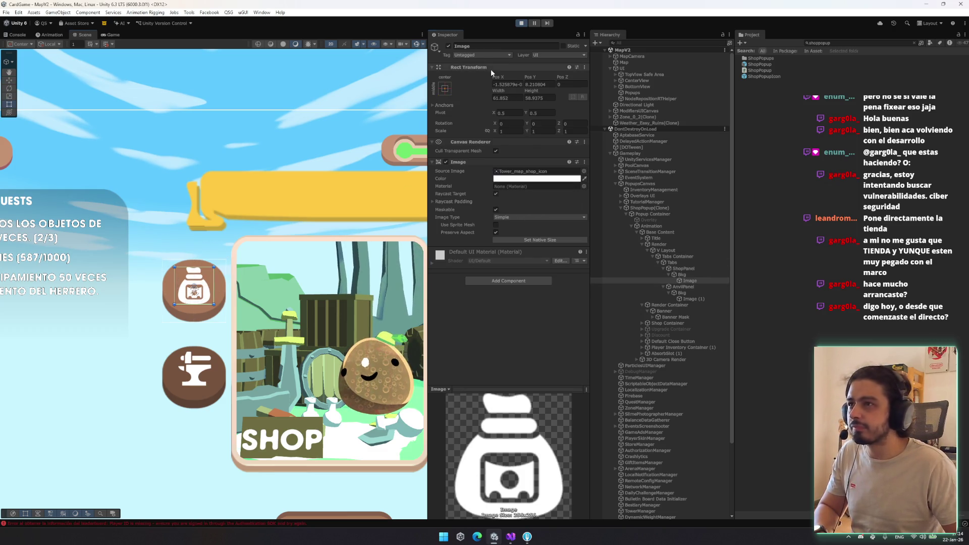
# Step: Copy the bag icon's Rect Transform and paste its values onto the anvil icon
pyautogui.rightClick(492, 71)
pyautogui.moveTo(560, 138)
pyautogui.click(601, 178)
pyautogui.click(690, 298)
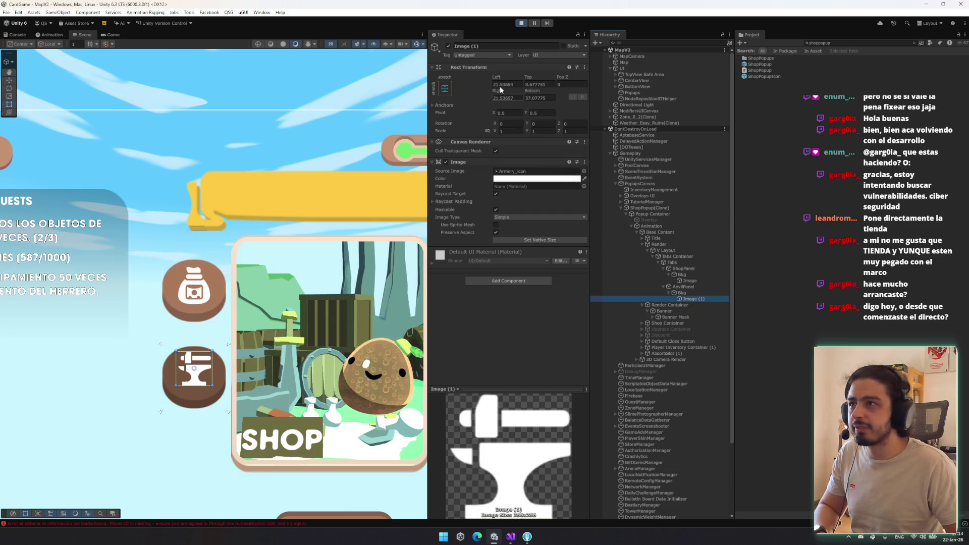
pyautogui.rightClick(513, 70)
pyautogui.moveTo(544, 145)
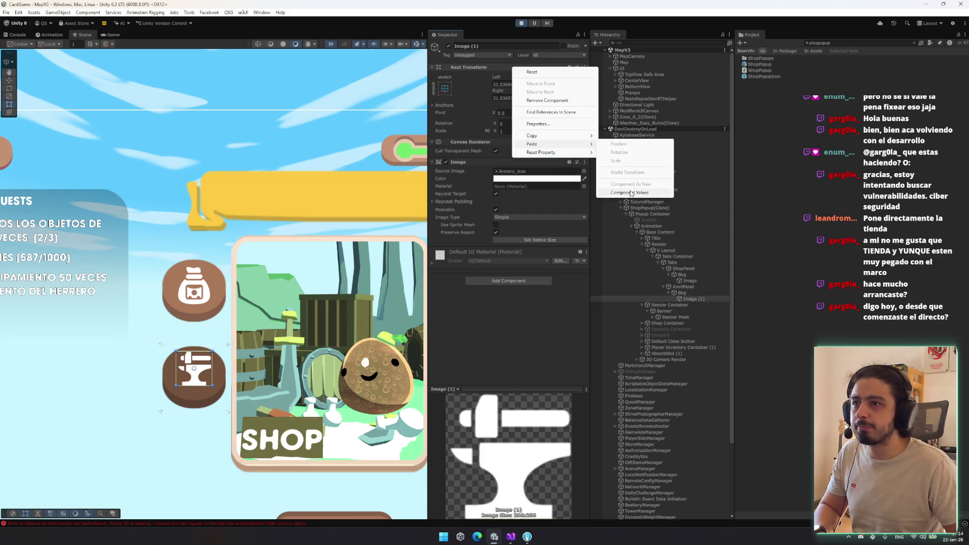
pyautogui.click(620, 145)
pyautogui.click(682, 275)
pyautogui.click(690, 280)
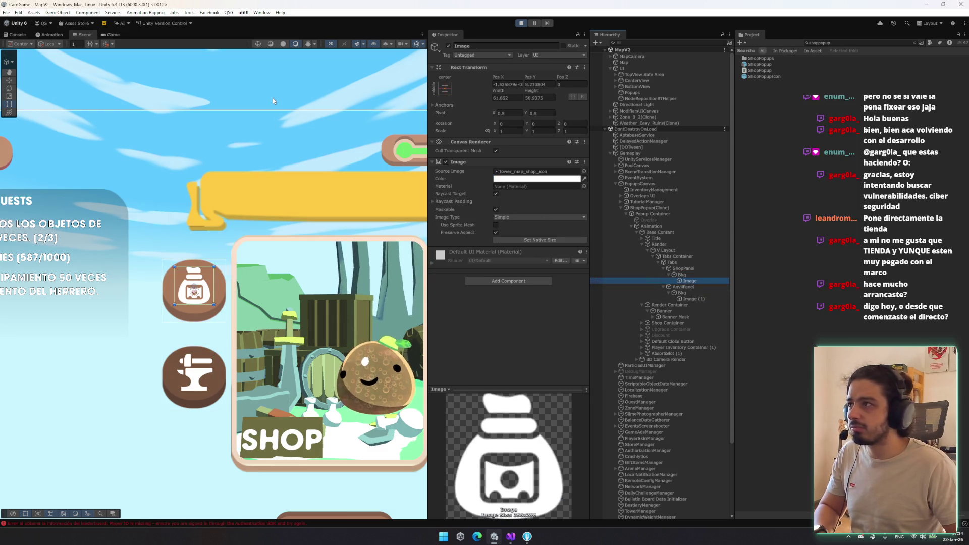
# Step: Preview the popup in the Game view, check the console, then select Tabs Container
pyautogui.click(116, 35)
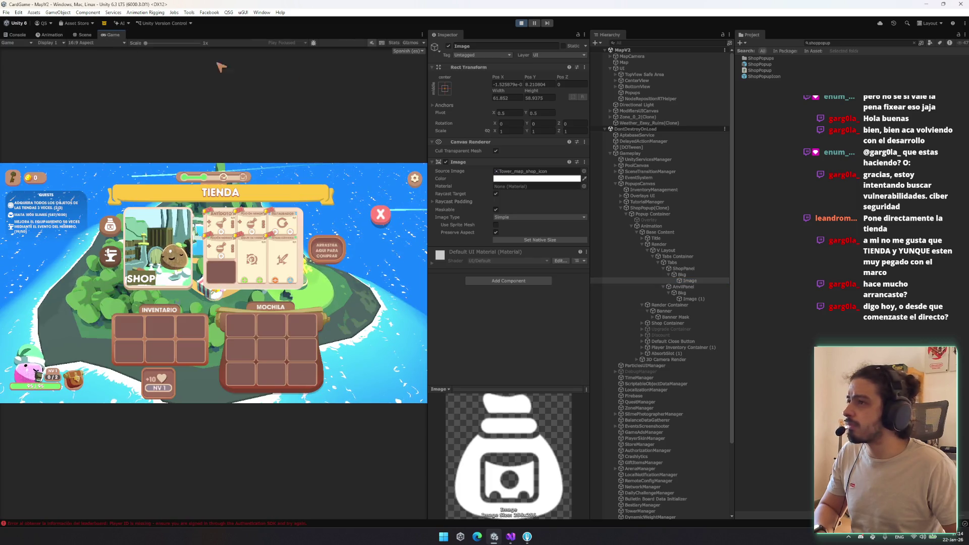
pyautogui.click(20, 34)
pyautogui.click(82, 35)
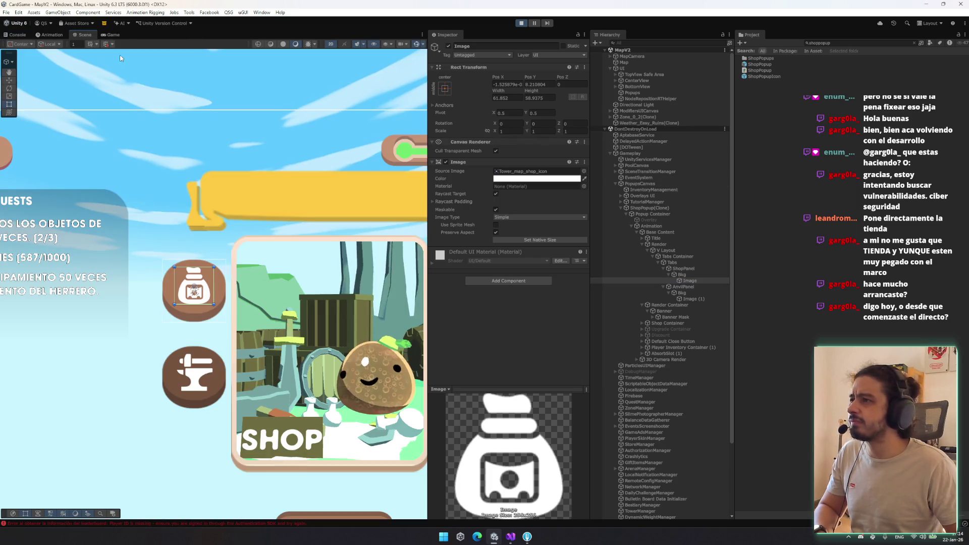
pyautogui.click(679, 250)
pyautogui.click(676, 257)
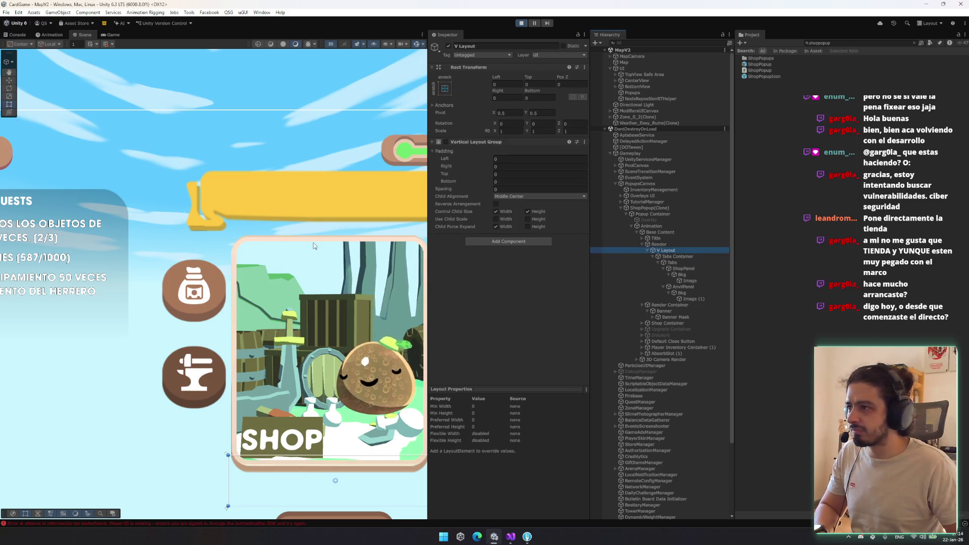
# Step: Select the Tabs object and widen its rect with the Rect tool
pyautogui.press('w')
pyautogui.click(692, 262)
pyautogui.press('t')
pyautogui.moveTo(205, 268)
pyautogui.mouseDown()
pyautogui.moveTo(227, 293)
pyautogui.moveTo(212, 310)
pyautogui.mouseUp()
pyautogui.press('w')
# Step: Set the Tabs Vertical Layout Group Child Alignment to Middle Center
pyautogui.click(546, 197)
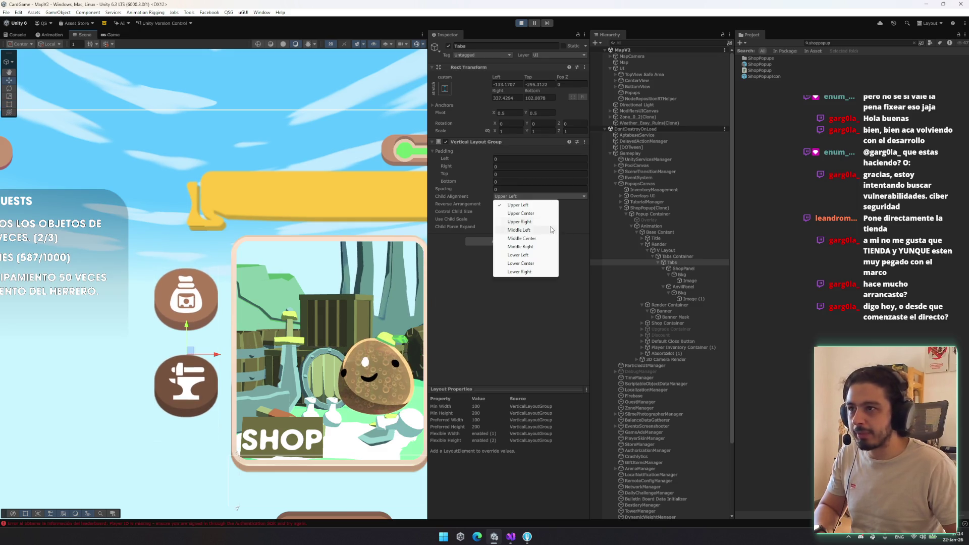
pyautogui.click(535, 215)
pyautogui.click(527, 196)
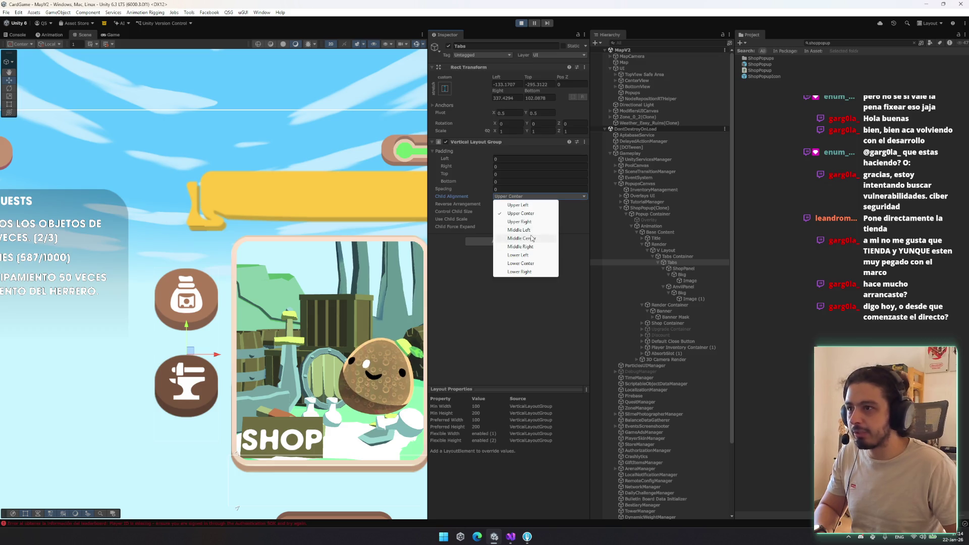
pyautogui.click(532, 238)
# Step: Resize and reposition the Tabs rect so the buttons spread down the panel's left side
pyautogui.press('t')
pyautogui.moveTo(198, 271); pyautogui.dragTo(202, 266)
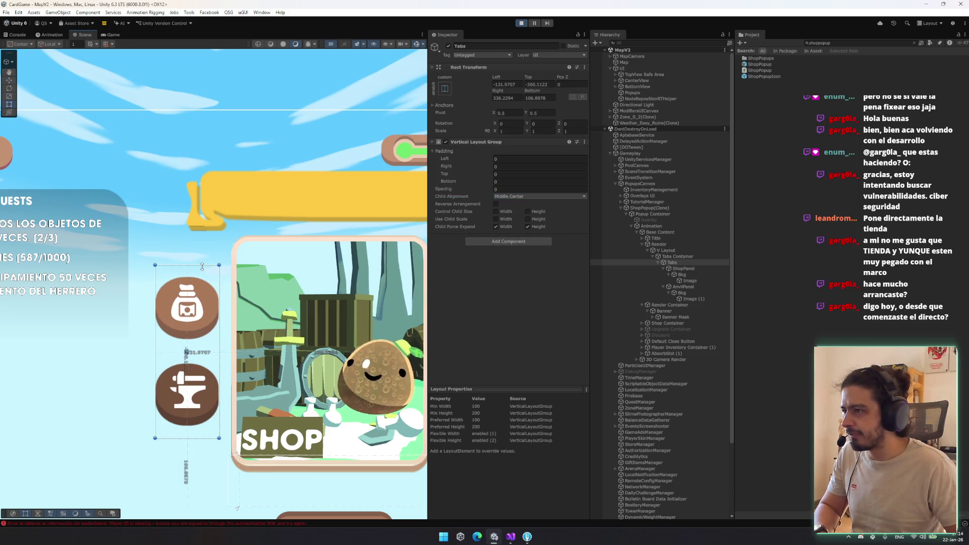
pyautogui.moveTo(202, 318); pyautogui.dragTo(218, 323)
pyautogui.moveTo(214, 323); pyautogui.dragTo(204, 323)
pyautogui.moveTo(204, 269); pyautogui.dragTo(203, 255)
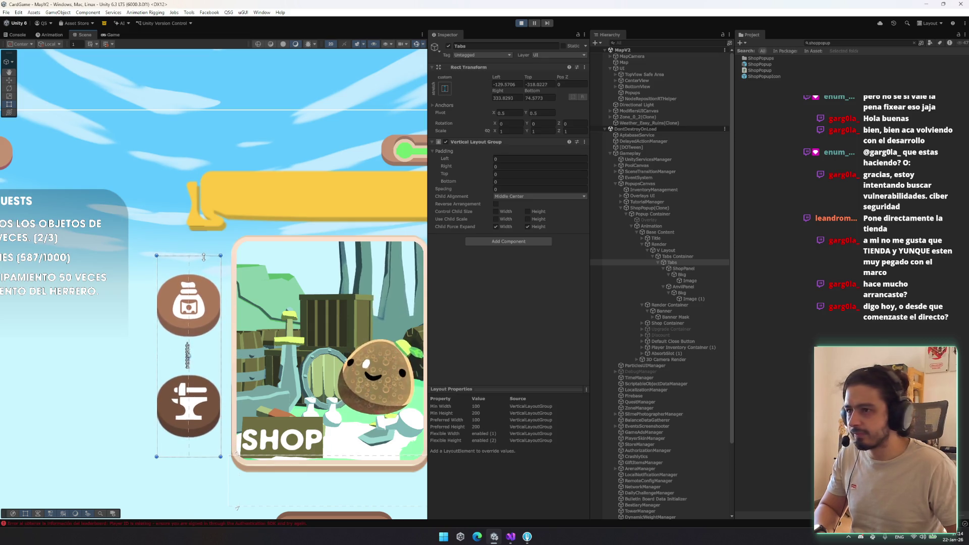
# Step: Select both tab button backgrounds in the Hierarchy, then maximize the Game view
pyautogui.click(683, 268)
pyautogui.keyDown('ctrl'); pyautogui.click(682, 287); pyautogui.keyUp('ctrl')
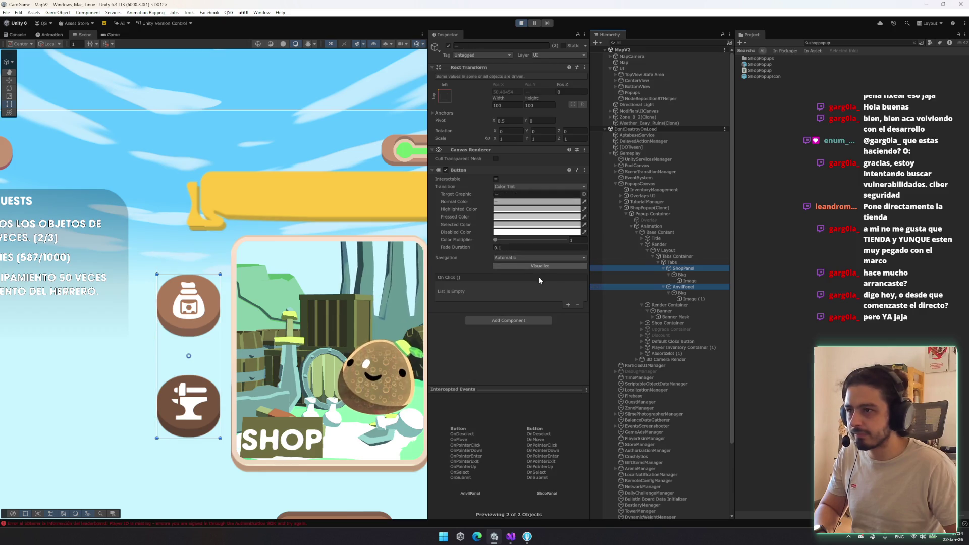
pyautogui.click(698, 274)
pyautogui.keyDown('ctrl'); pyautogui.click(693, 298); pyautogui.keyUp('ctrl')
pyautogui.keyDown('ctrl'); pyautogui.click(692, 292); pyautogui.keyUp('ctrl')
pyautogui.keyDown('ctrl'); pyautogui.click(692, 298); pyautogui.keyUp('ctrl')
pyautogui.keyDown('ctrl'); pyautogui.click(682, 275); pyautogui.keyUp('ctrl')
pyautogui.keyDown('ctrl'); pyautogui.click(683, 269); pyautogui.keyUp('ctrl')
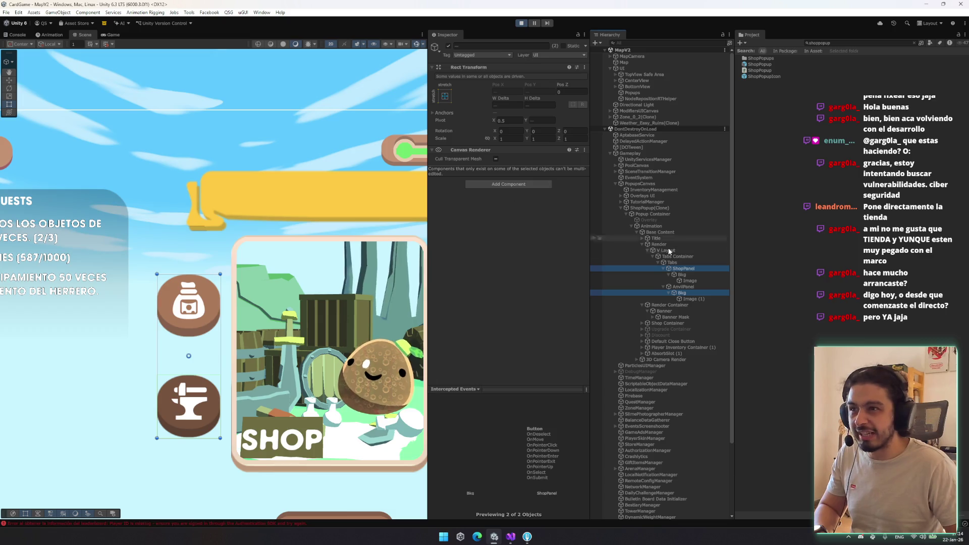
pyautogui.keyDown('ctrl'); pyautogui.click(683, 269); pyautogui.keyUp('ctrl')
pyautogui.keyDown('ctrl'); pyautogui.click(681, 275); pyautogui.keyUp('ctrl')
pyautogui.doubleClick(113, 35)
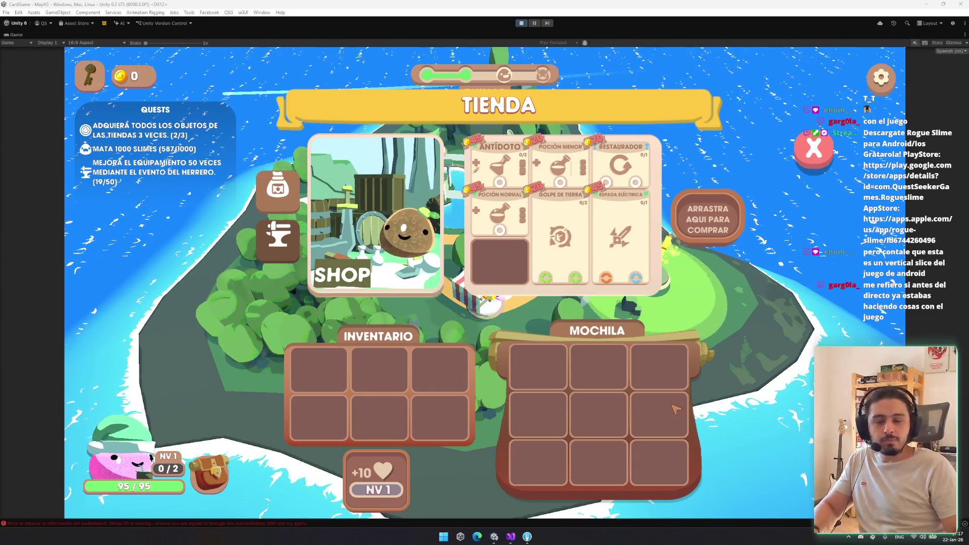
# Step: Test the running shop popup by switching repeatedly between the shop and anvil tabs
pyautogui.click(280, 241)
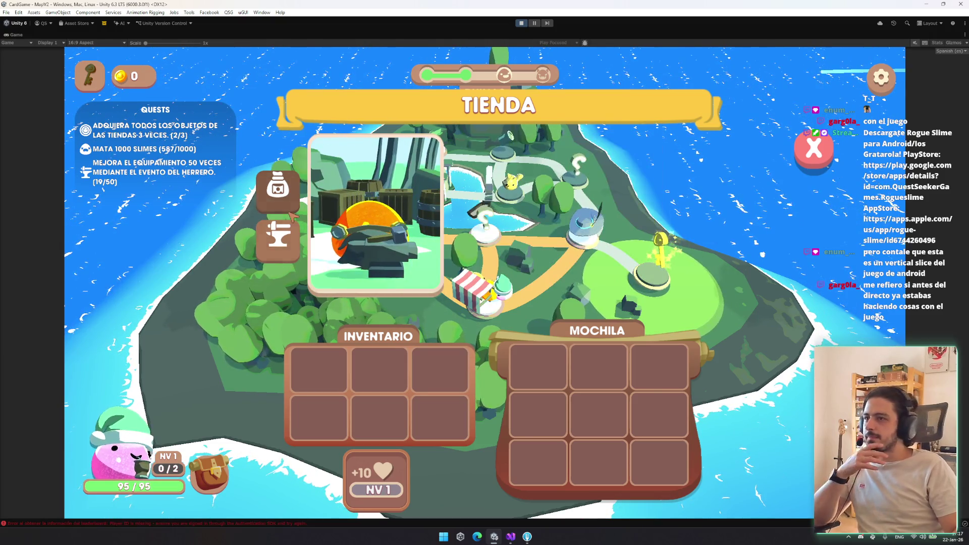
pyautogui.click(290, 254)
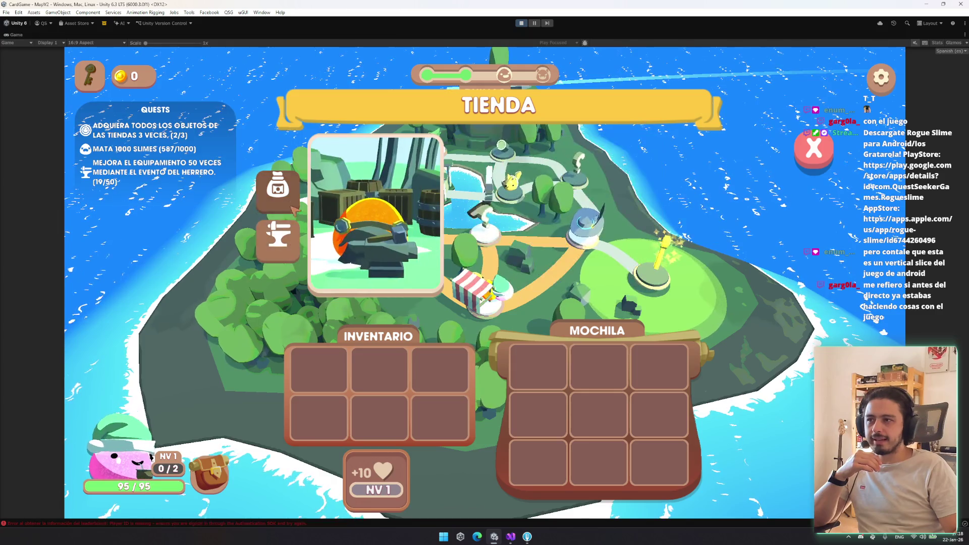
pyautogui.click(280, 237)
pyautogui.click(278, 225)
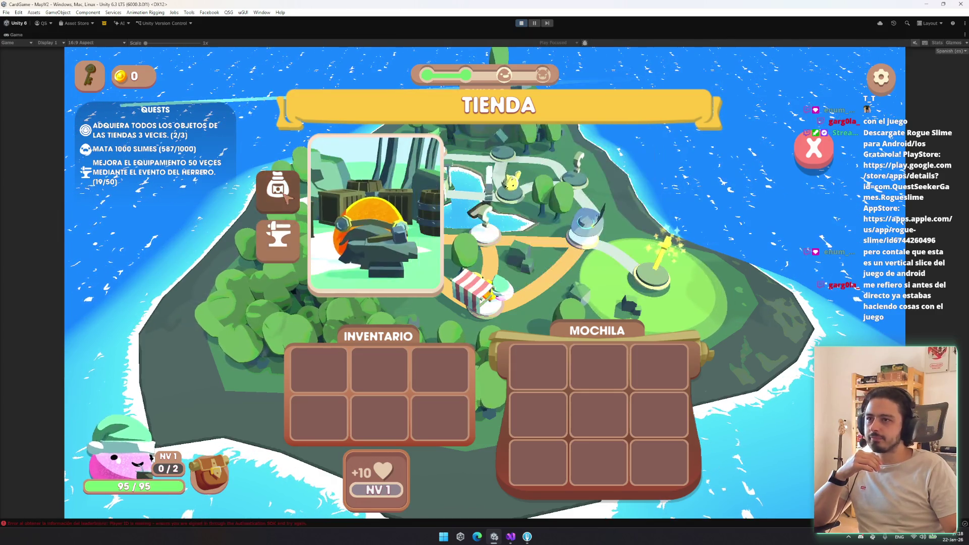
pyautogui.click(289, 232)
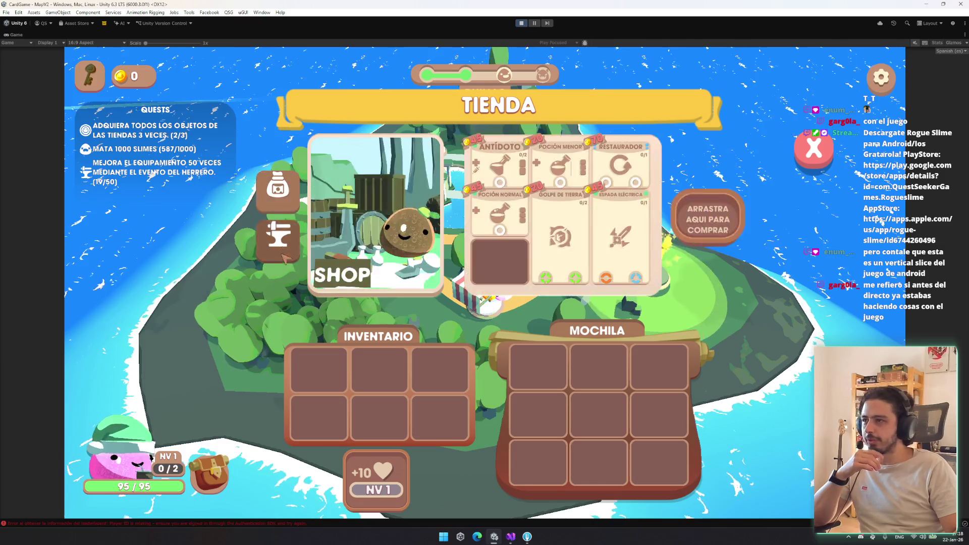
pyautogui.click(285, 232)
pyautogui.click(277, 207)
pyautogui.click(278, 207)
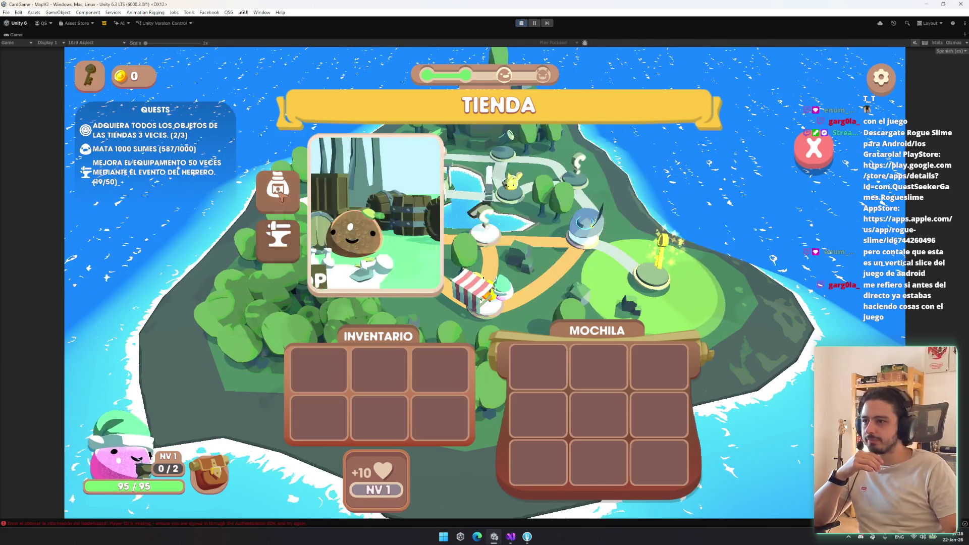
pyautogui.click(278, 206)
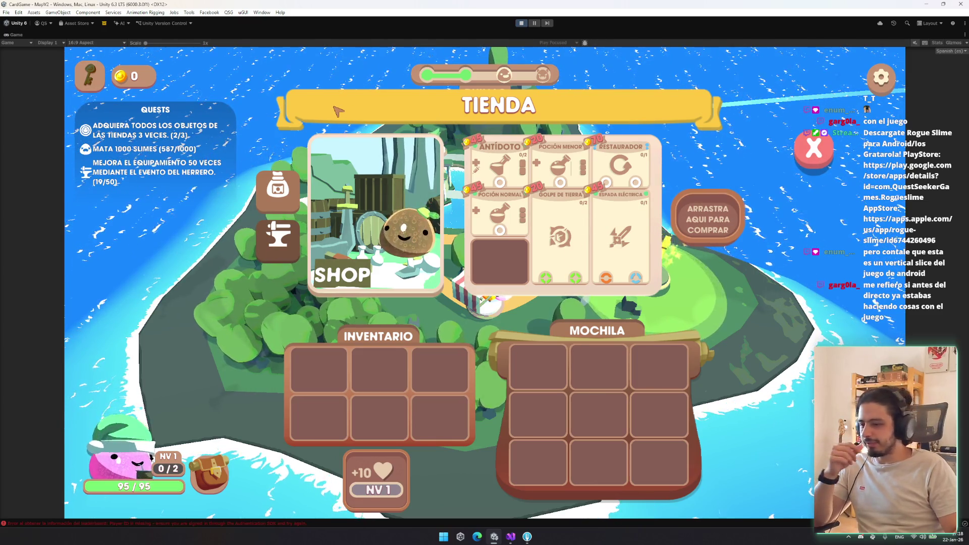
pyautogui.click(281, 218)
pyautogui.click(283, 220)
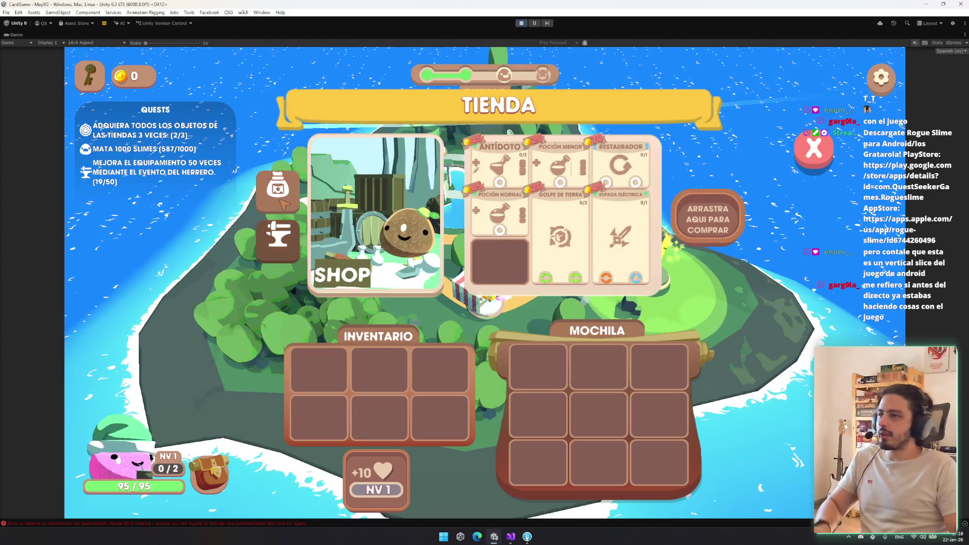
# Step: Restore the editor layout, select both tab icon images and set their Pos Y to 0
pyautogui.rightClick(12, 35)
pyautogui.click(39, 63)
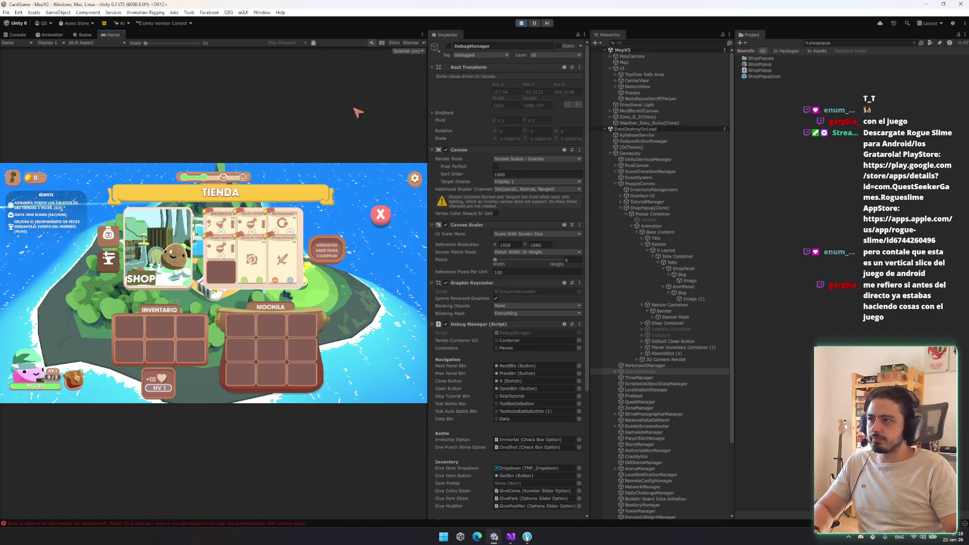
pyautogui.hotkey('ctrl', '1')
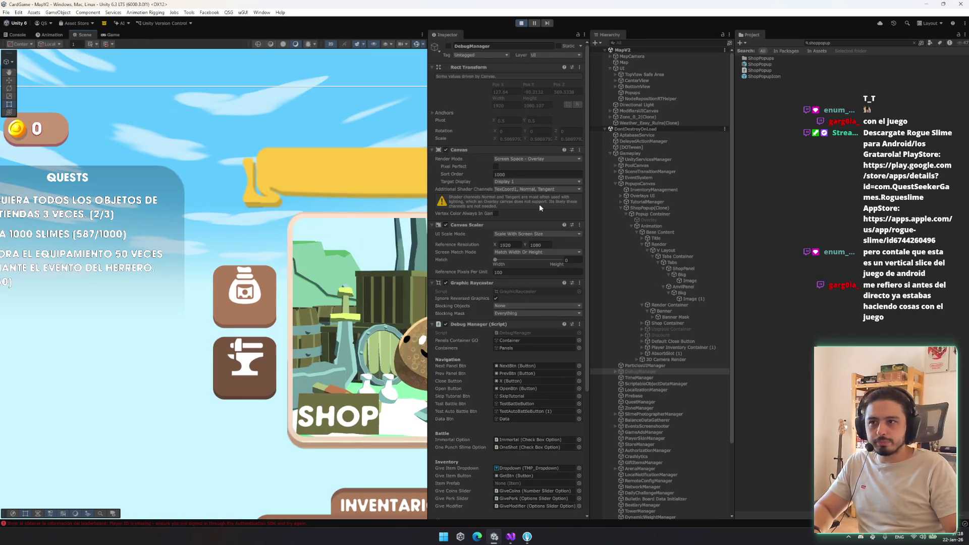
pyautogui.click(693, 299)
pyautogui.keyDown('ctrl'); pyautogui.click(690, 281); pyautogui.keyUp('ctrl')
pyautogui.click(531, 84)
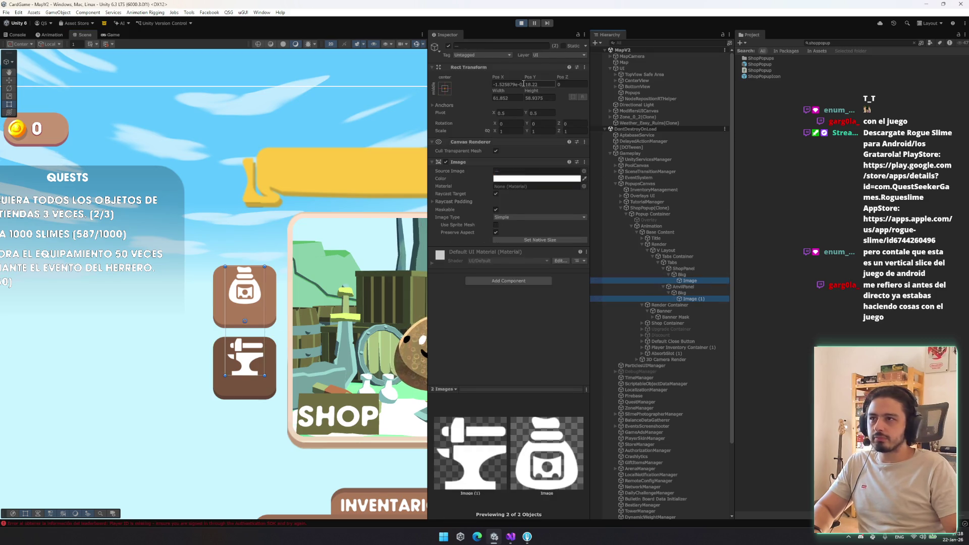
pyautogui.write('0')
pyautogui.press('Tab')
# Step: Set the icons' Pos X to 0, then select both tab button backgrounds
pyautogui.click(507, 84)
pyautogui.write('0')
pyautogui.click(689, 281)
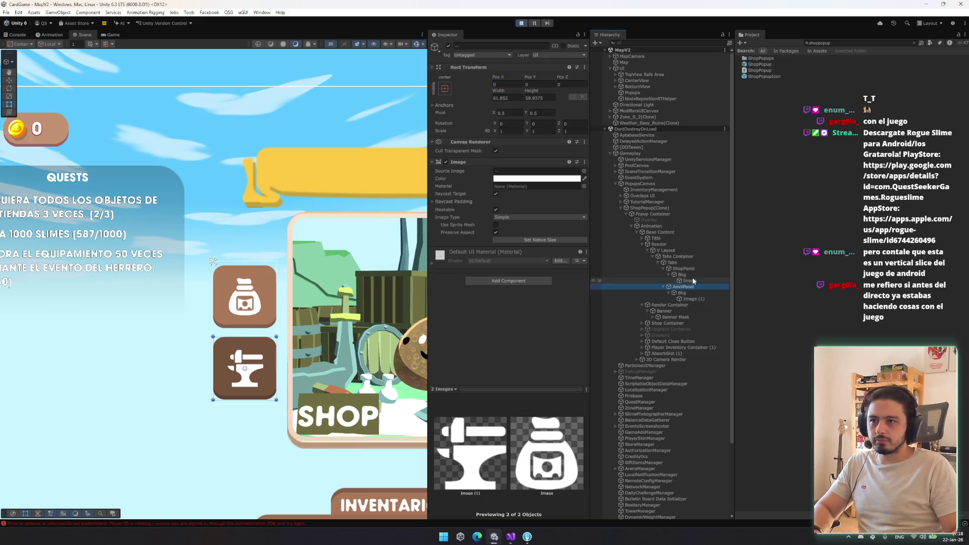
pyautogui.click(681, 275)
pyautogui.keyDown('ctrl'); pyautogui.click(682, 292); pyautogui.keyUp('ctrl')
pyautogui.click(684, 268)
pyautogui.keyDown('ctrl'); pyautogui.click(686, 286); pyautogui.keyUp('ctrl')
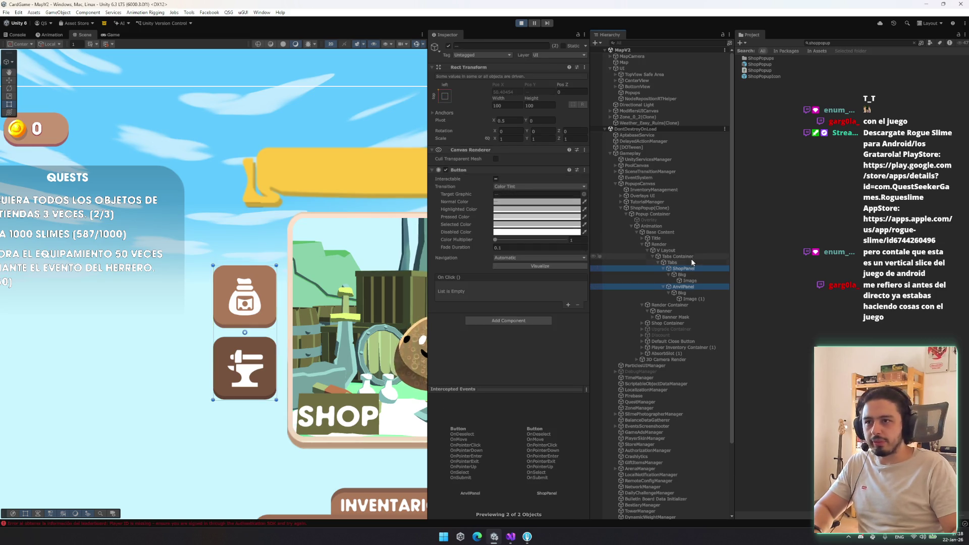
pyautogui.click(682, 274)
pyautogui.keyDown('ctrl'); pyautogui.click(687, 294); pyautogui.keyUp('ctrl')
# Step: Lower both backgrounds' Pixels Per Unit Multiplier to 2.22 and reselect both icon images
pyautogui.moveTo(464, 232); pyautogui.dragTo(404, 231)
pyautogui.click(691, 281)
pyautogui.keyDown('ctrl'); pyautogui.click(693, 298); pyautogui.keyUp('ctrl')
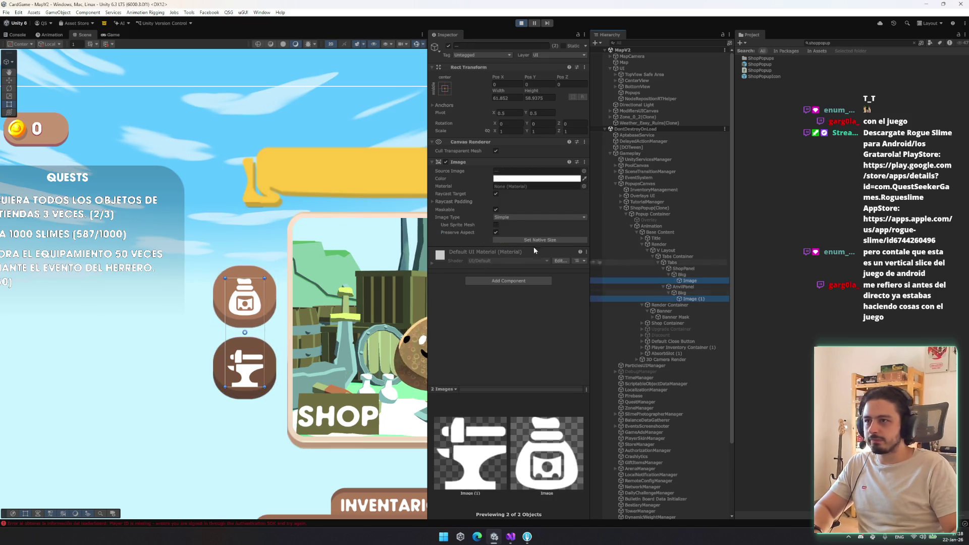
pyautogui.click(248, 294)
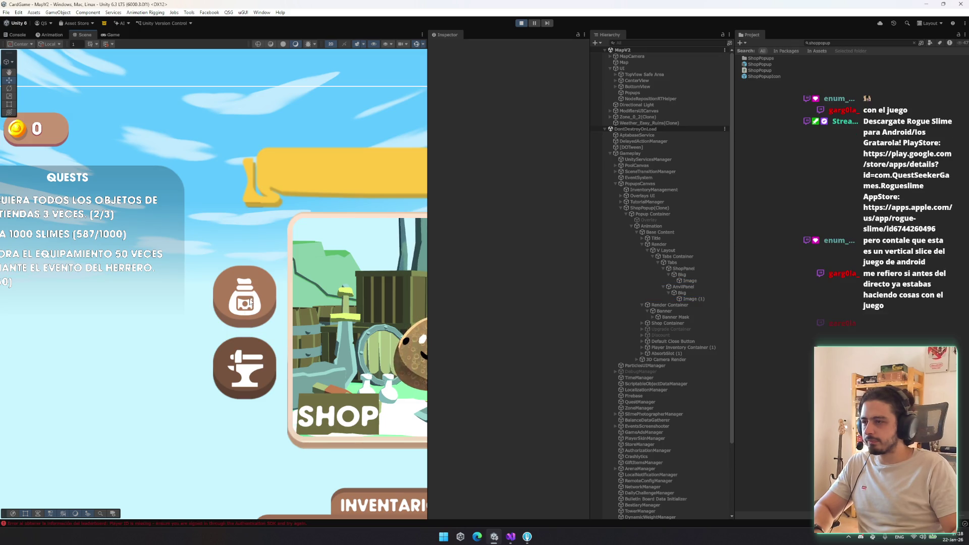
pyautogui.hotkey('ctrl', 'z')
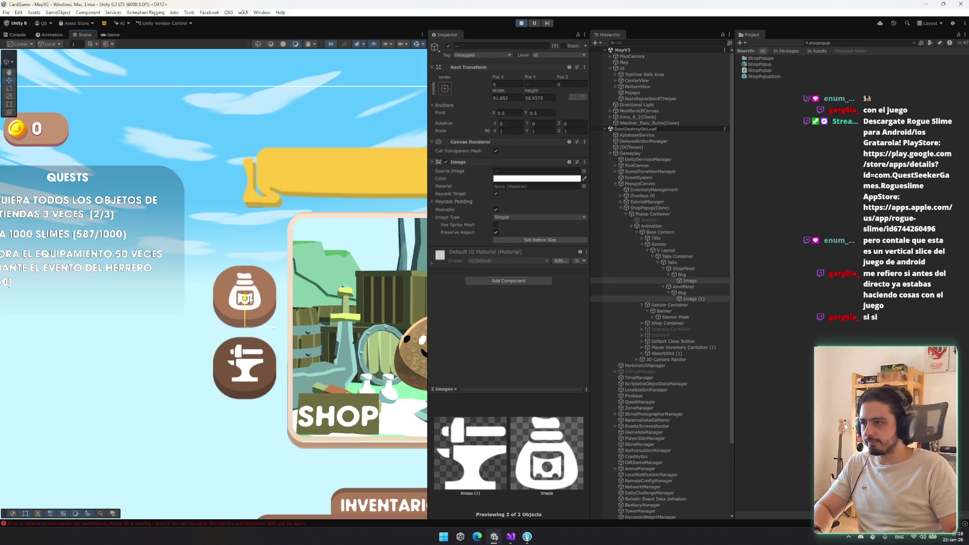
pyautogui.click(517, 281)
# Step: Add a Shadow component to both icons with Effect Distance 3.67, -4.31
pyautogui.write('shadow')
pyautogui.press('Return')
pyautogui.moveTo(495, 274); pyautogui.dragTo(572, 281)
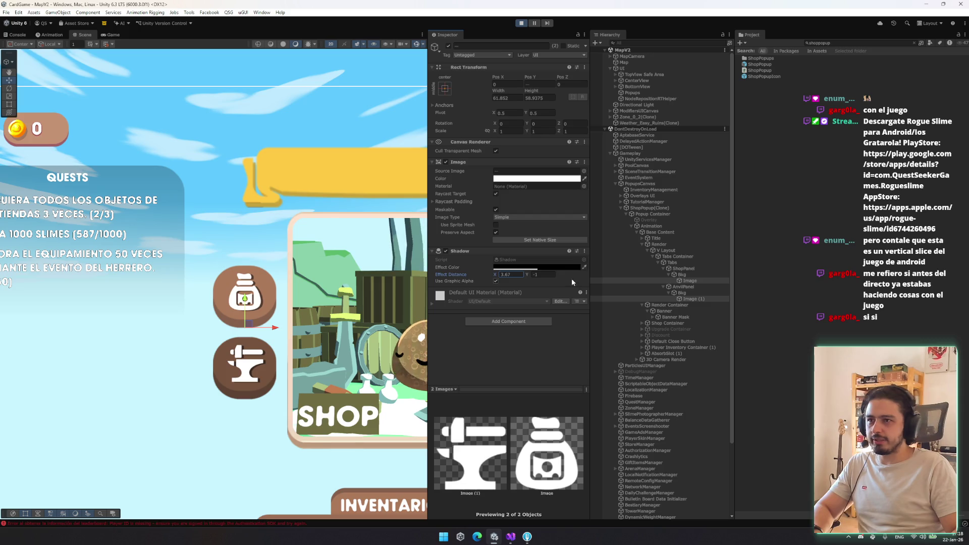
pyautogui.click(533, 274)
pyautogui.write('-4.31')
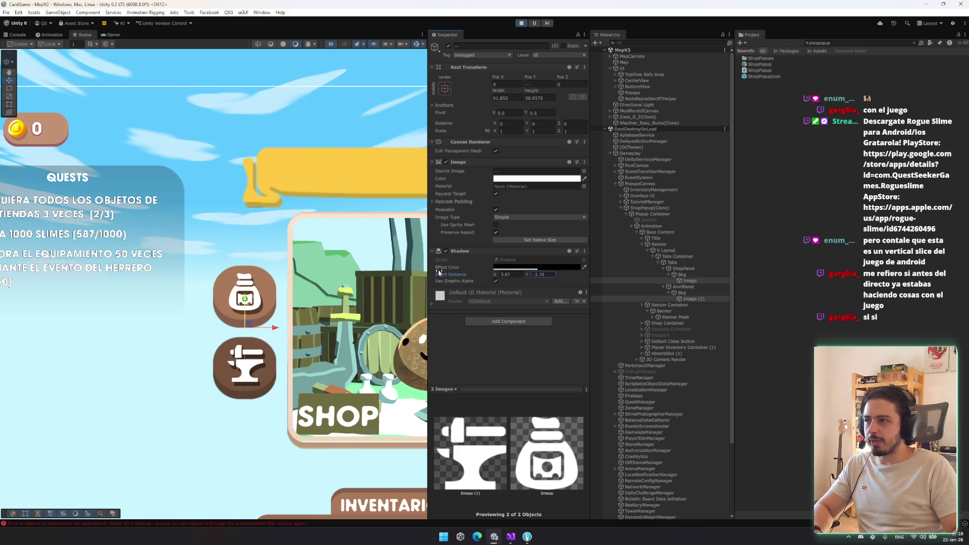
# Step: Change the shadow's Effect Color to dark brown and preview it in the Game view
pyautogui.click(584, 267)
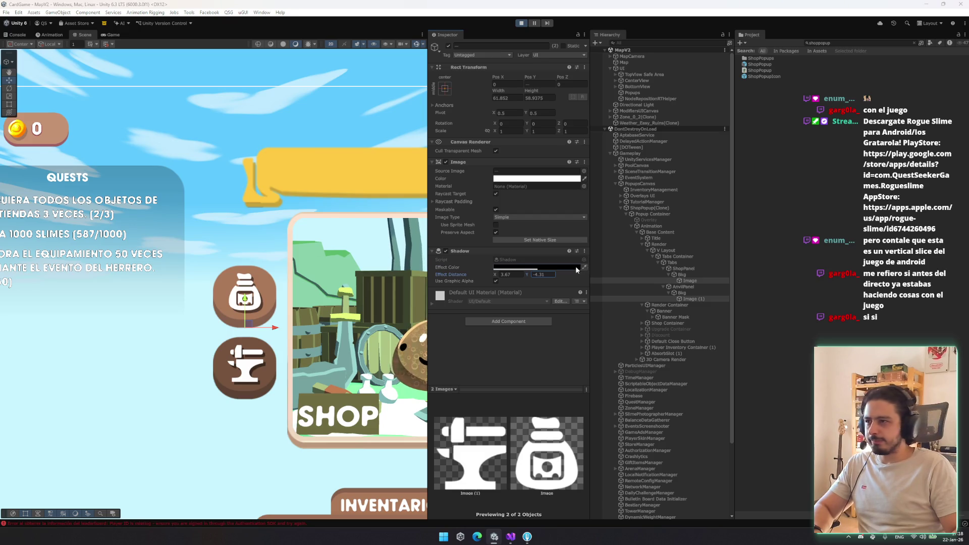
pyautogui.click(258, 307)
pyautogui.click(542, 266)
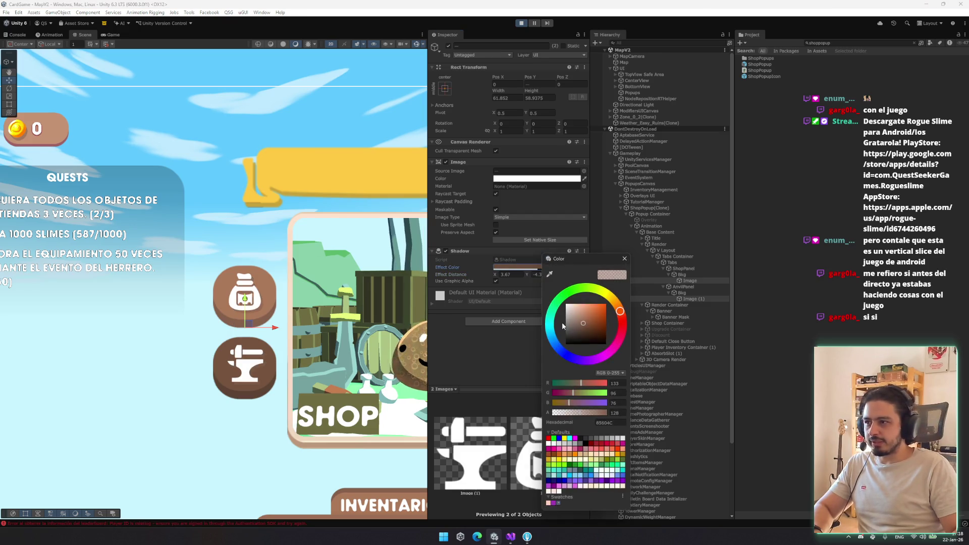
pyautogui.moveTo(582, 312); pyautogui.dragTo(586, 334)
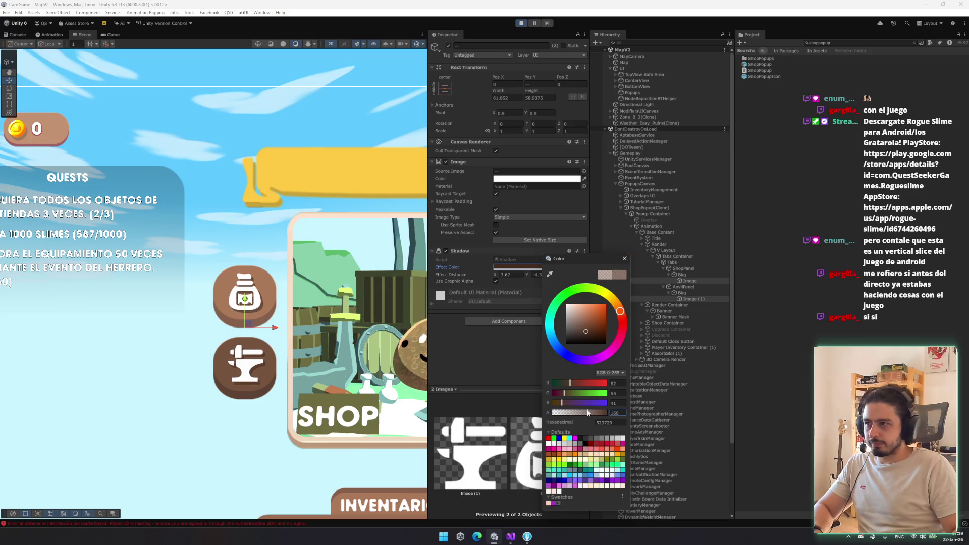
pyautogui.click(624, 258)
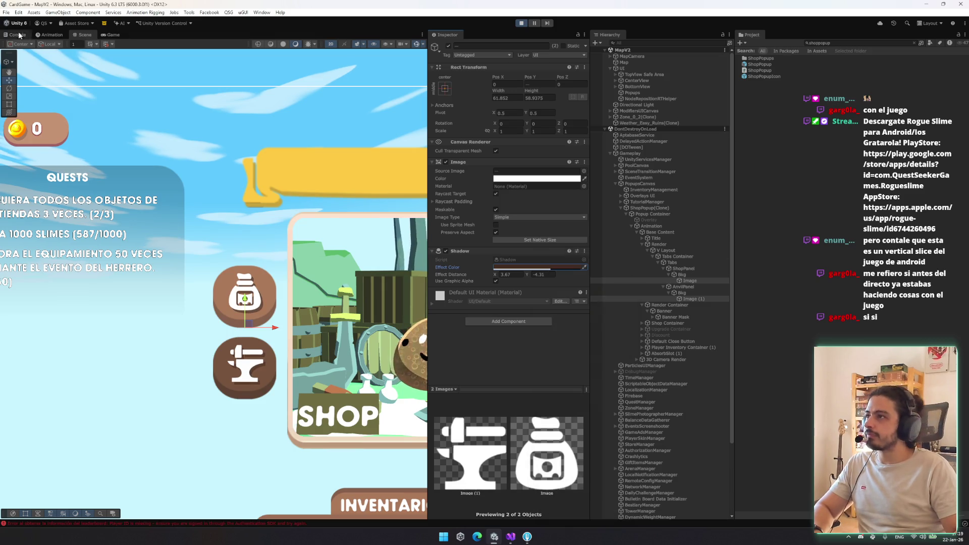
pyautogui.click(113, 34)
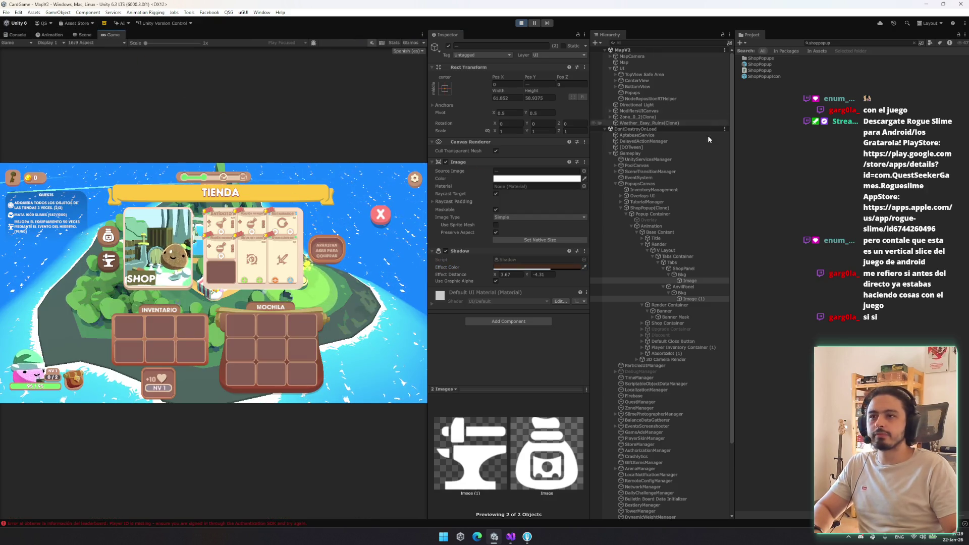
# Step: Activate the Overlay backdrop, inspect its colour, then select the AnvilPanel object
pyautogui.click(667, 221)
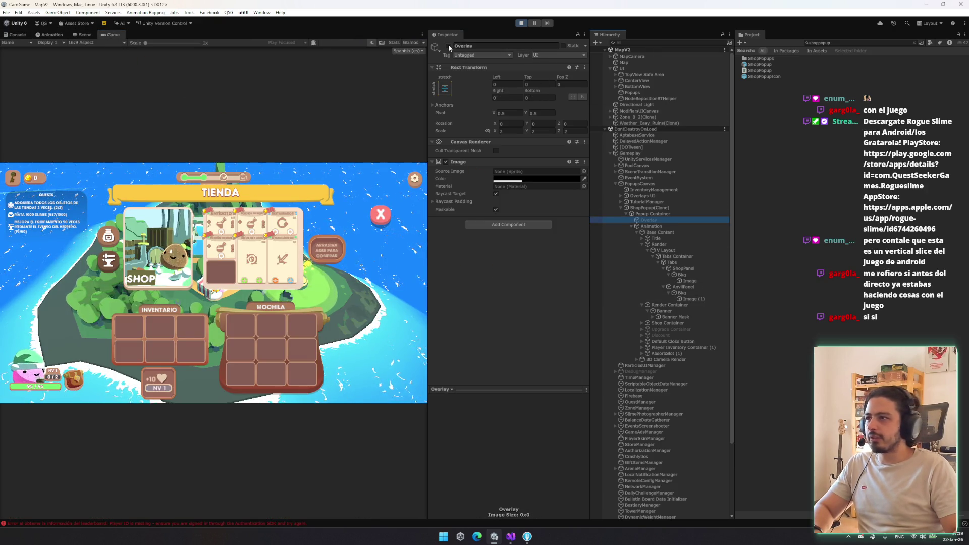
pyautogui.click(448, 46)
pyautogui.click(543, 178)
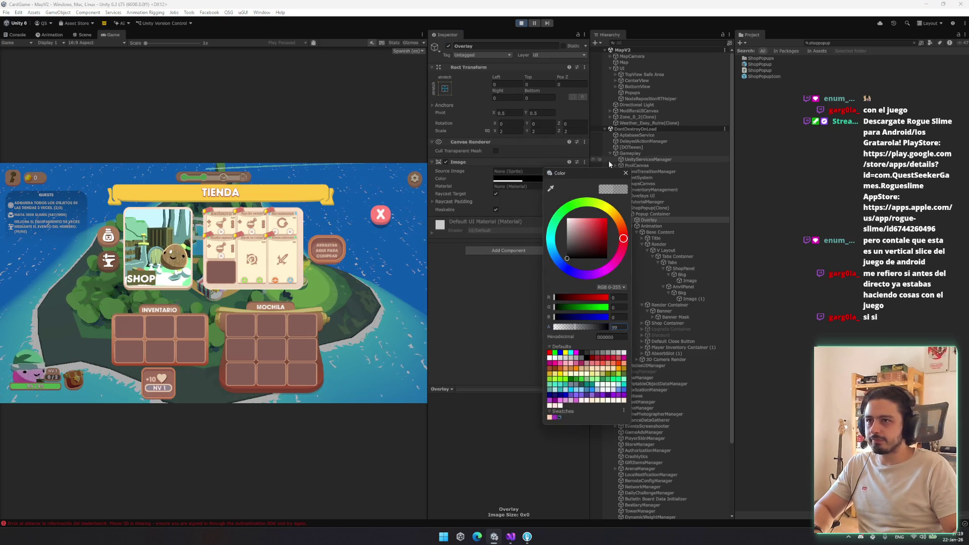
pyautogui.click(625, 173)
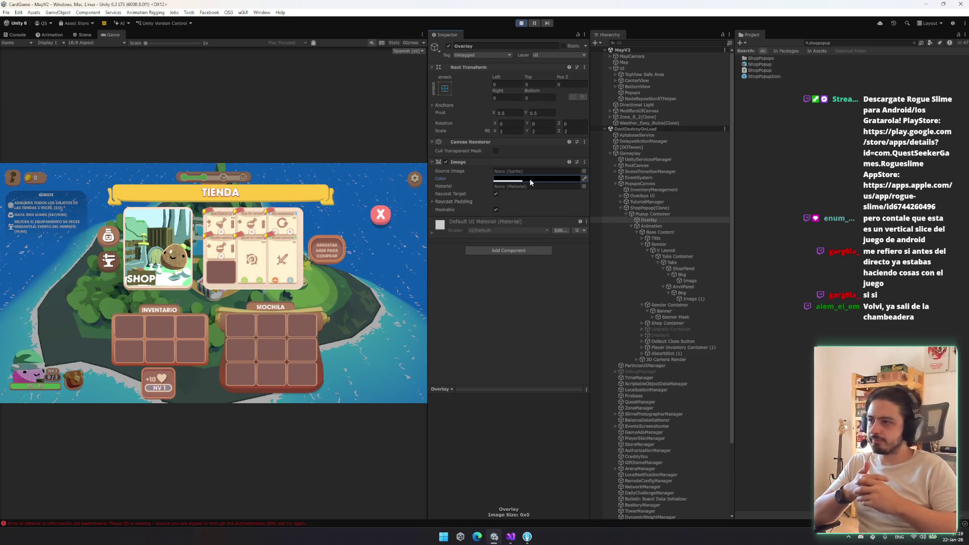
pyautogui.click(725, 286)
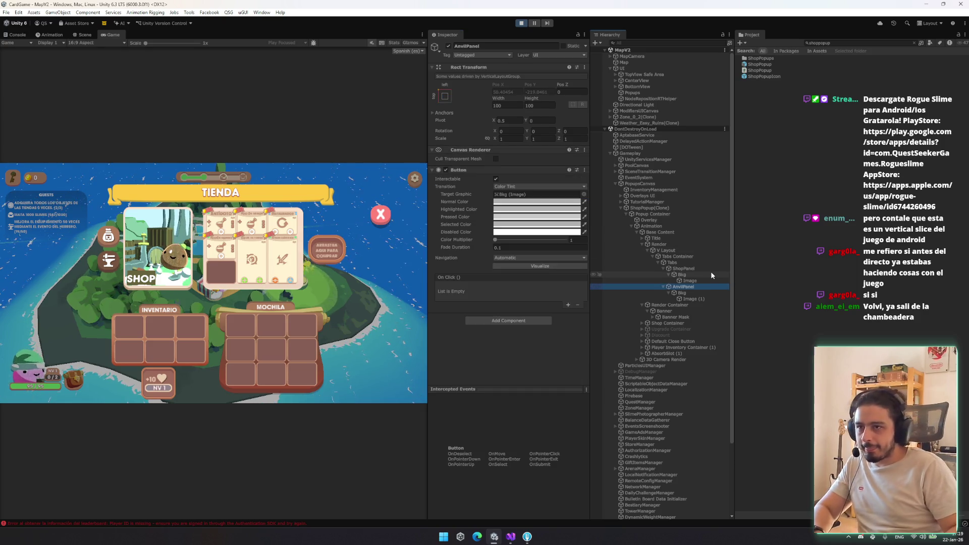
# Step: Navigate through Shop Container to ShopInventory's BuySlot and deactivate it
pyautogui.press('Down')
pyautogui.press('Down')
pyautogui.press('Down')
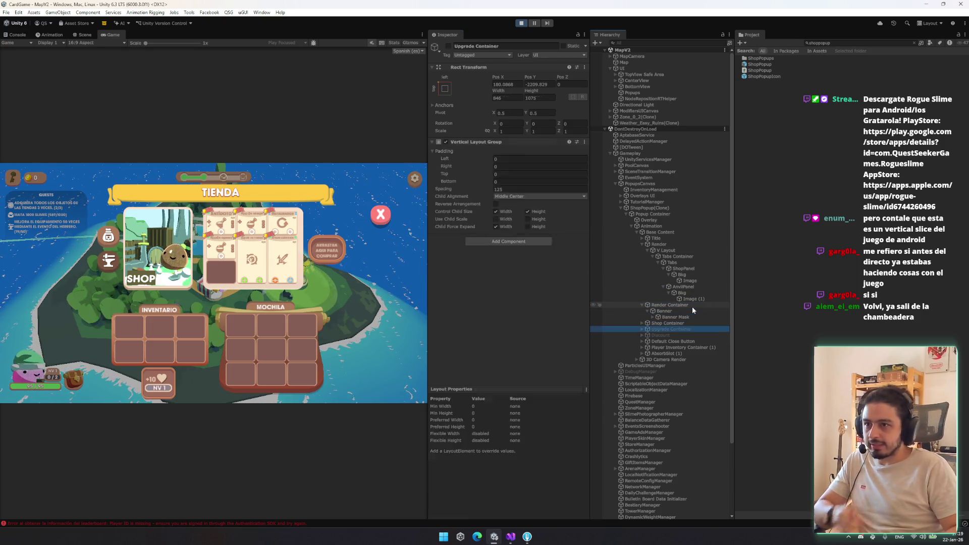
pyautogui.press('Down')
pyautogui.press('Down')
pyautogui.press('Down')
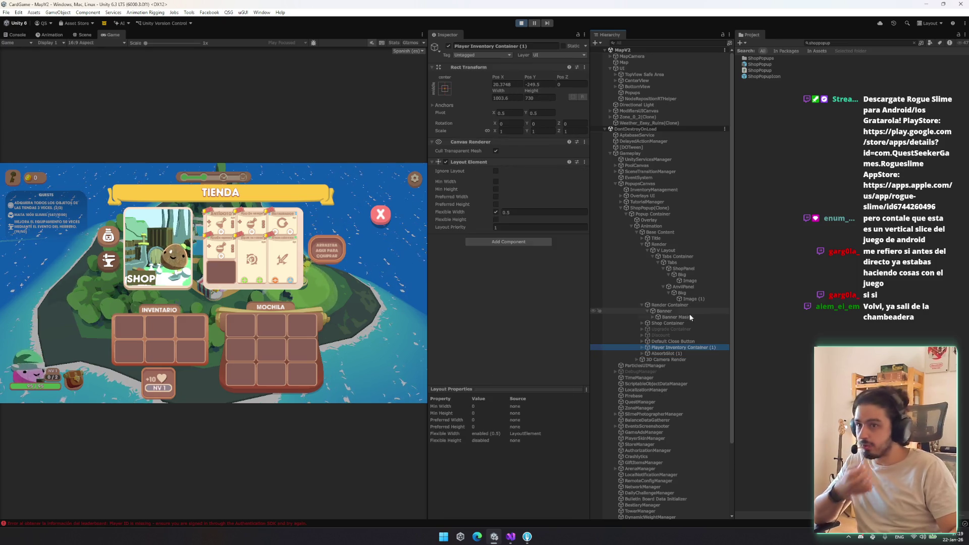
pyautogui.click(689, 321)
pyautogui.press('Right')
pyautogui.press('Down')
pyautogui.press('Right')
pyautogui.press('Down')
pyautogui.press('Down')
pyautogui.press('Right')
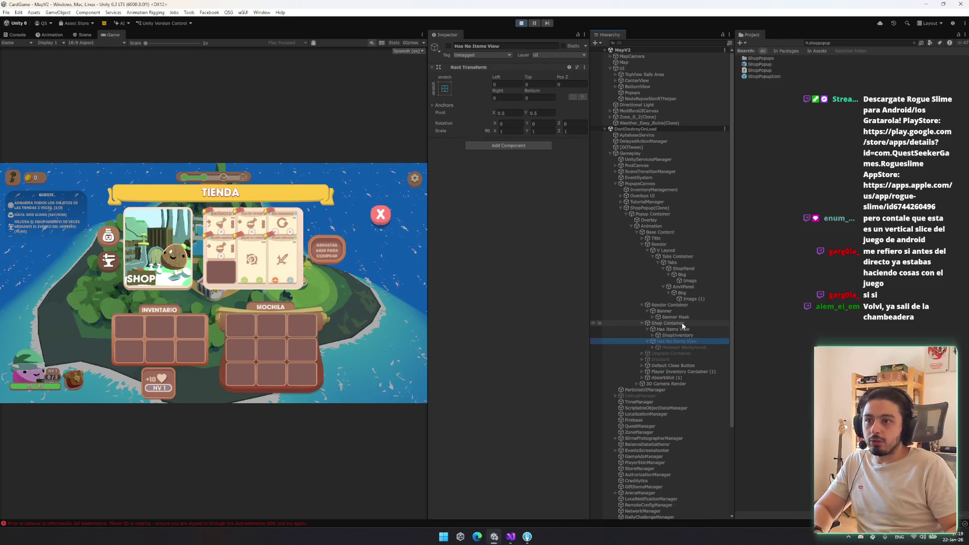
pyautogui.press('Up')
pyautogui.press('Right')
pyautogui.press('Down')
pyautogui.press('Down')
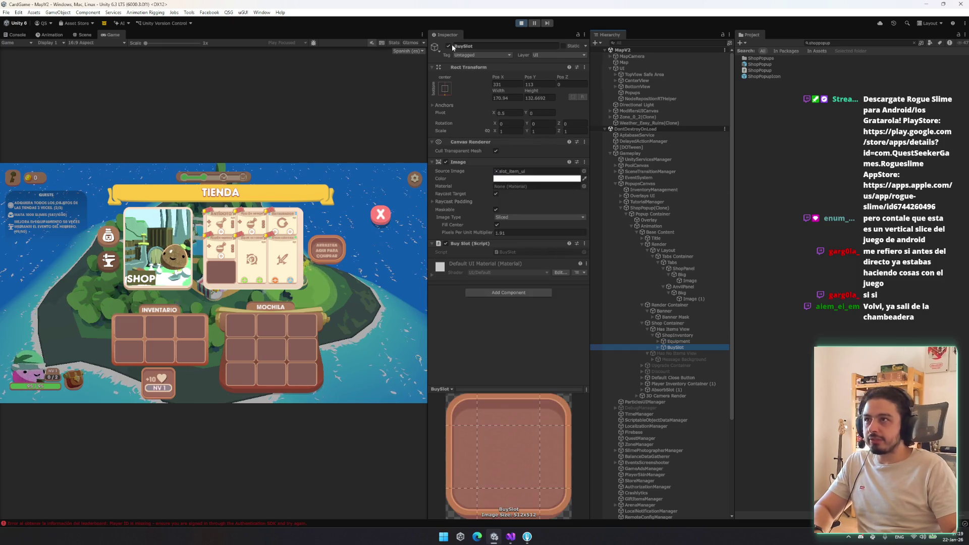
pyautogui.click(448, 46)
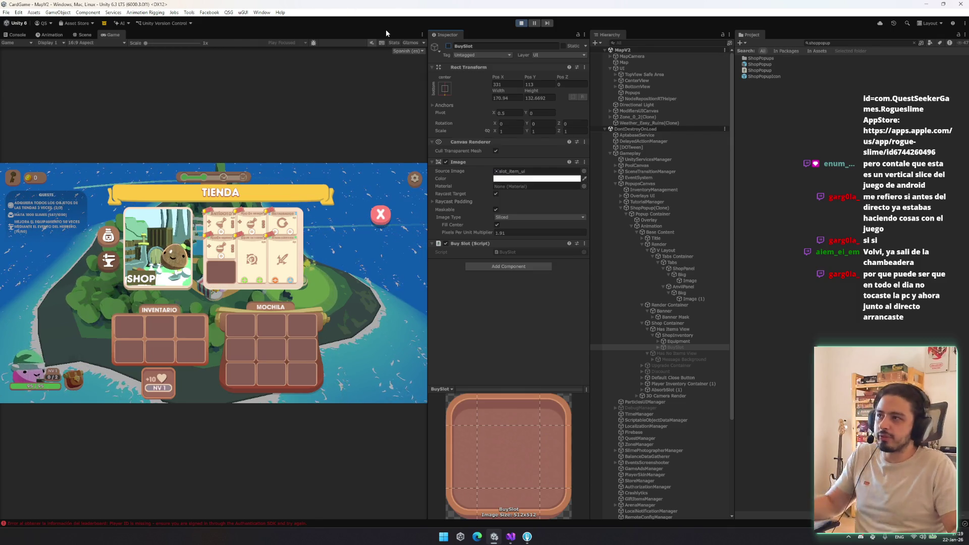
pyautogui.rightClick(119, 34)
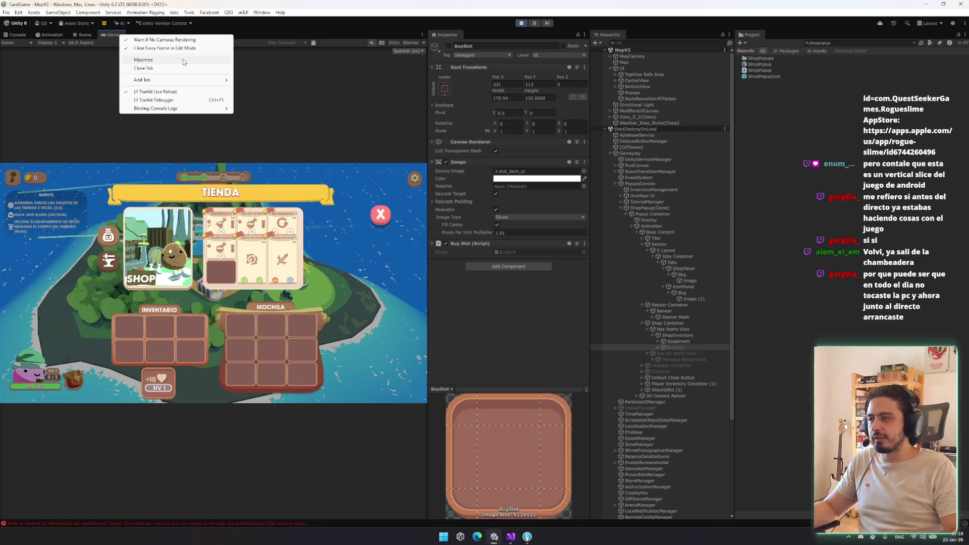
pyautogui.click(152, 59)
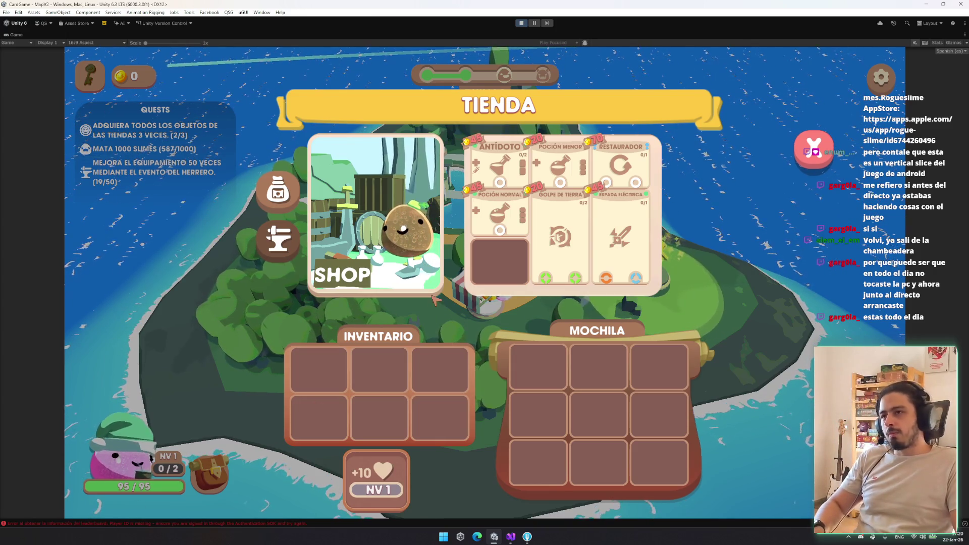
pyautogui.click(291, 218)
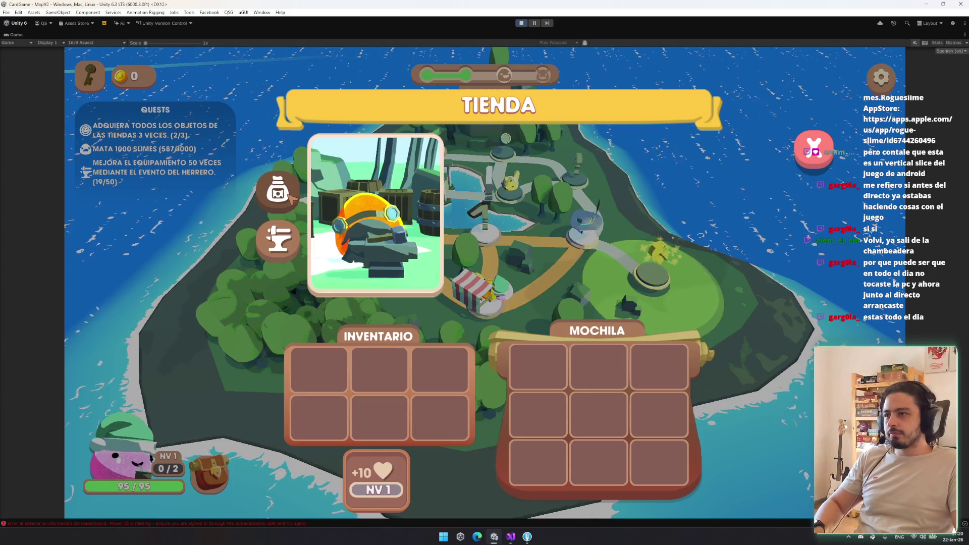
pyautogui.click(277, 191)
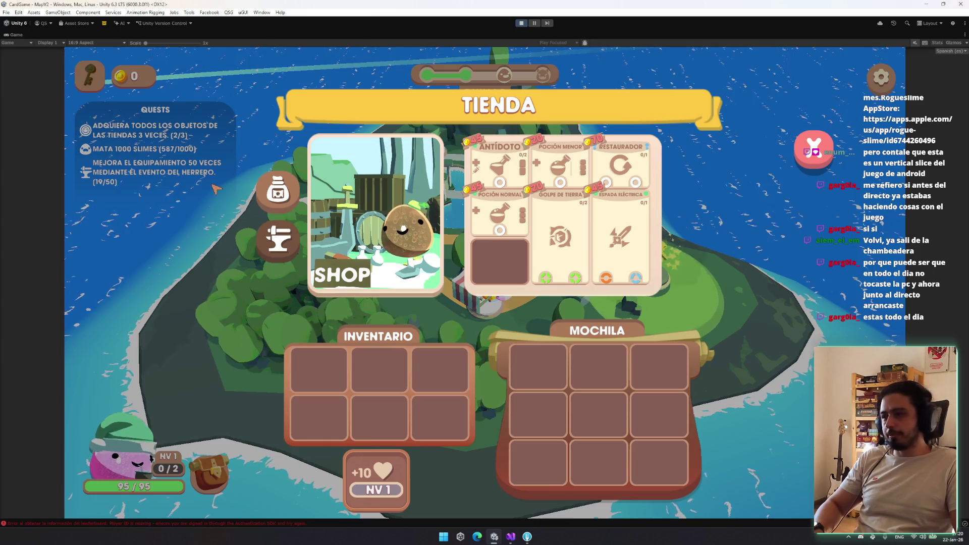
pyautogui.rightClick(16, 35)
pyautogui.click(51, 62)
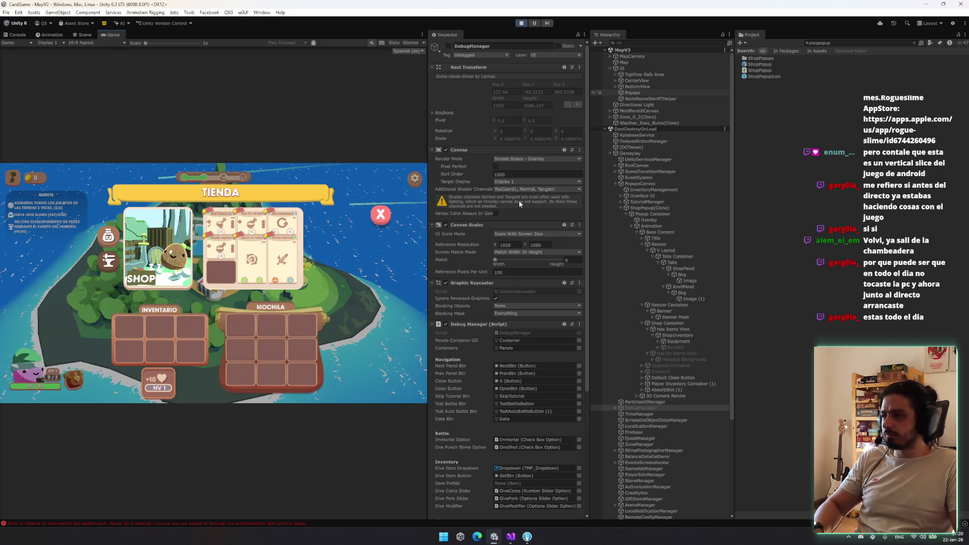
pyautogui.click(666, 268)
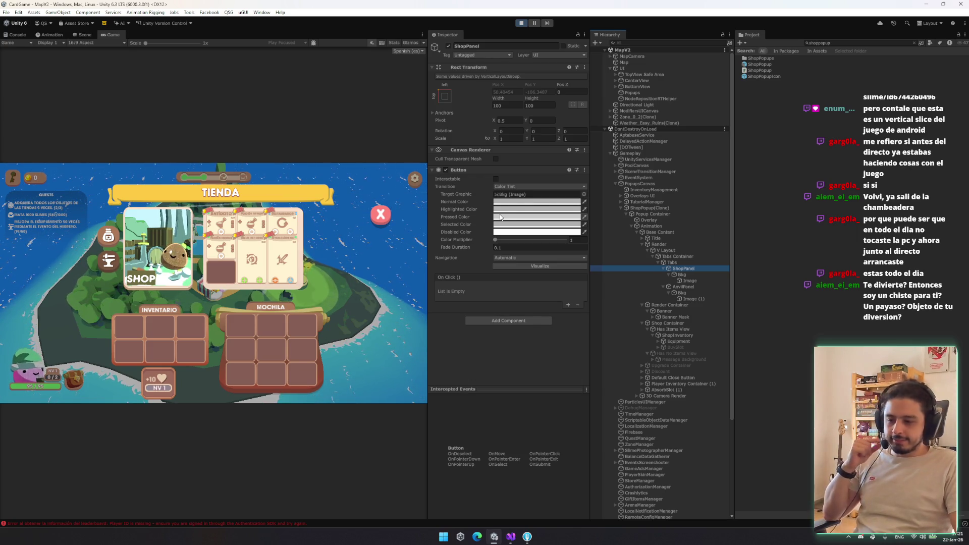
pyautogui.click(671, 256)
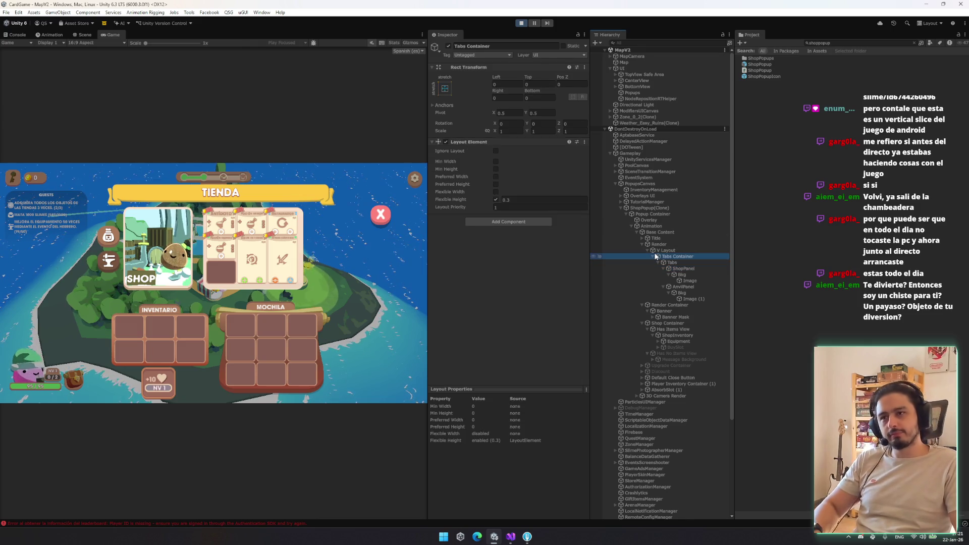
pyautogui.click(656, 256)
pyautogui.press('Left')
pyautogui.press('Left')
pyautogui.press('Left')
pyautogui.press('Down')
pyautogui.press('Left')
pyautogui.press('Down')
pyautogui.press('Left')
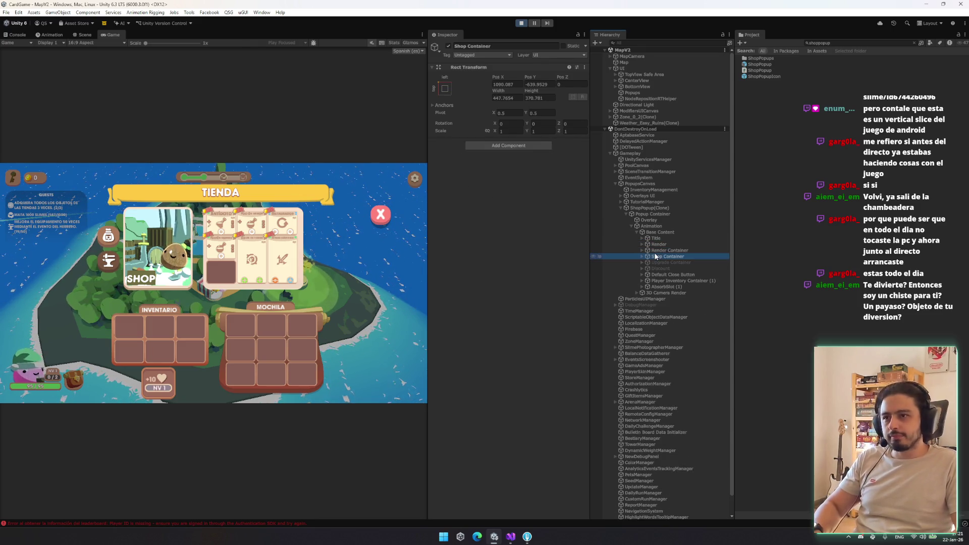
pyautogui.press('Down')
pyautogui.press('Down')
pyautogui.press('Down')
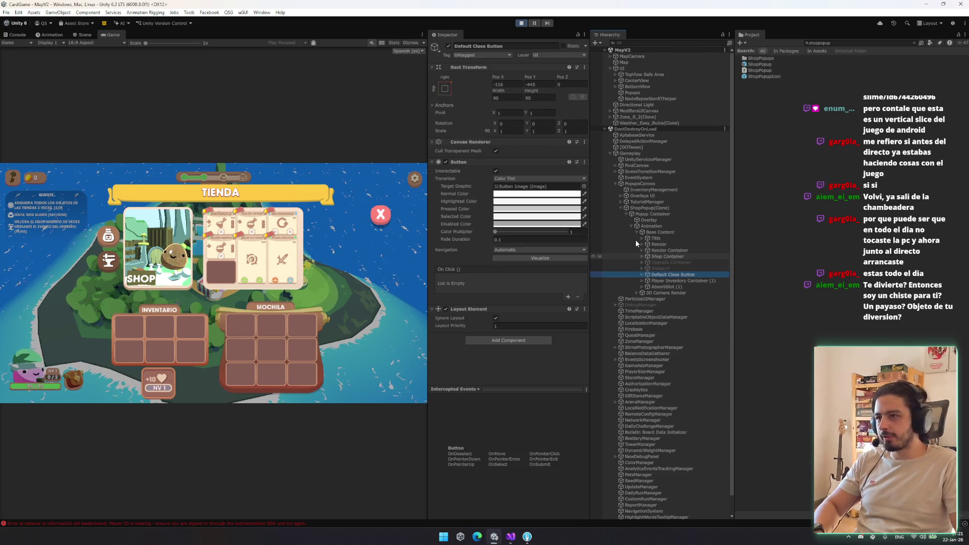
# Step: In the Scene view, frame the close button and drag it toward the TIENDA banner
pyautogui.click(84, 35)
pyautogui.press('f')
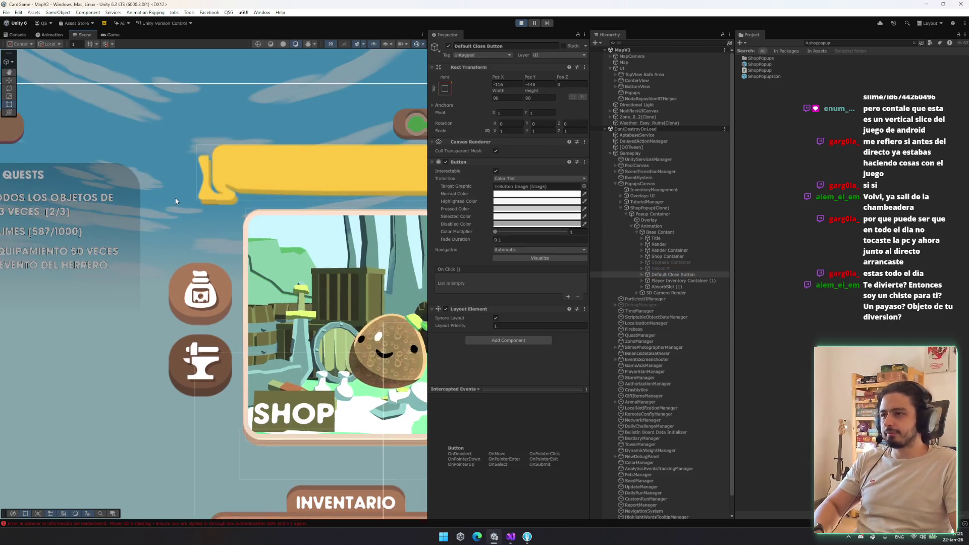
pyautogui.scroll(-5, 175, 202)
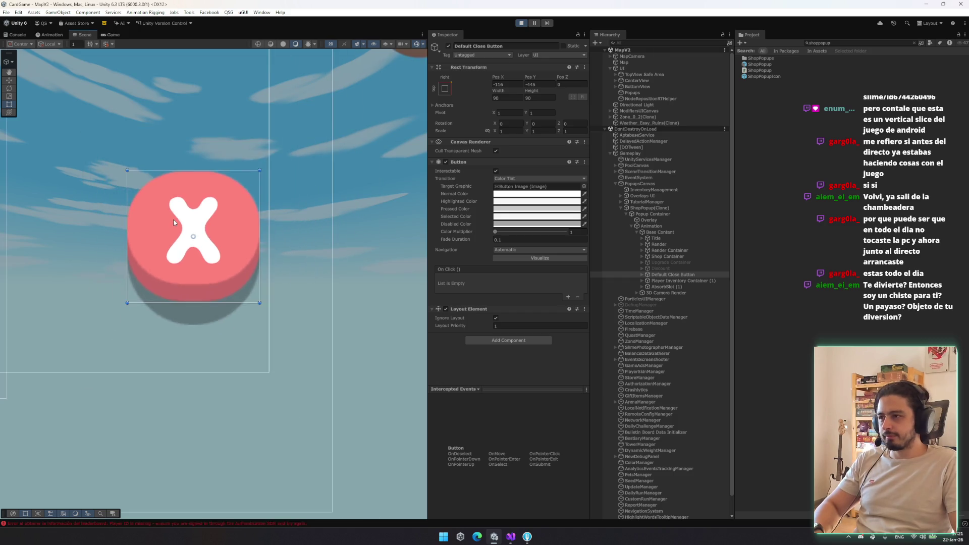
pyautogui.scroll(-5, 238, 236)
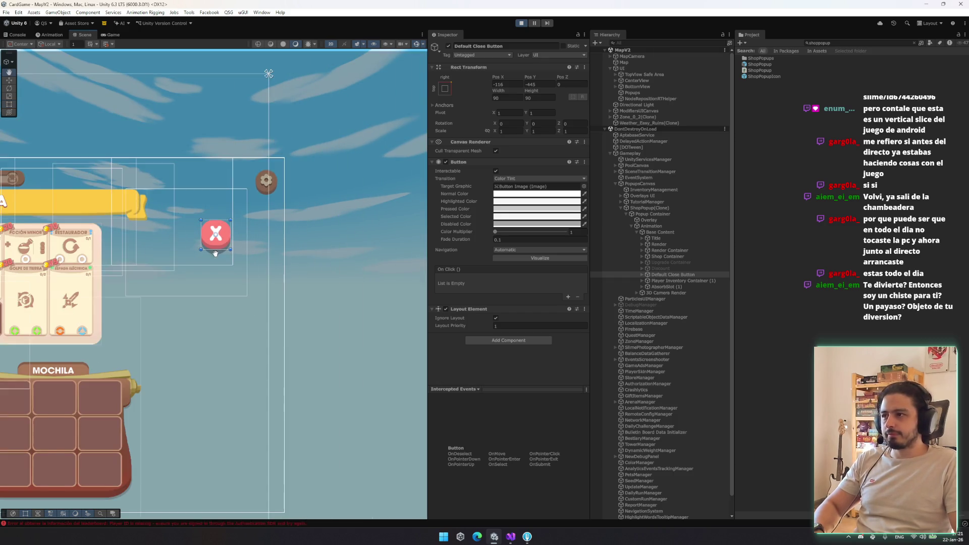
pyautogui.press('w')
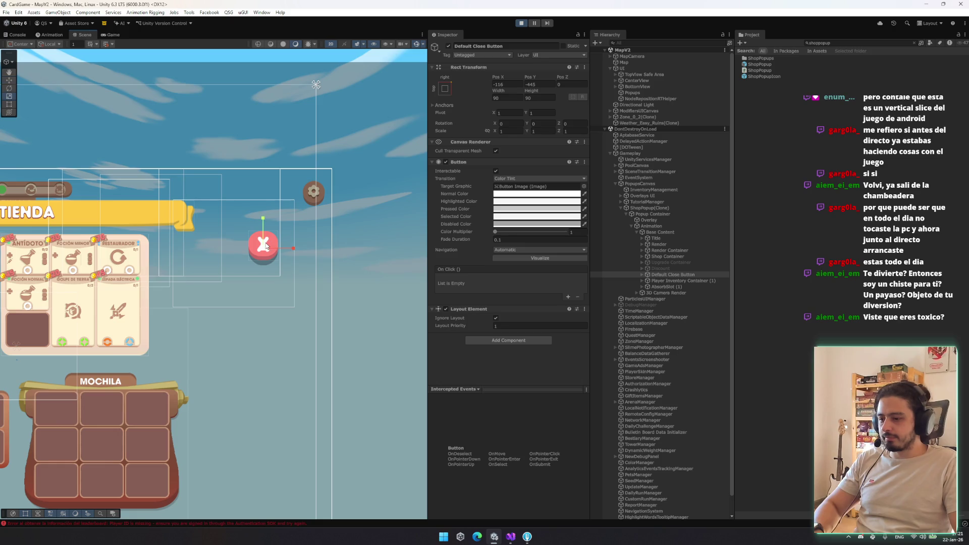
pyautogui.moveTo(263, 246)
pyautogui.mouseDown()
pyautogui.moveTo(203, 215)
pyautogui.moveTo(177, 226)
pyautogui.mouseUp()
pyautogui.press('w')
pyautogui.moveTo(351, 233)
pyautogui.mouseDown()
pyautogui.moveTo(315, 260)
pyautogui.moveTo(326, 261)
pyautogui.moveTo(50, 255)
pyautogui.moveTo(149, 259)
pyautogui.mouseUp()
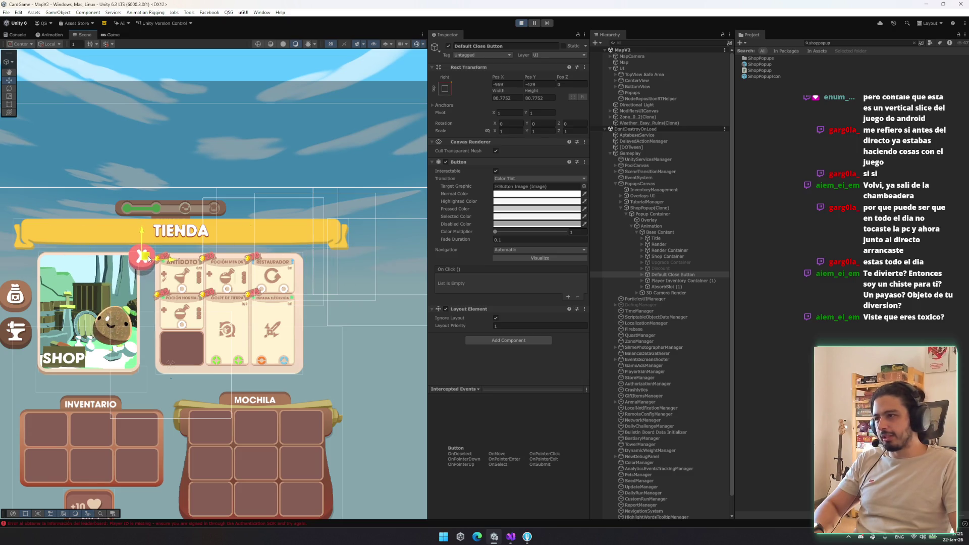
# Step: Move the close button to the banner's right end and verify it in the Game view
pyautogui.click(111, 35)
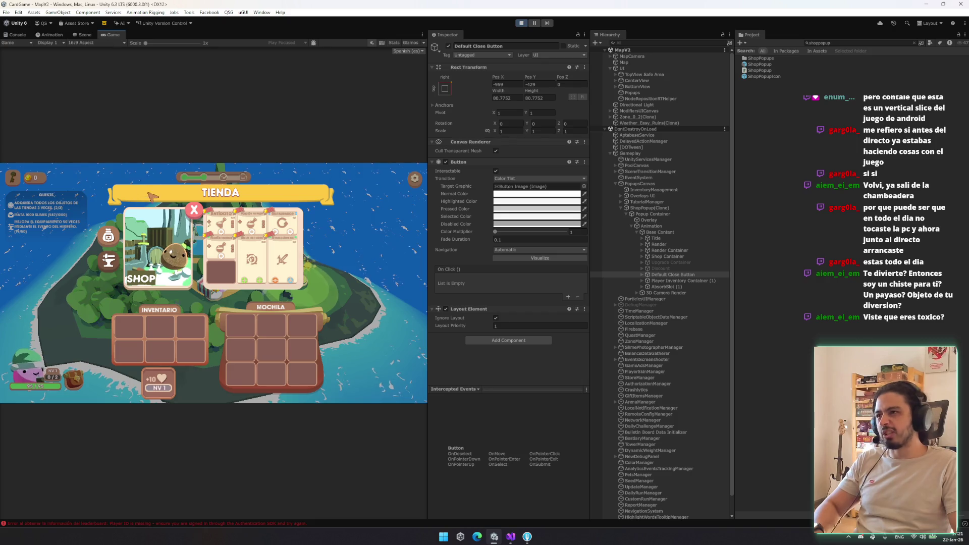
pyautogui.click(84, 35)
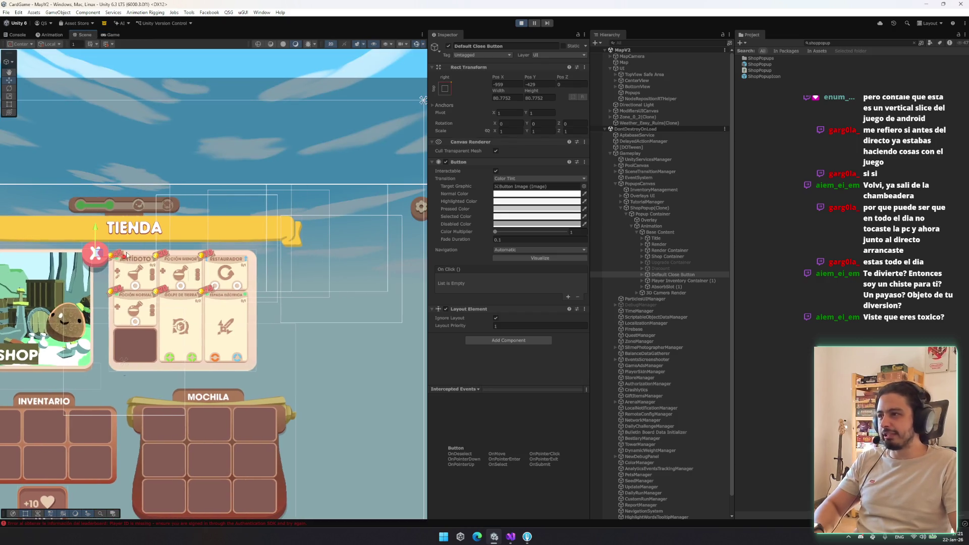
pyautogui.moveTo(98, 260)
pyautogui.mouseDown()
pyautogui.moveTo(325, 241)
pyautogui.moveTo(326, 231)
pyautogui.mouseUp()
pyautogui.press('t')
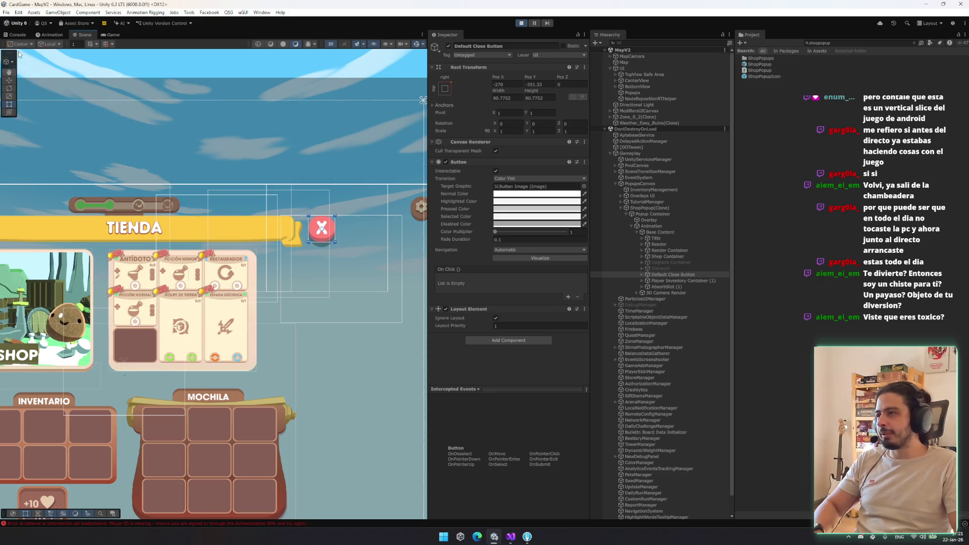
pyautogui.click(111, 35)
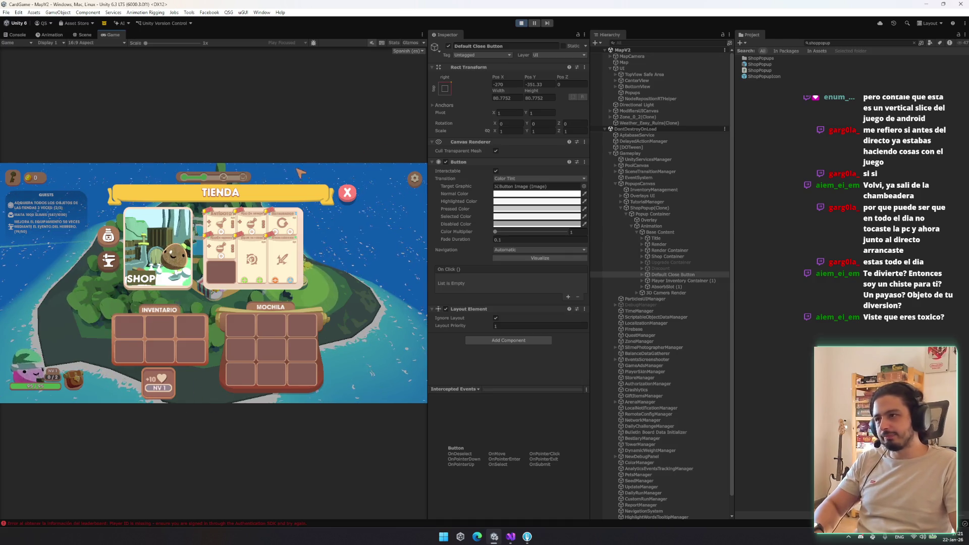
pyautogui.click(86, 35)
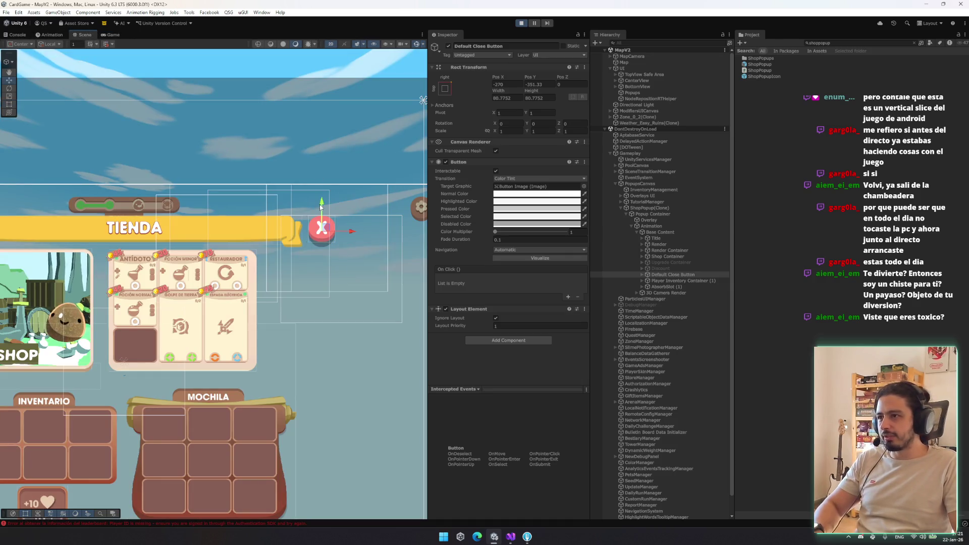
pyautogui.click(110, 34)
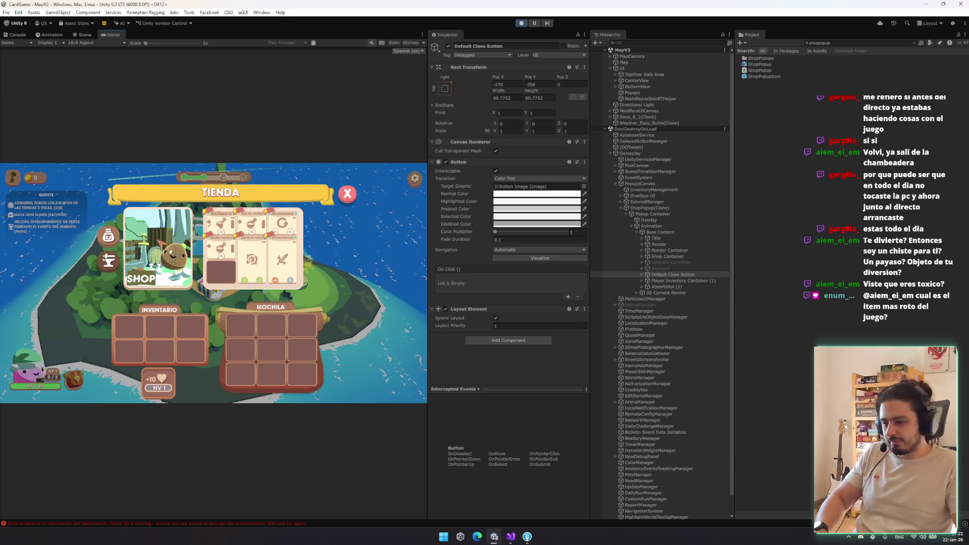
pyautogui.click(849, 43)
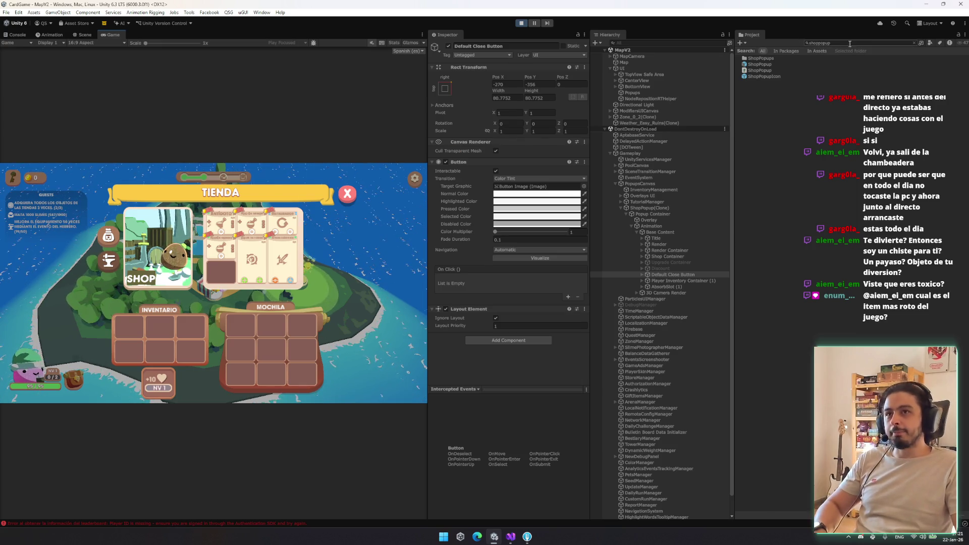
pyautogui.press('BackSpace')
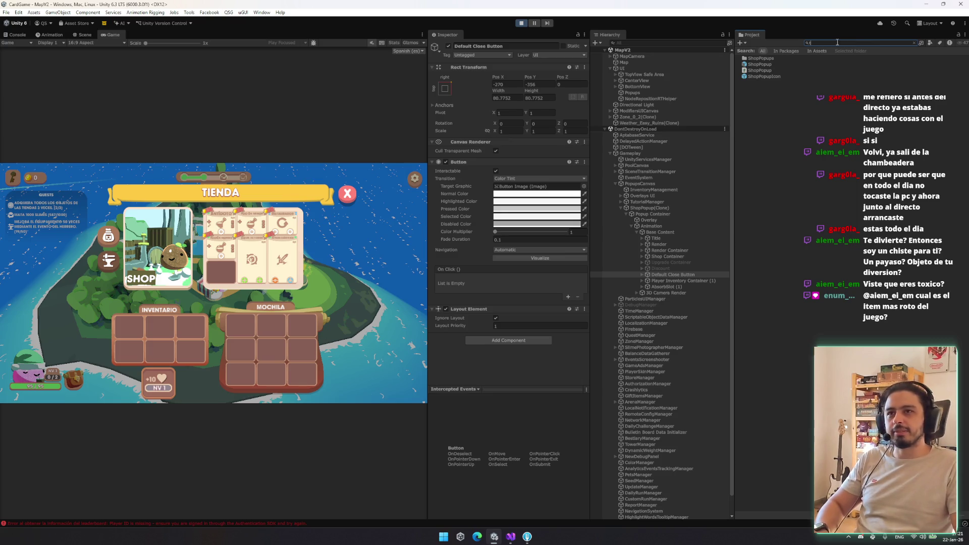
# Step: Search 'toxic', open the ItemToxic asset, clear the search and screenshot the Game view
pyautogui.write('toxic')
pyautogui.click(768, 70)
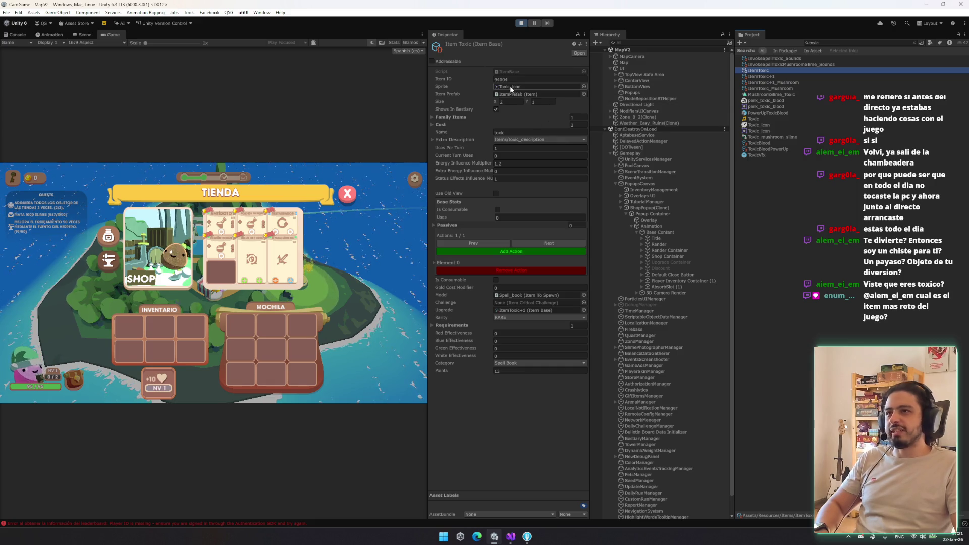
pyautogui.click(914, 43)
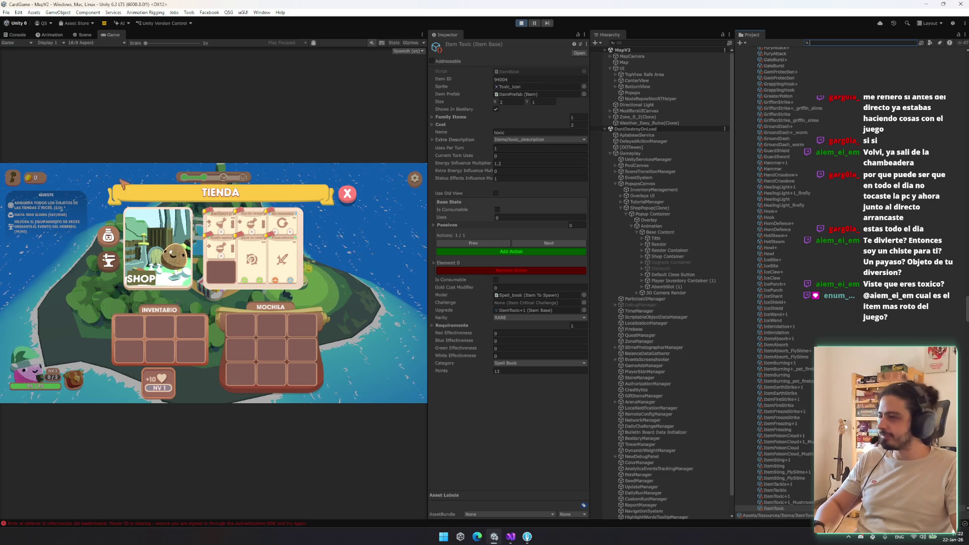
pyautogui.moveTo(1, 163)
pyautogui.mouseDown()
pyautogui.moveTo(227, 267)
pyautogui.moveTo(410, 374)
pyautogui.moveTo(428, 404)
pyautogui.mouseUp()
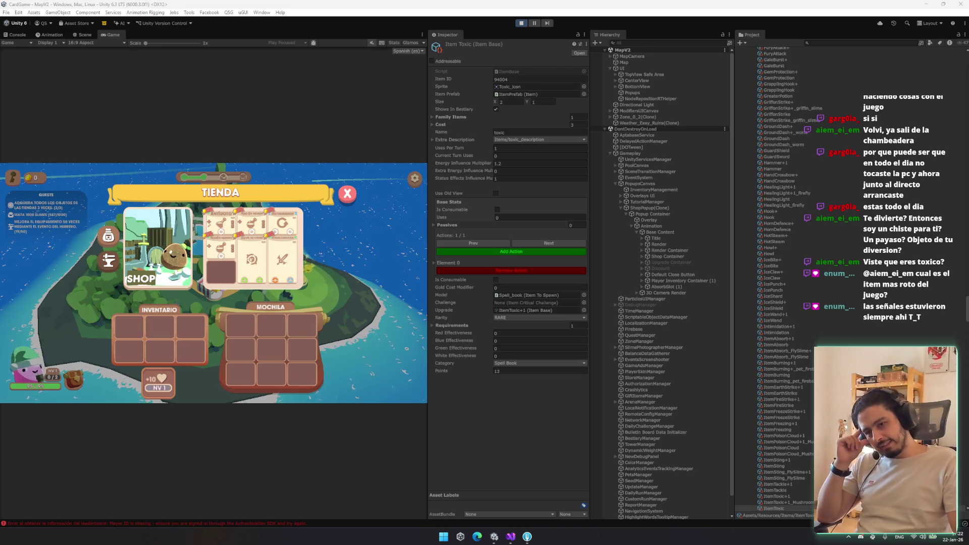
pyautogui.click(857, 43)
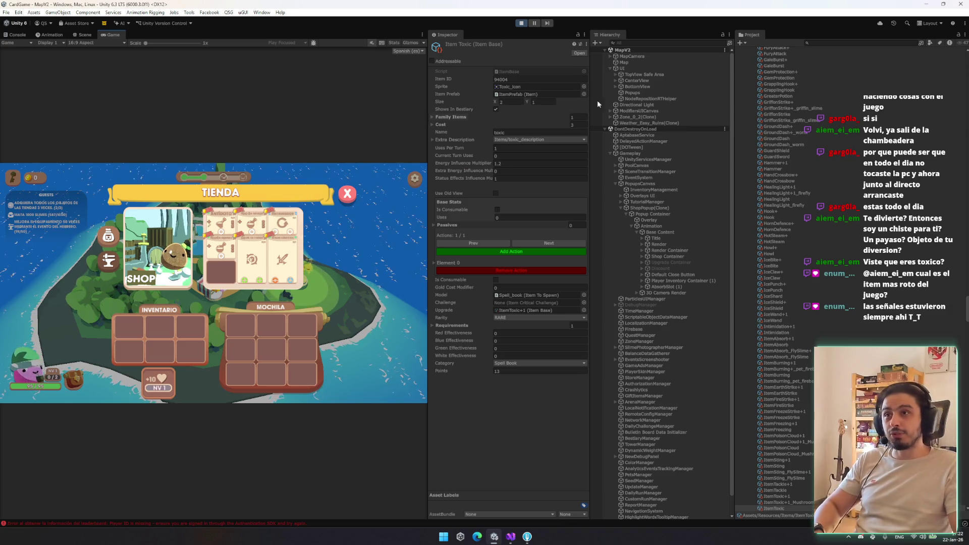
# Step: Browse the BottomView group's Stats, CharacterInfo and MapInventory children in the Hierarchy
pyautogui.click(650, 68)
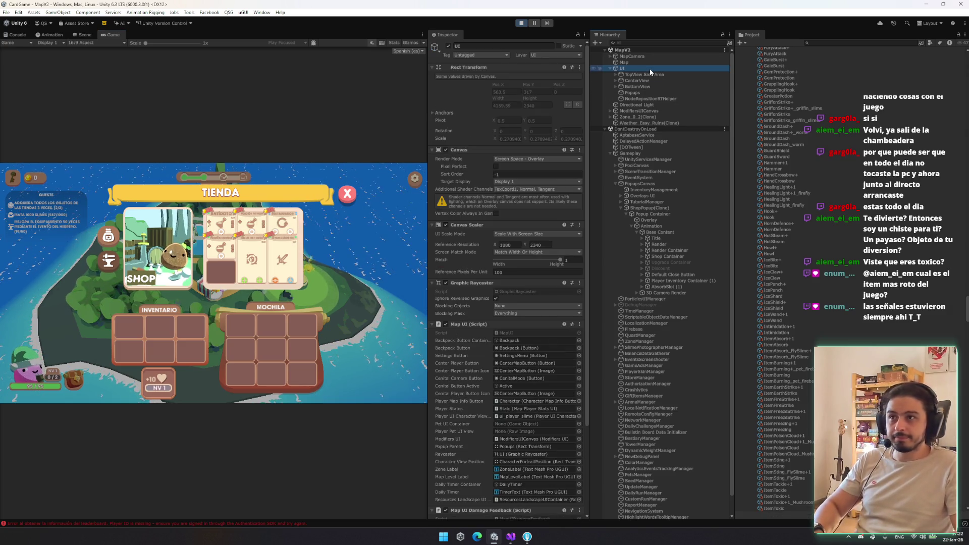
pyautogui.press('Down')
pyautogui.press('Down')
pyautogui.press('Down')
pyautogui.press('Right')
pyautogui.press('Down')
pyautogui.press('Down')
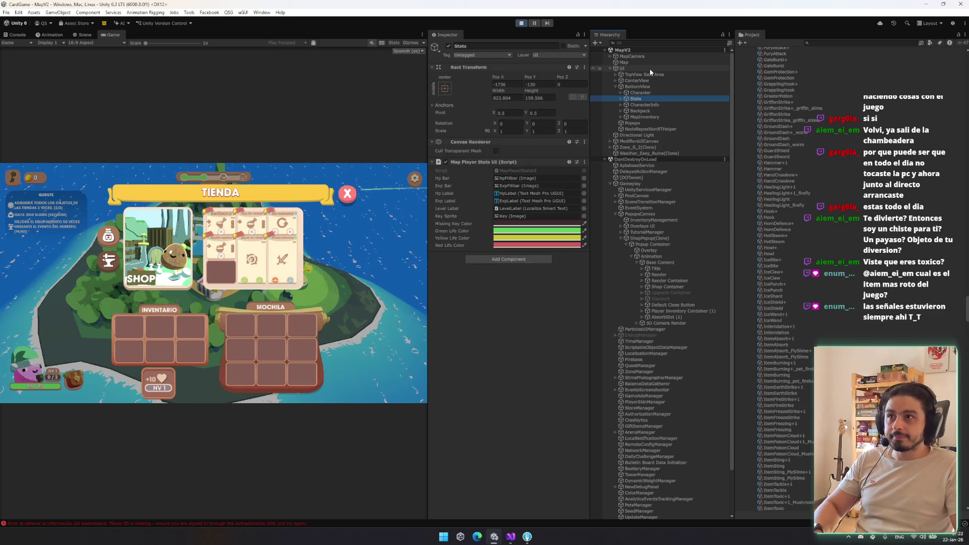
pyautogui.press('Down')
pyautogui.press('Down')
pyautogui.press('Down')
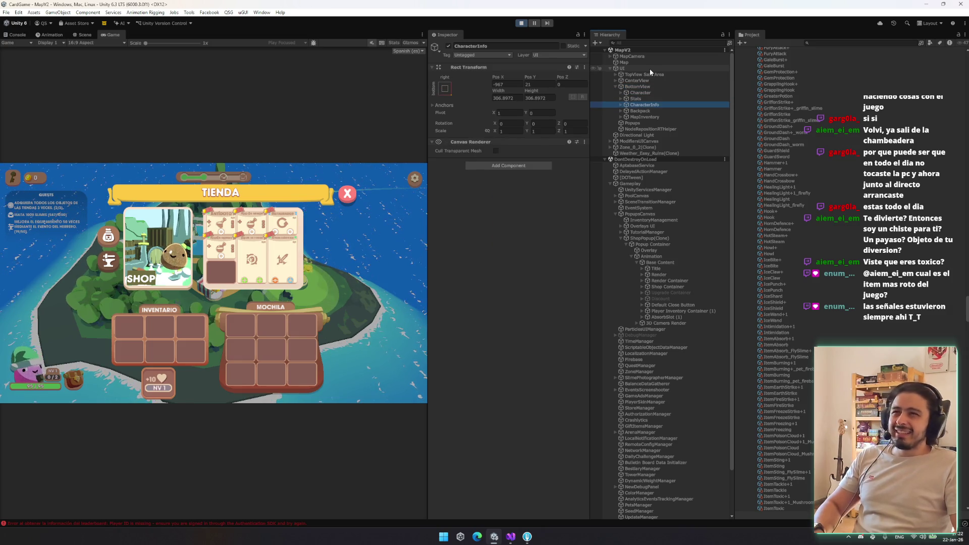
pyautogui.press('Up')
pyautogui.press('Up')
pyautogui.press('Up')
pyautogui.press('Right')
pyautogui.press('Down')
pyautogui.press('Down')
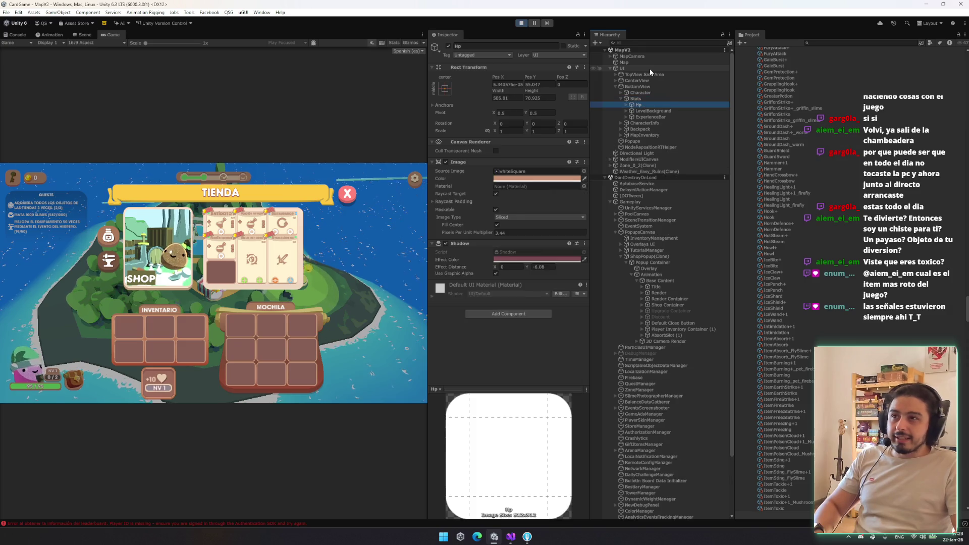
pyautogui.press('Left')
pyautogui.press('Left')
pyautogui.press('Down')
pyautogui.press('Down')
pyautogui.press('Up')
pyautogui.press('Right')
pyautogui.press('Down')
pyautogui.press('Up')
pyautogui.press('Left')
pyautogui.press('Down')
pyautogui.press('Down')
pyautogui.press('Right')
# Step: Expand the TopView Safe Area group and select the Banner object
pyautogui.press('Down')
pyautogui.press('Down')
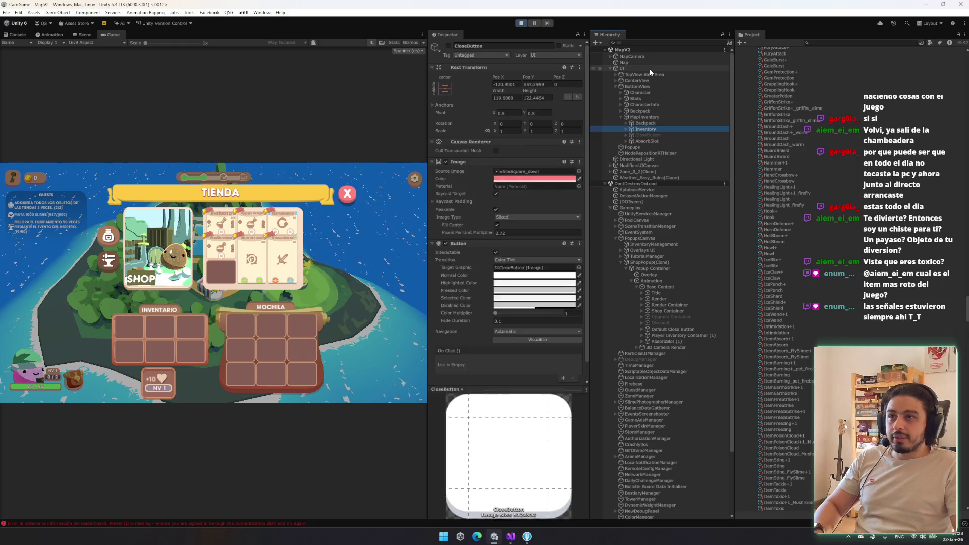
pyautogui.press('Left')
pyautogui.press('Left')
pyautogui.press('Left')
pyautogui.press('Left')
pyautogui.press('Up')
pyautogui.press('Up')
pyautogui.press('Right')
pyautogui.press('Down')
pyautogui.press('Down')
pyautogui.press('Right')
pyautogui.press('Down')
pyautogui.press('Right')
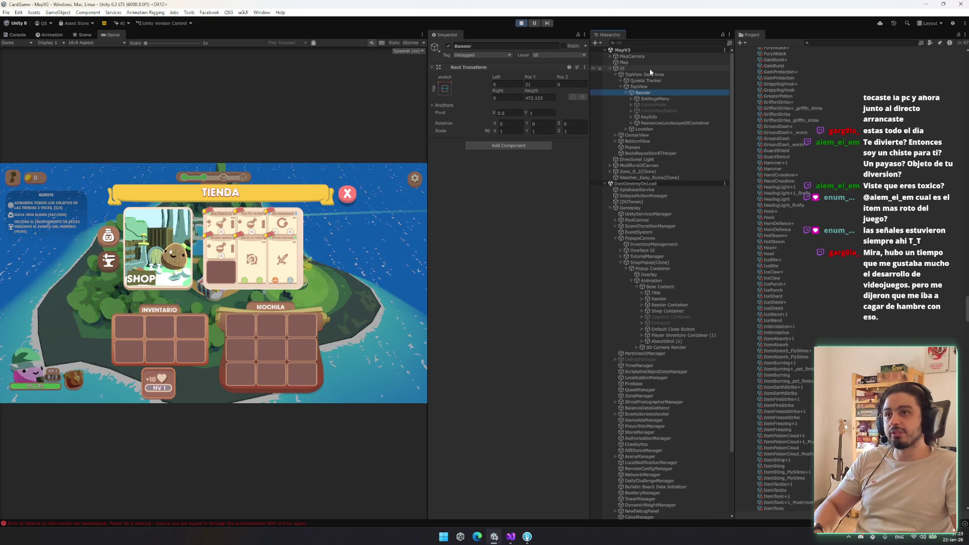
pyautogui.press('Down')
pyautogui.press('Down')
pyautogui.press('Down')
pyautogui.click(669, 102)
pyautogui.press('Down')
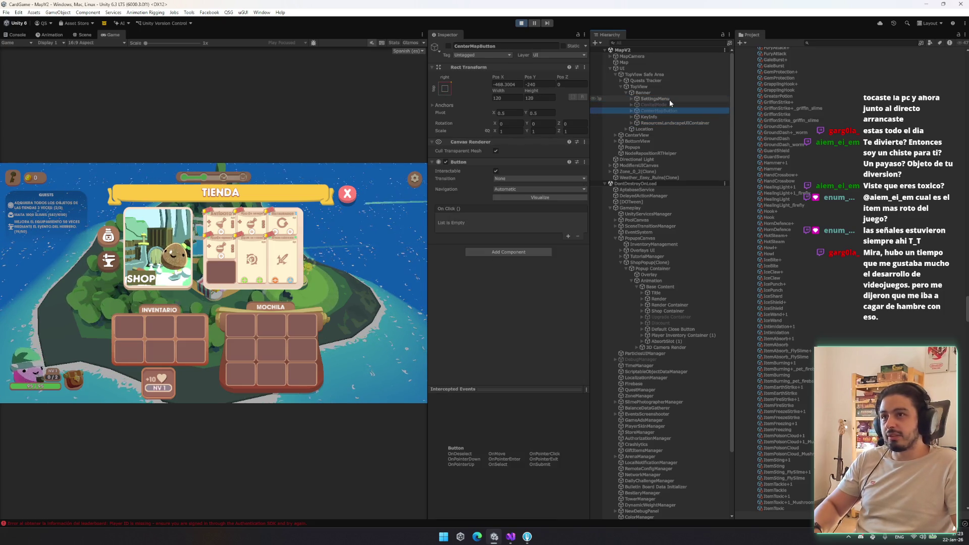
pyautogui.press('Up')
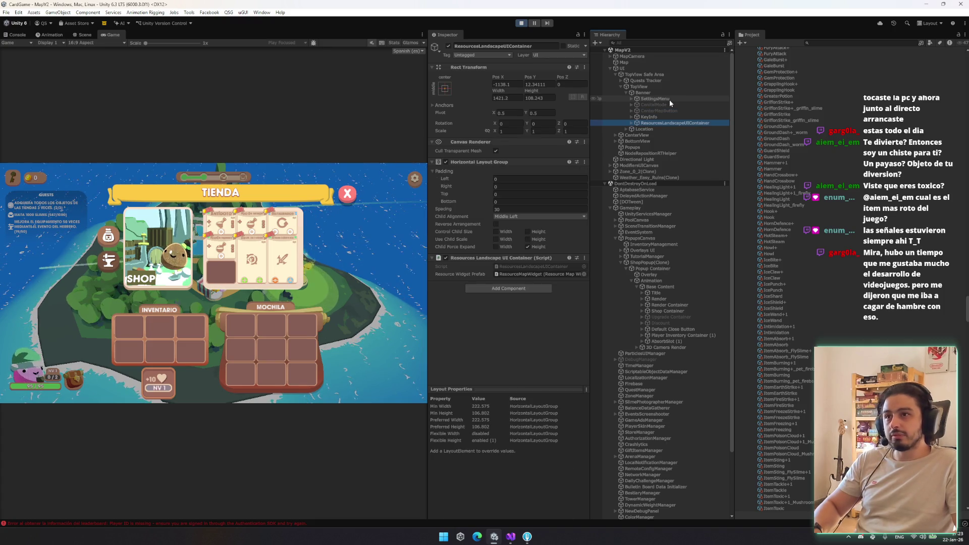
pyautogui.press('Left')
# Step: Add a Canvas component to Banner using the 'canvas' component search
pyautogui.click(498, 146)
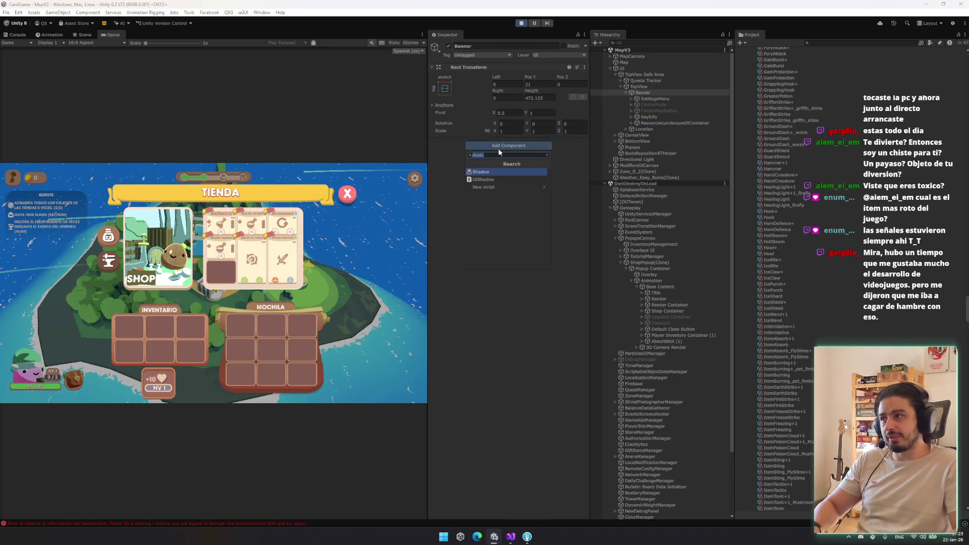
pyautogui.write('canvas')
pyautogui.press('Return')
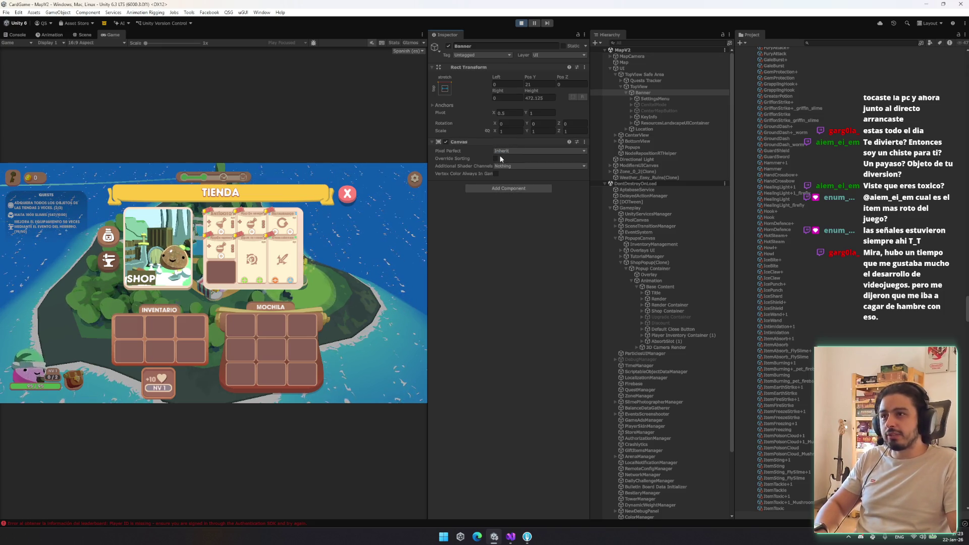
# Step: Enable Override Sorting on Banner's Canvas and set its Sort Order to 999
pyautogui.click(497, 158)
pyautogui.click(505, 166)
pyautogui.write('999')
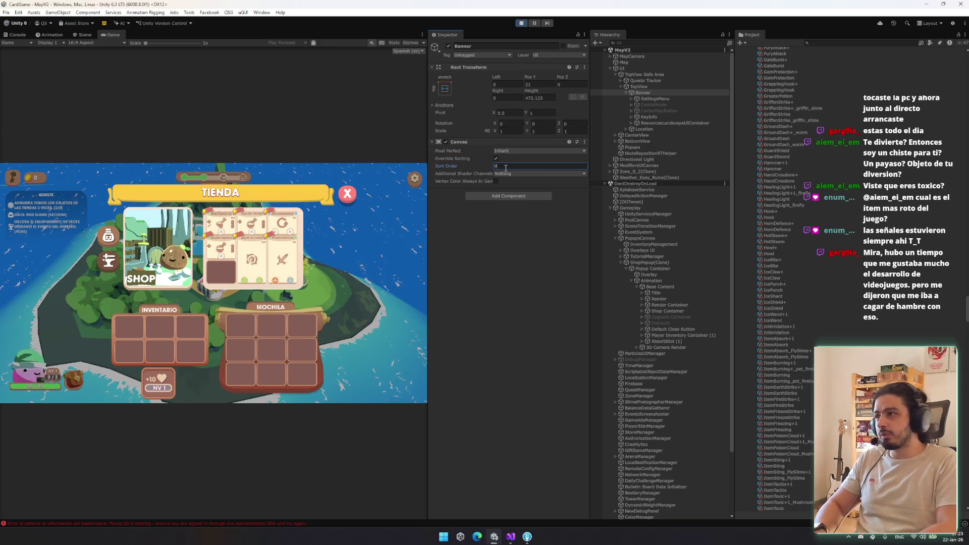
pyautogui.click(492, 204)
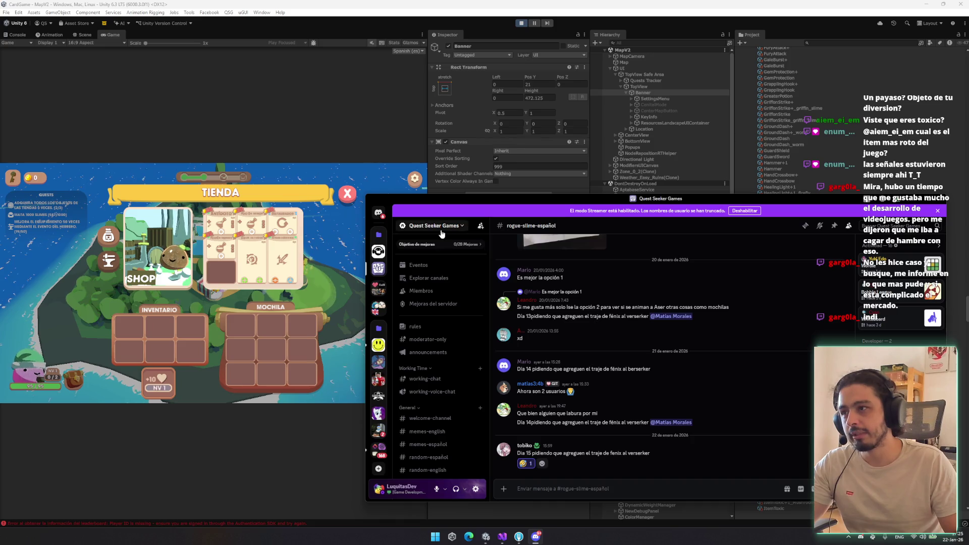
# Step: Look through the Quest Seeker Games server menu, upcoming events and member list
pyautogui.click(441, 228)
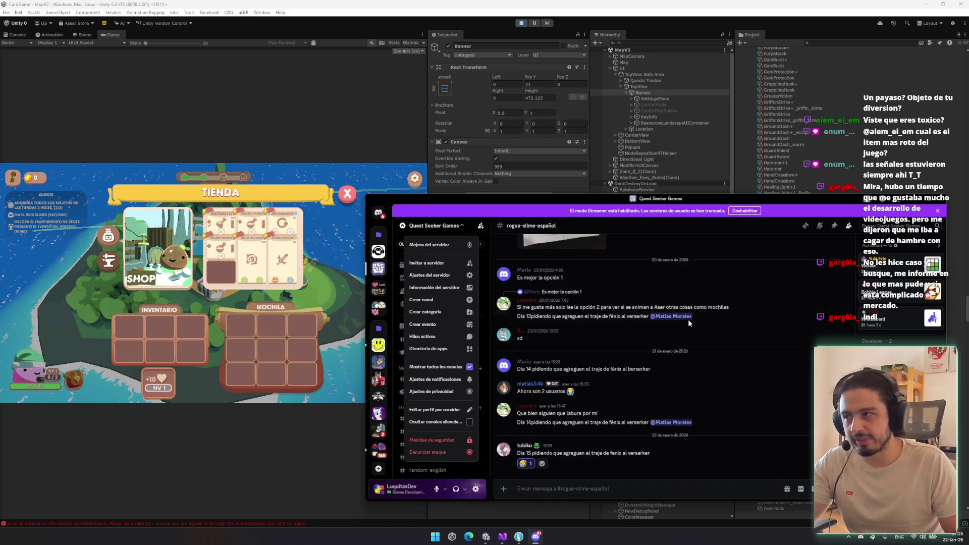
pyautogui.click(667, 401)
pyautogui.click(418, 265)
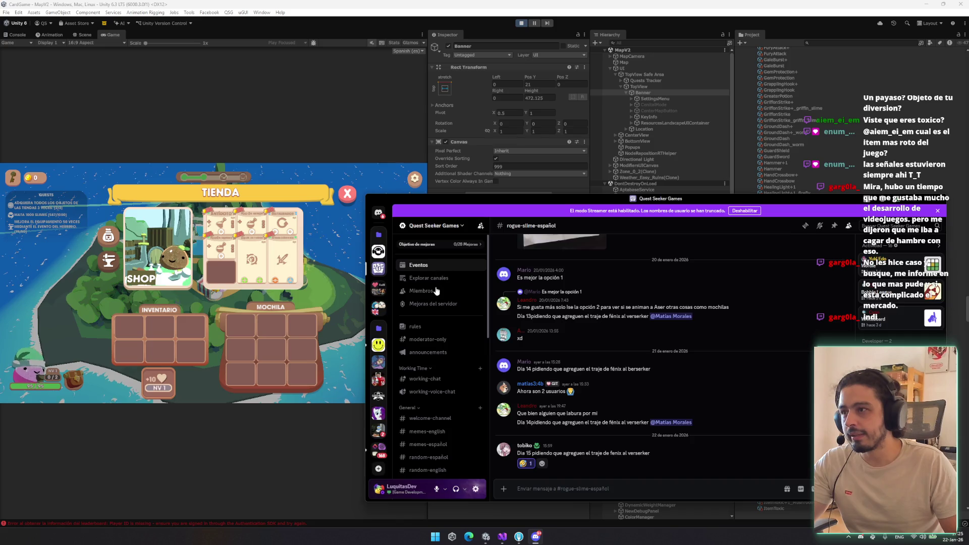
pyautogui.click(434, 290)
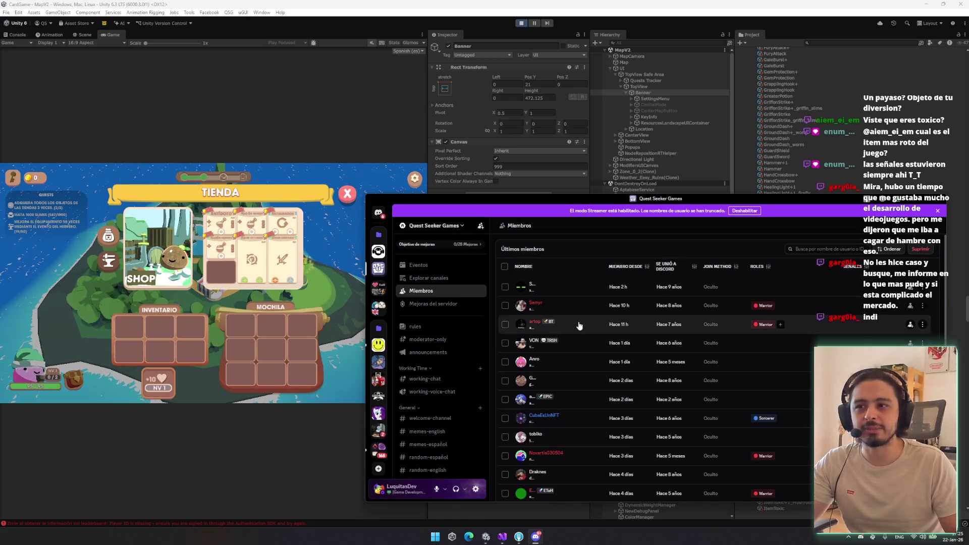
# Step: Open #welcome-channel, then switch to Unity and back to Discord
pyautogui.hotkey('alt', 'shift', 'Down')
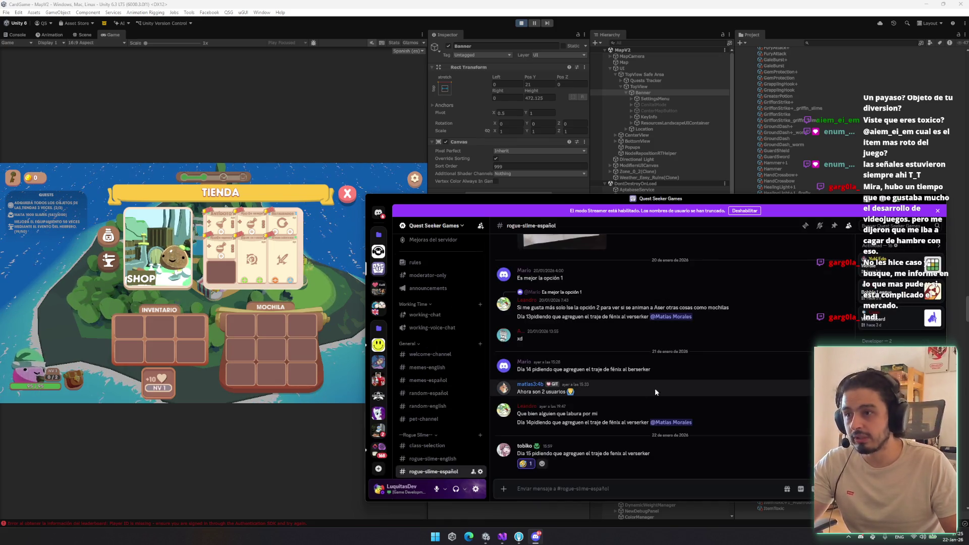
pyautogui.click(447, 355)
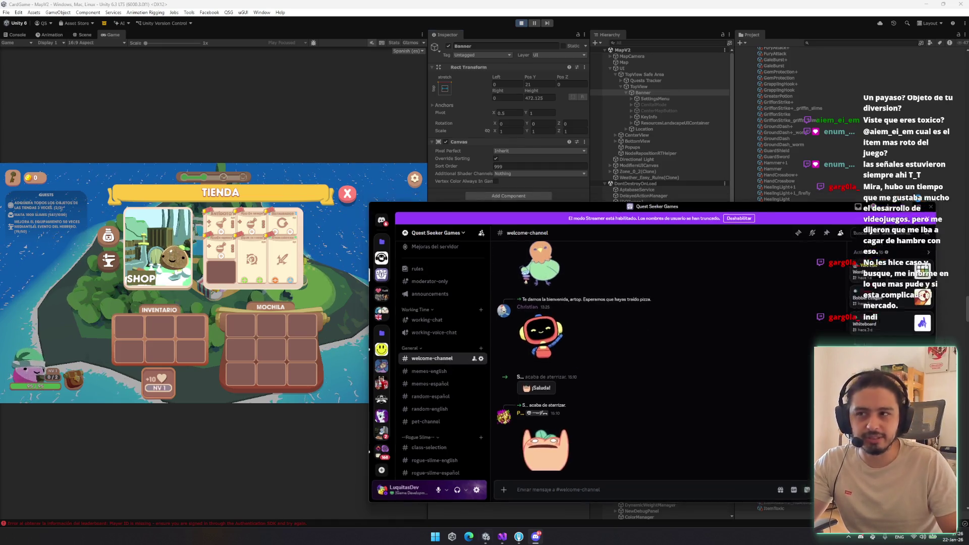
pyautogui.hotkey('alt', 'Tab')
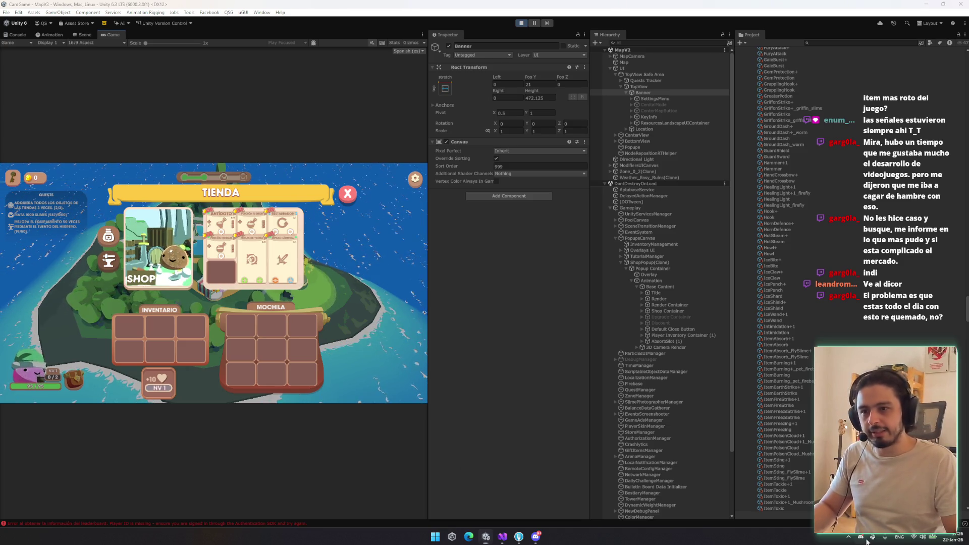
pyautogui.click(535, 536)
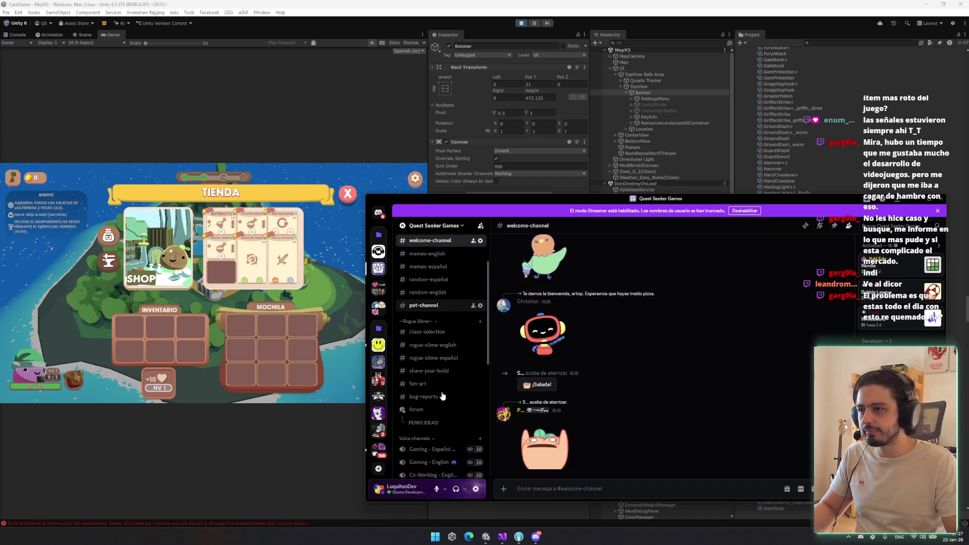
# Step: Open the #memes-español channel, then close the Discord window
pyautogui.scroll(-2, 443, 401)
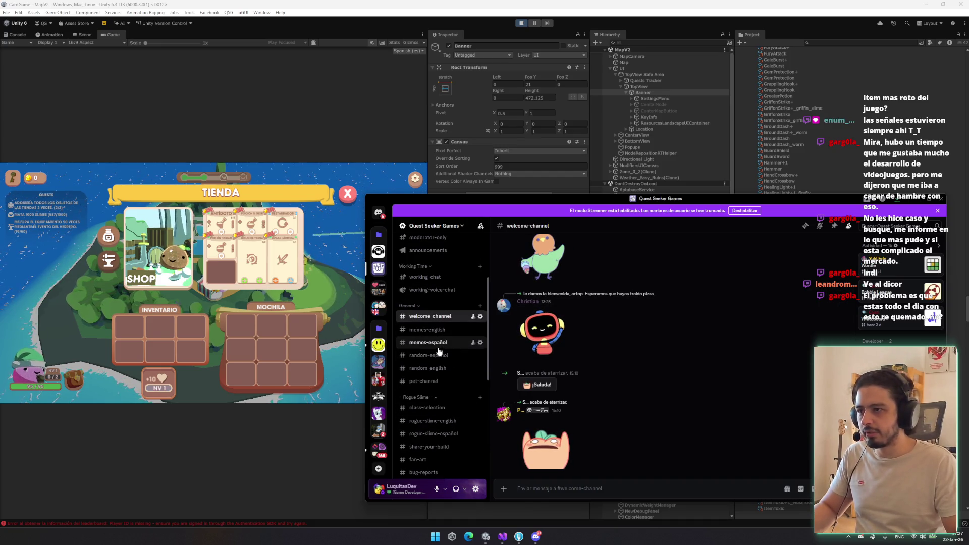
pyautogui.click(436, 344)
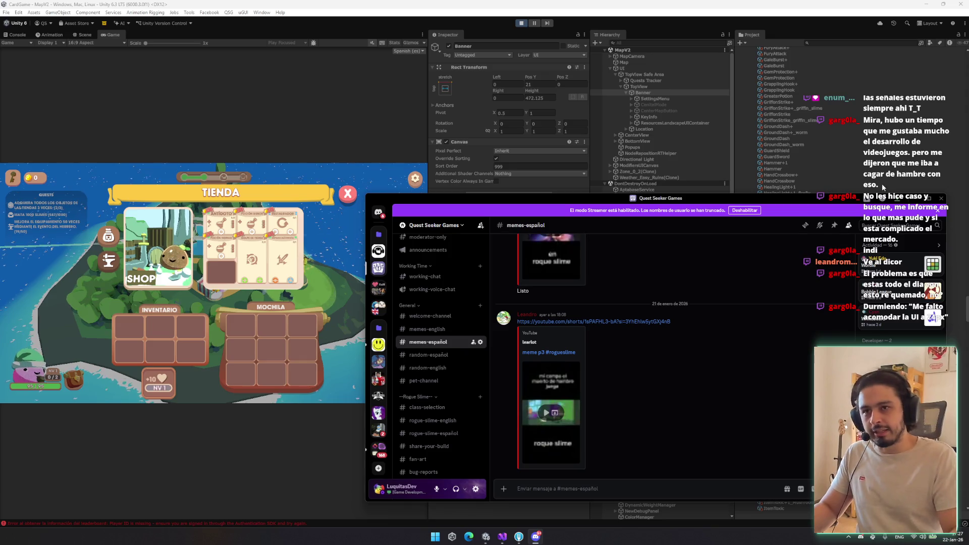
pyautogui.click(942, 199)
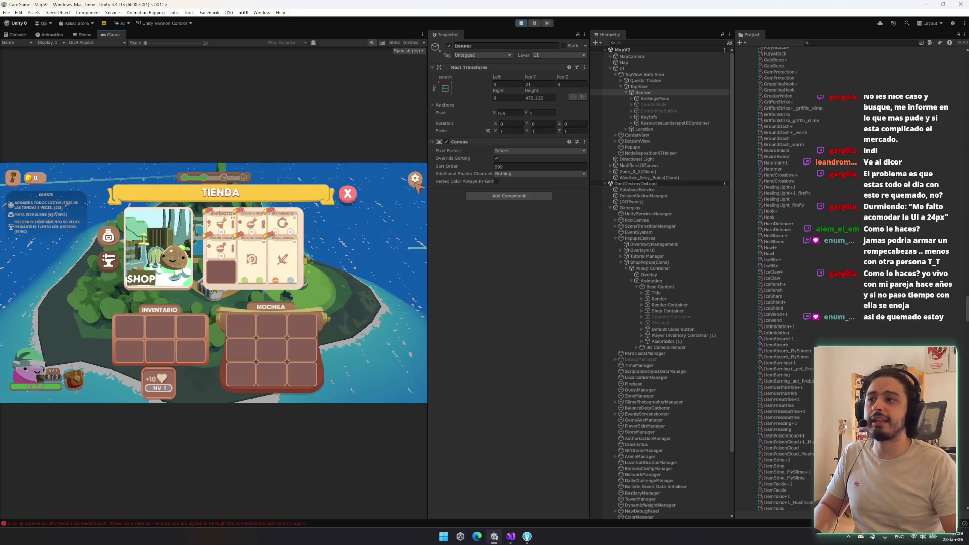
# Step: Try Banner's Vertex Color, Override Sorting, Pixel Perfect and shader channel options, restoring the originals
pyautogui.click(496, 182)
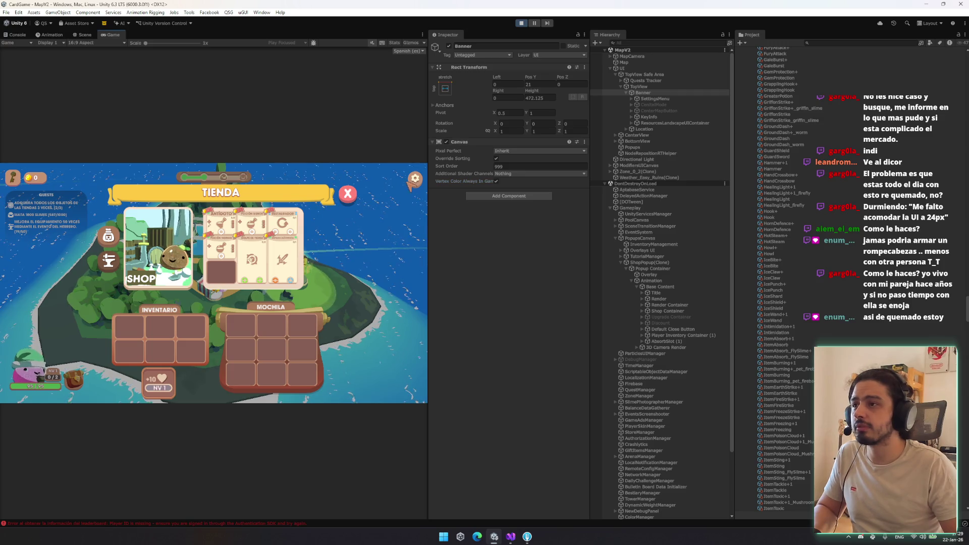
pyautogui.click(496, 181)
pyautogui.click(495, 159)
pyautogui.click(496, 158)
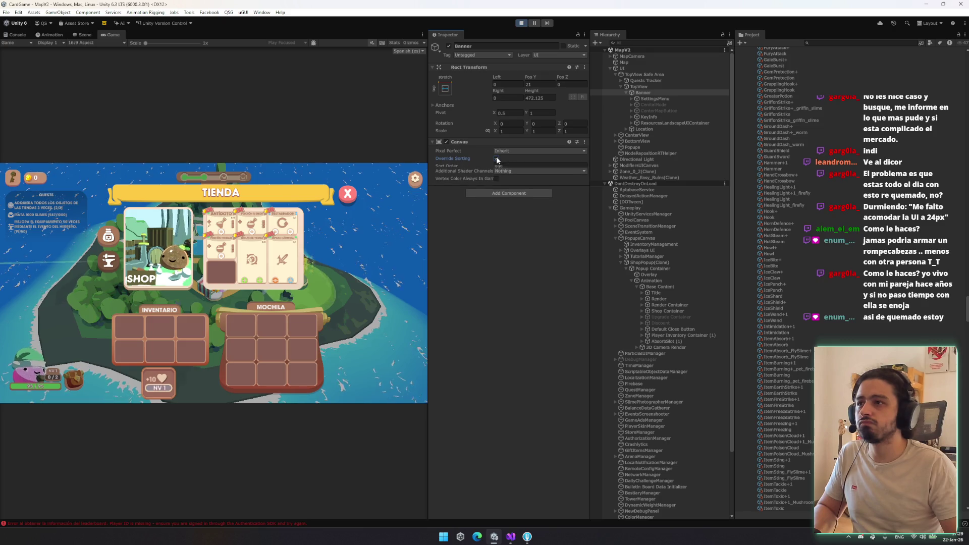
pyautogui.click(497, 151)
pyautogui.click(499, 162)
pyautogui.click(496, 159)
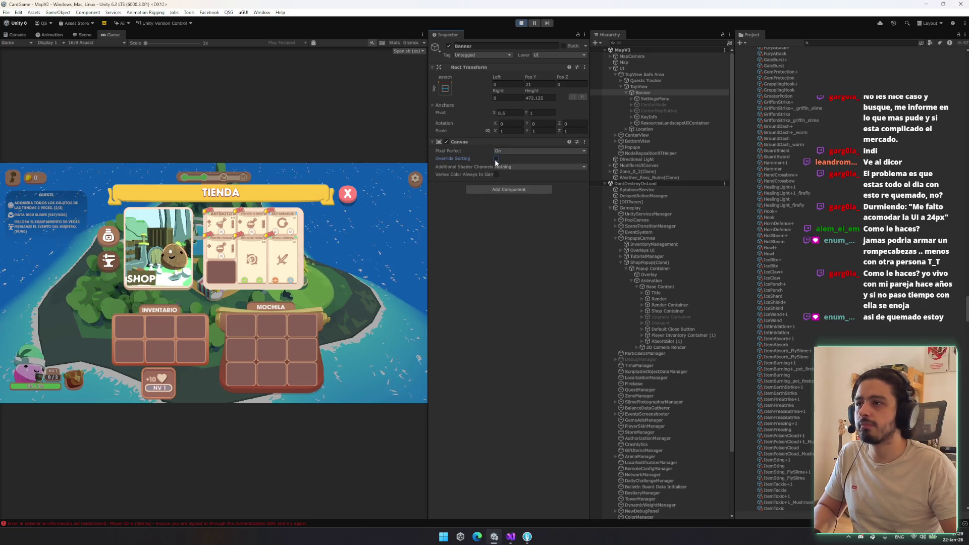
pyautogui.click(513, 152)
pyautogui.click(500, 156)
pyautogui.click(496, 158)
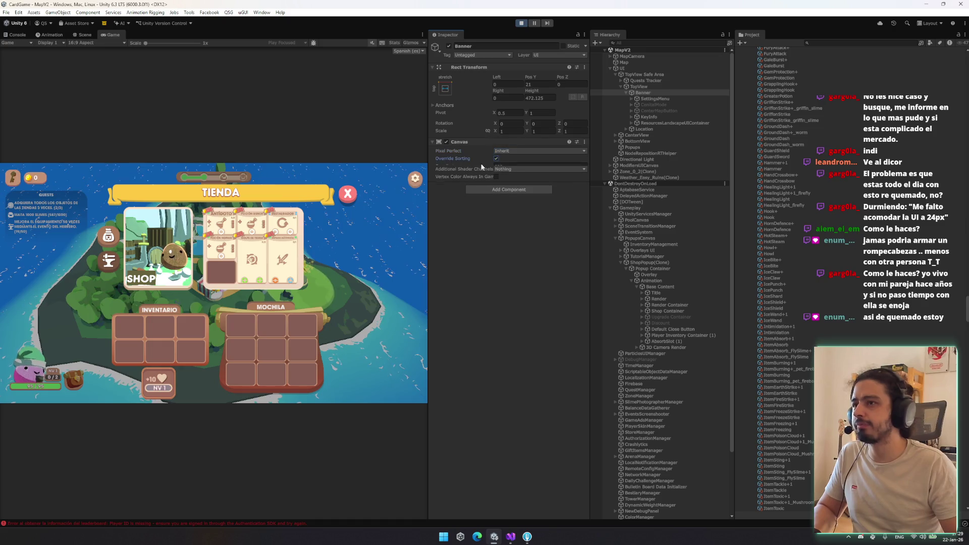
pyautogui.click(510, 173)
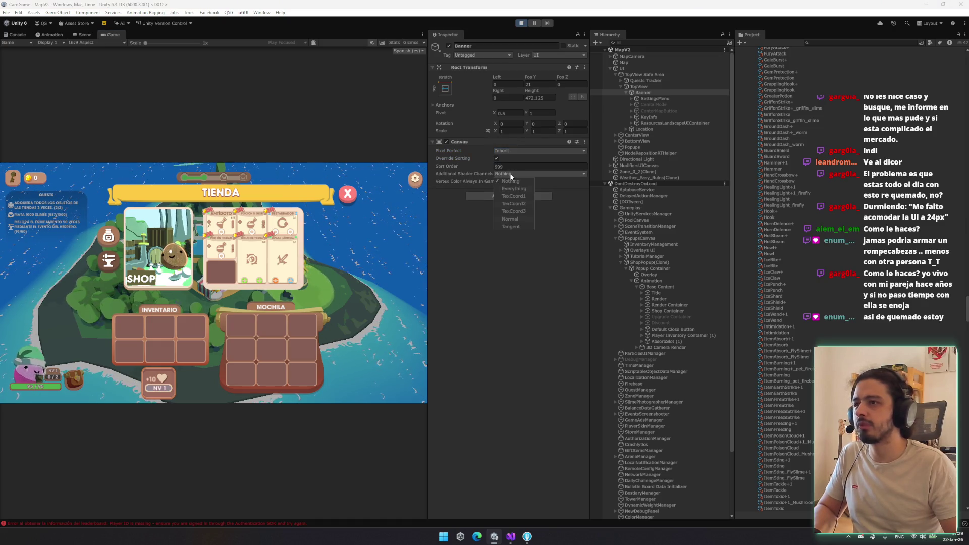
pyautogui.click(514, 188)
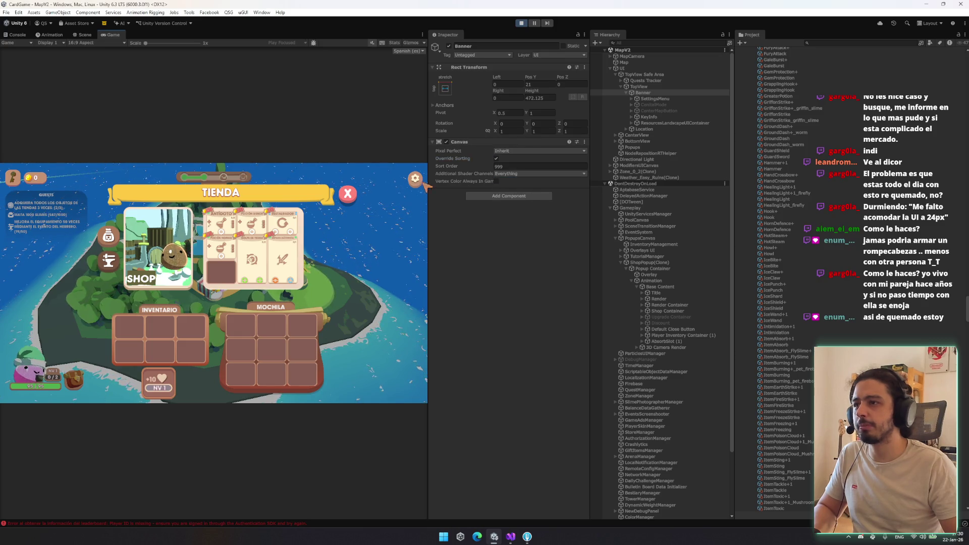
pyautogui.click(509, 181)
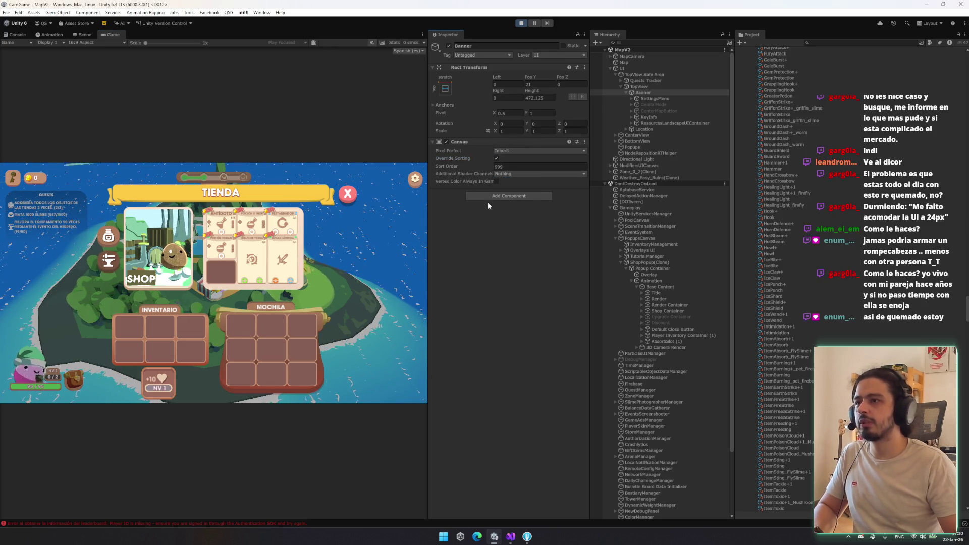
# Step: Add a Graphic Raycaster to Banner via the 'raycas' component search
pyautogui.click(490, 196)
pyautogui.write('raycas')
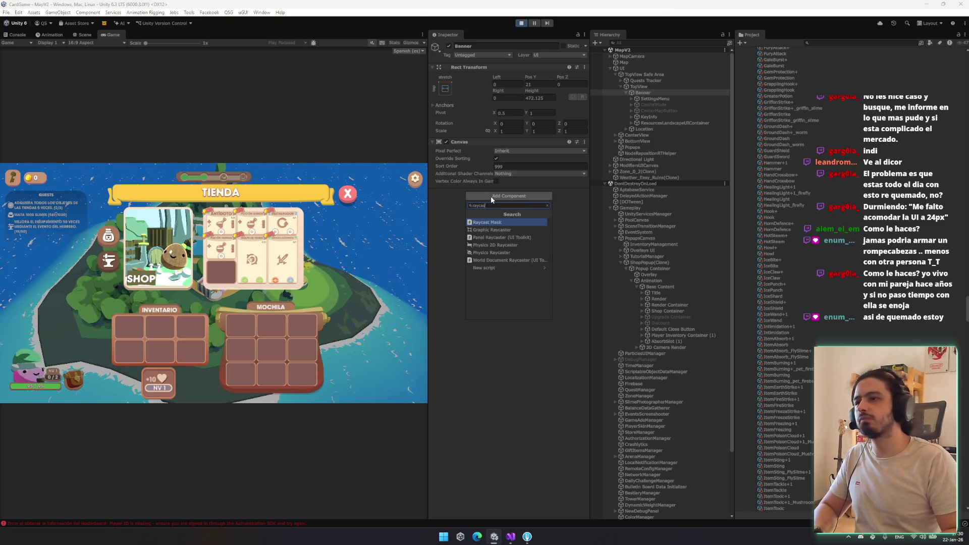
pyautogui.press('Down')
pyautogui.press('Return')
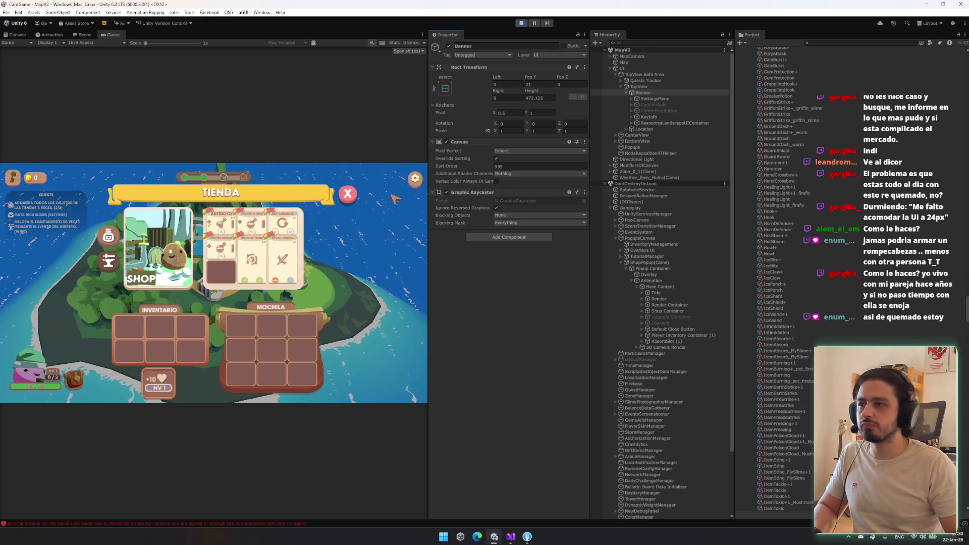
pyautogui.click(415, 179)
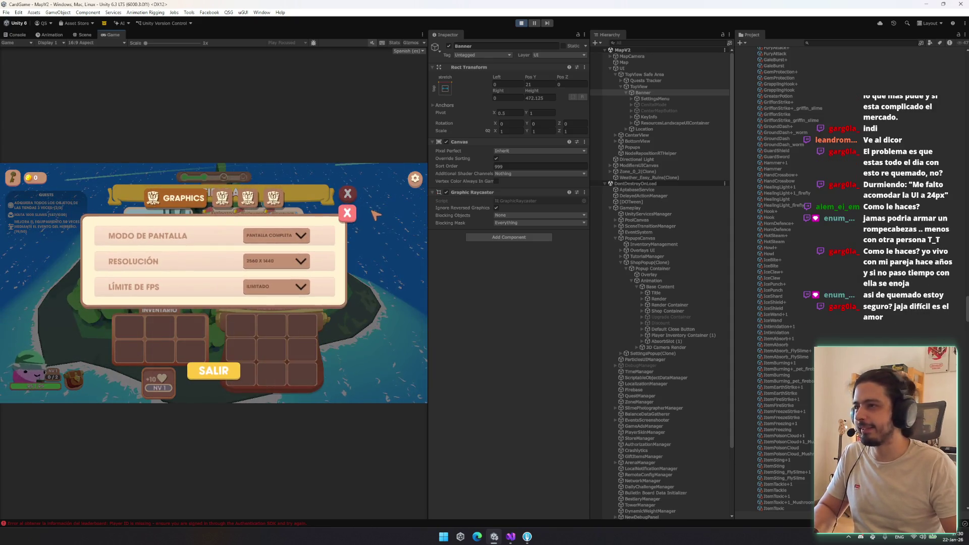
pyautogui.click(403, 232)
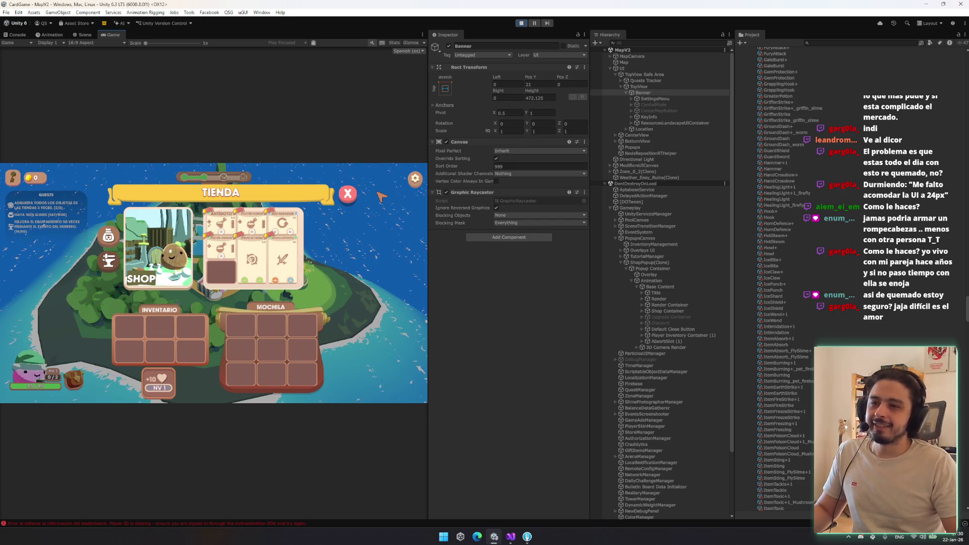
pyautogui.click(415, 178)
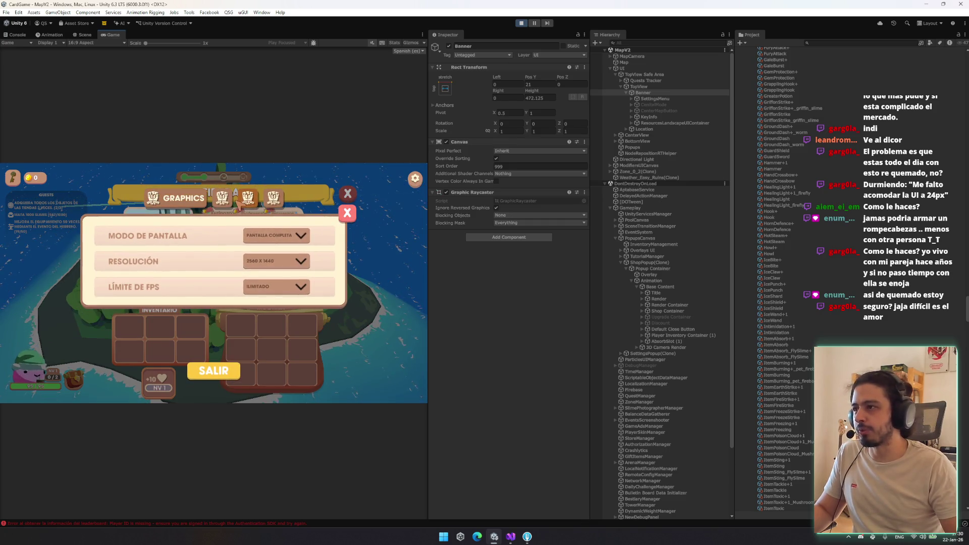
pyautogui.click(238, 202)
pyautogui.click(232, 202)
pyautogui.click(225, 202)
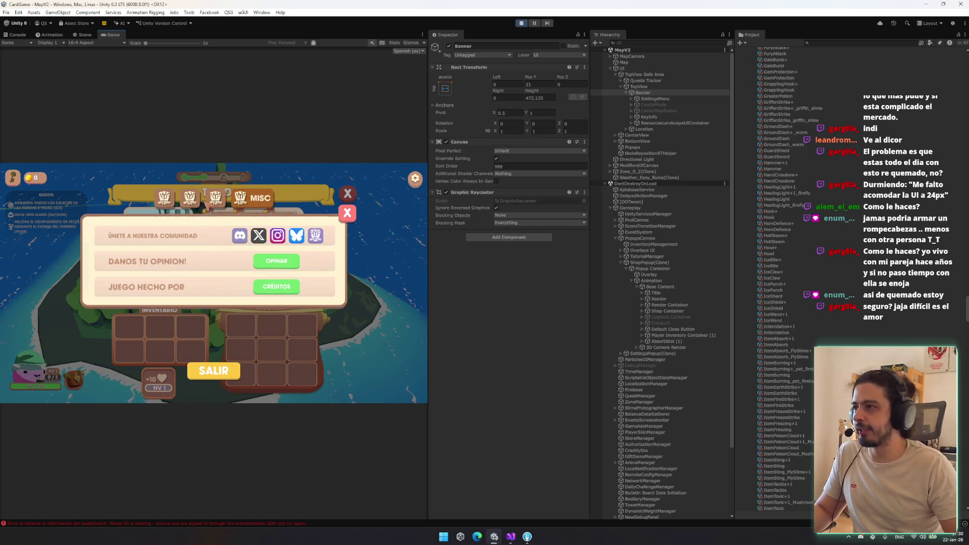
pyautogui.click(184, 197)
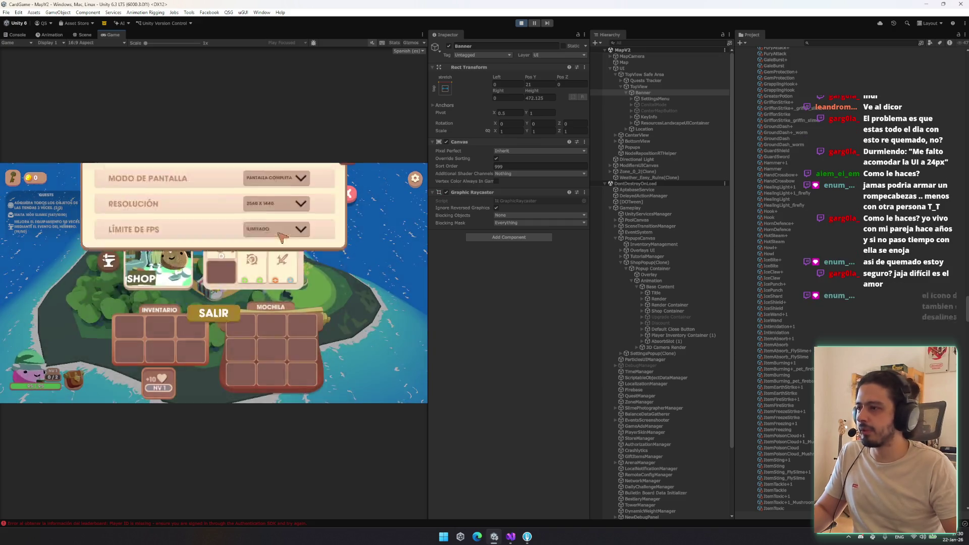
pyautogui.click(298, 240)
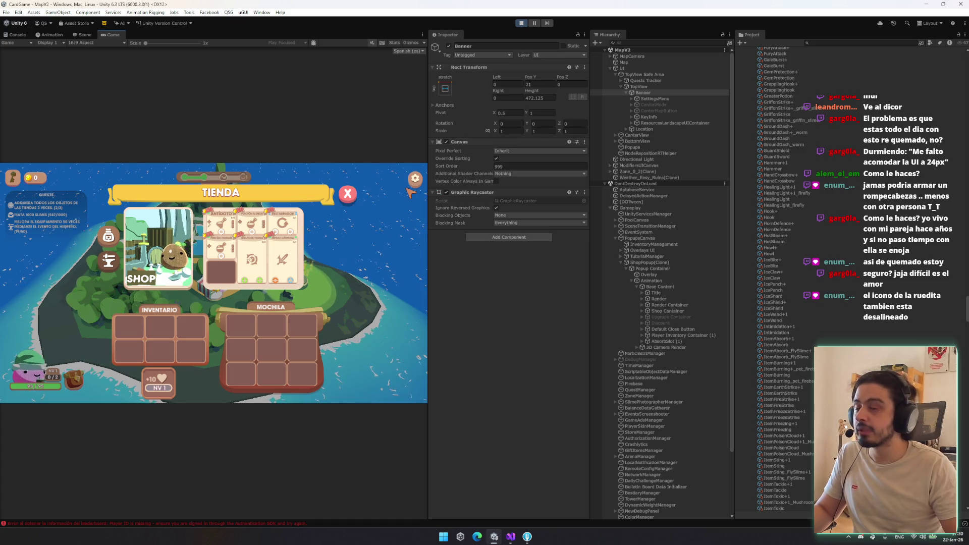
pyautogui.doubleClick(673, 99)
# Step: Select the gear Icon, frame it in the Scene view and enlarge it with the Rect tool
pyautogui.click(674, 104)
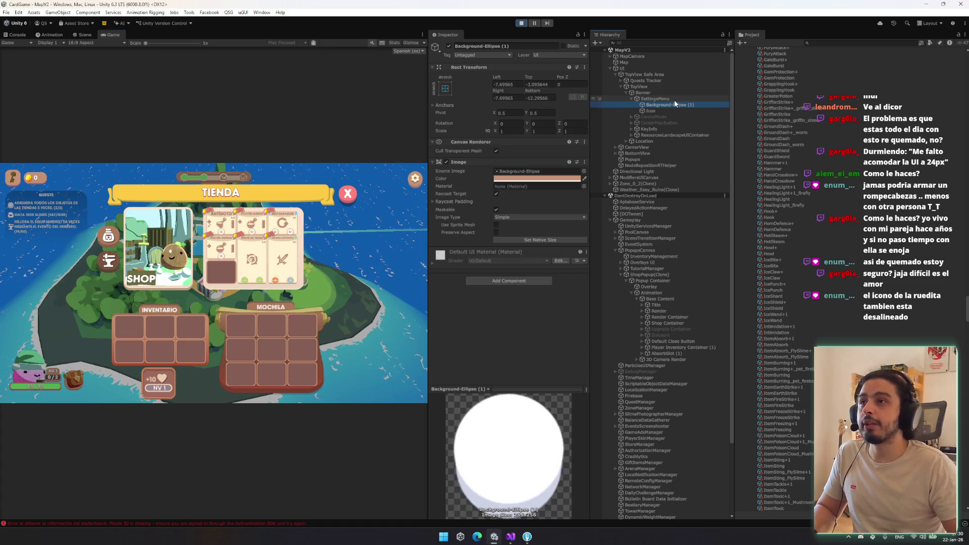
pyautogui.click(650, 111)
pyautogui.click(83, 34)
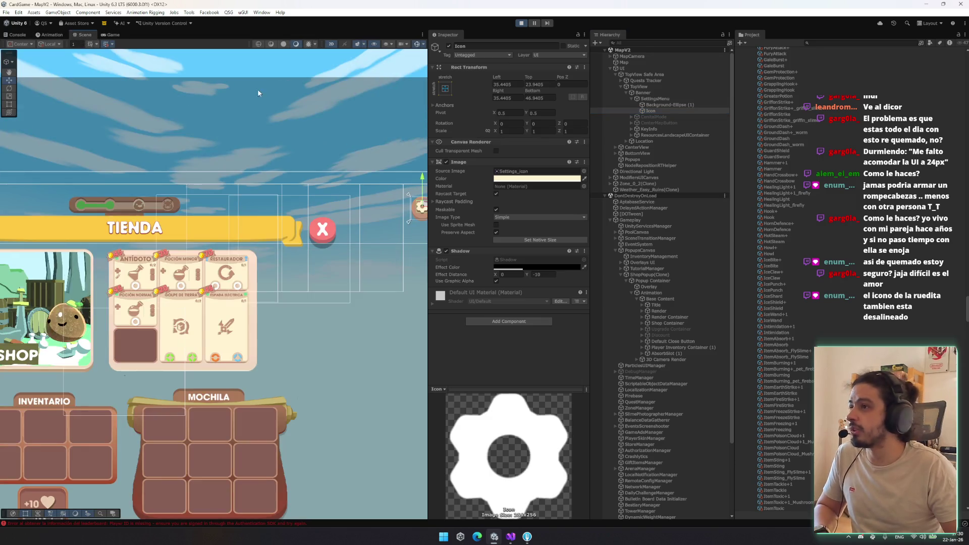
pyautogui.press('f')
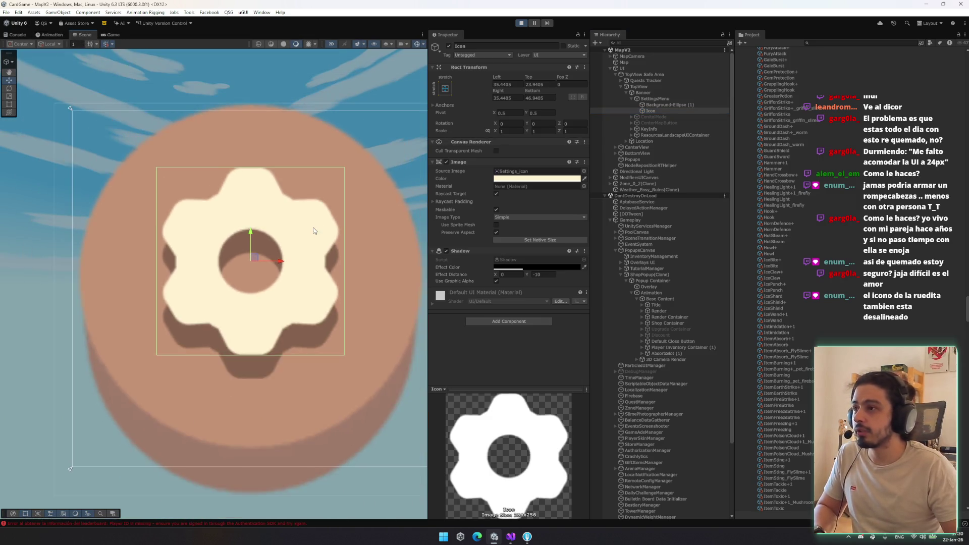
pyautogui.scroll(-5, 313, 227)
pyautogui.press('t')
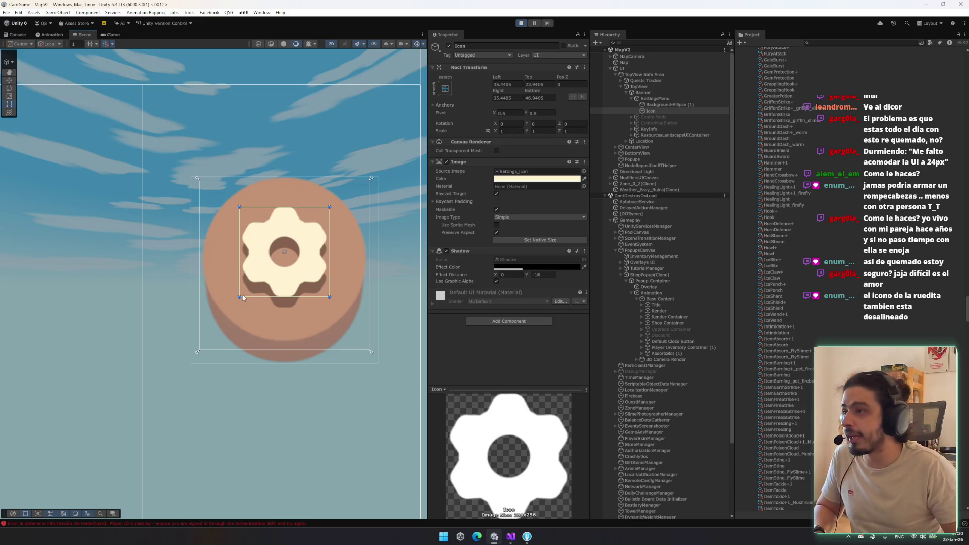
pyautogui.moveTo(239, 297); pyautogui.dragTo(221, 310)
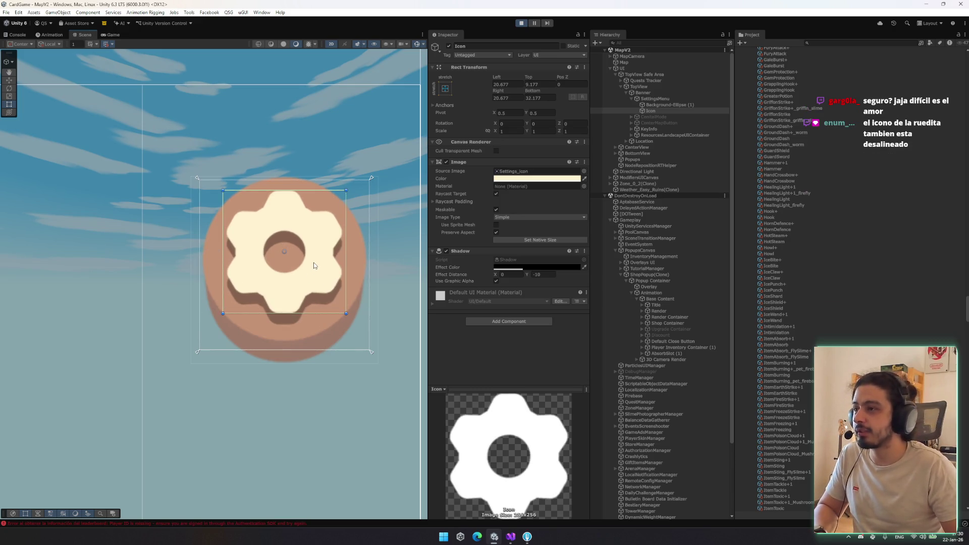
pyautogui.hotkey('ctrl', 'z')
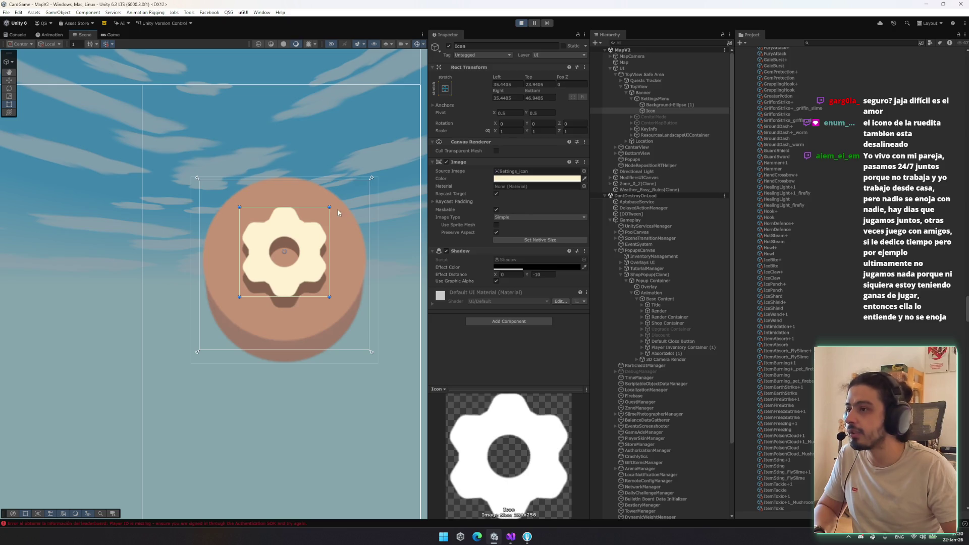
pyautogui.moveTo(331, 205); pyautogui.dragTo(342, 194)
pyautogui.hotkey('ctrl', 's')
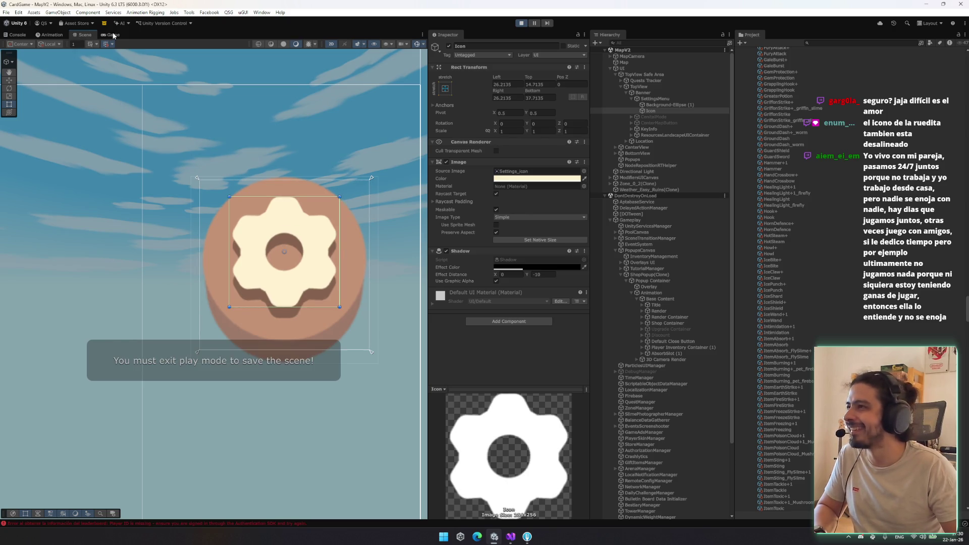
pyautogui.click(113, 34)
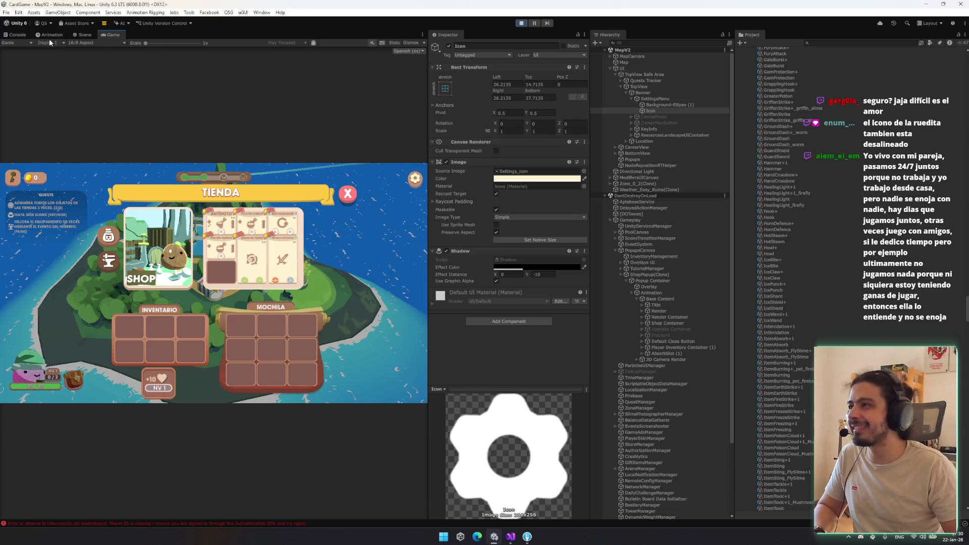
# Step: Nudge the gear icon slightly down with the Move tool and check it in the Game view
pyautogui.click(84, 35)
pyautogui.press('w')
pyautogui.moveTo(285, 222); pyautogui.dragTo(286, 226)
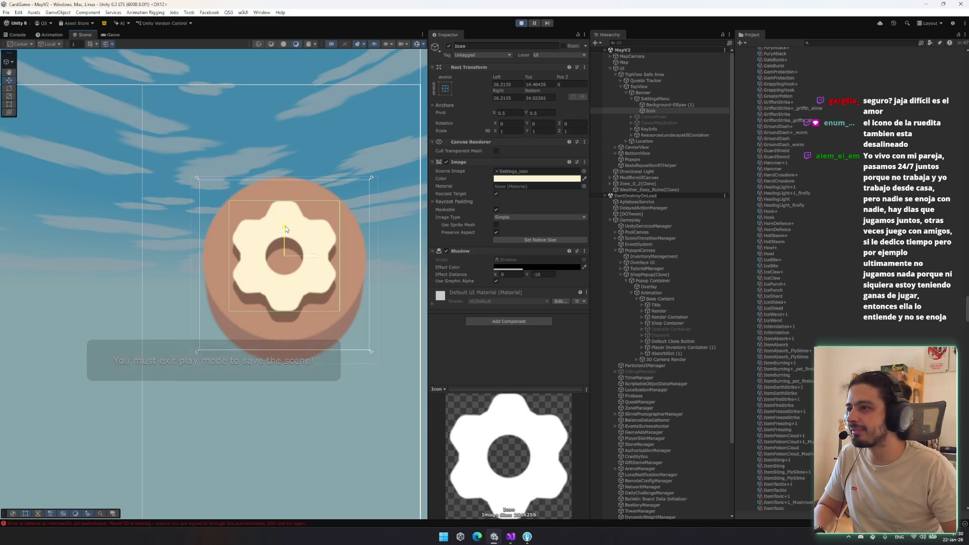
pyautogui.click(110, 35)
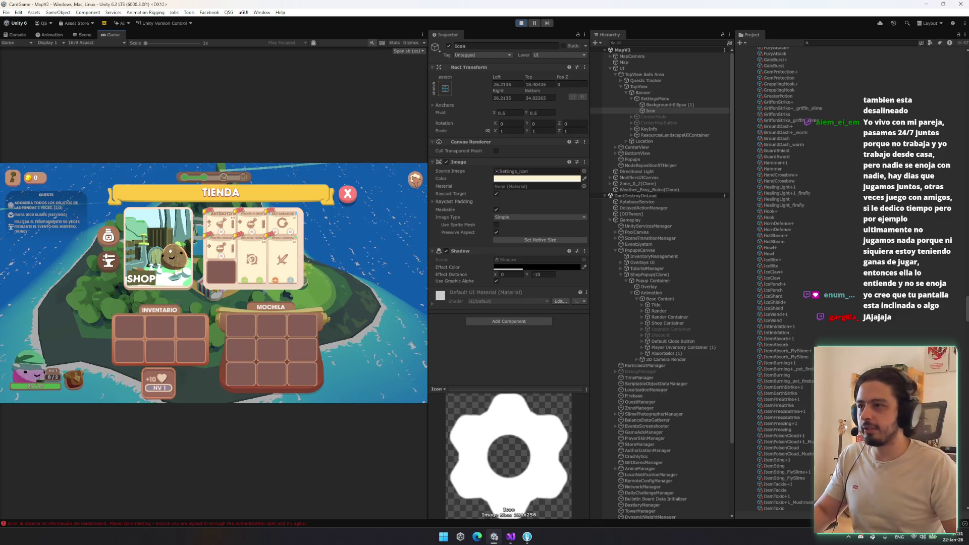
# Step: Open and close the in-game settings popup, then toggle between the shop and anvil tabs
pyautogui.click(415, 179)
pyautogui.click(348, 191)
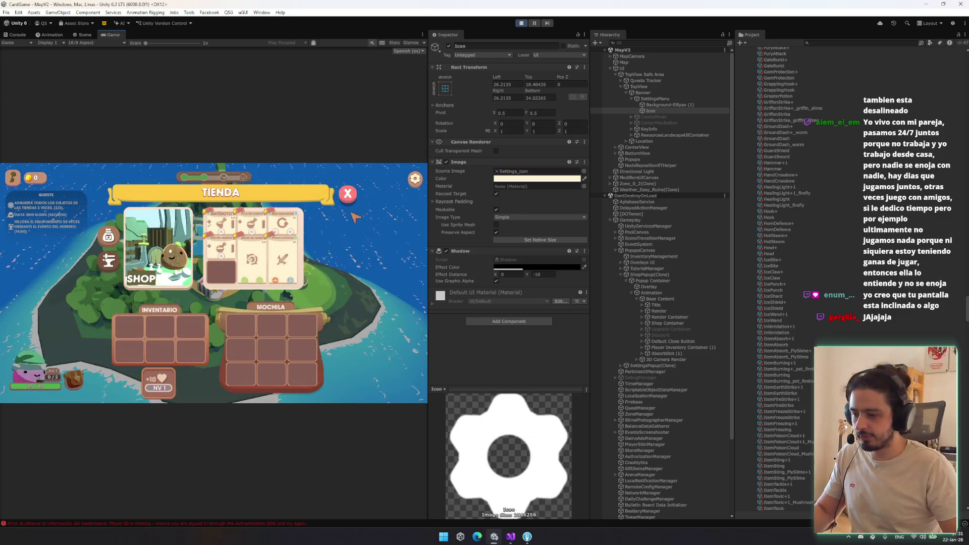
pyautogui.click(113, 255)
pyautogui.click(111, 244)
pyautogui.click(114, 254)
pyautogui.click(114, 253)
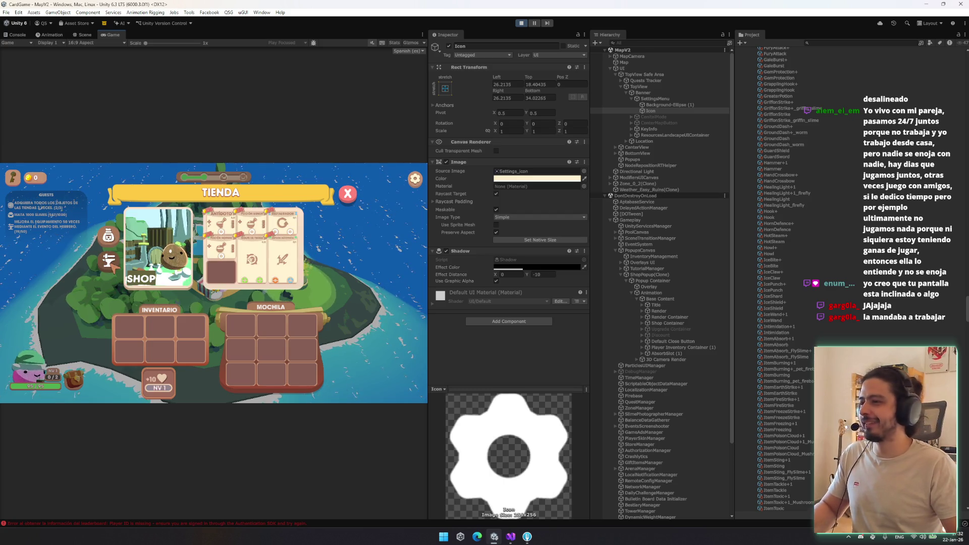
pyautogui.click(112, 261)
pyautogui.click(112, 261)
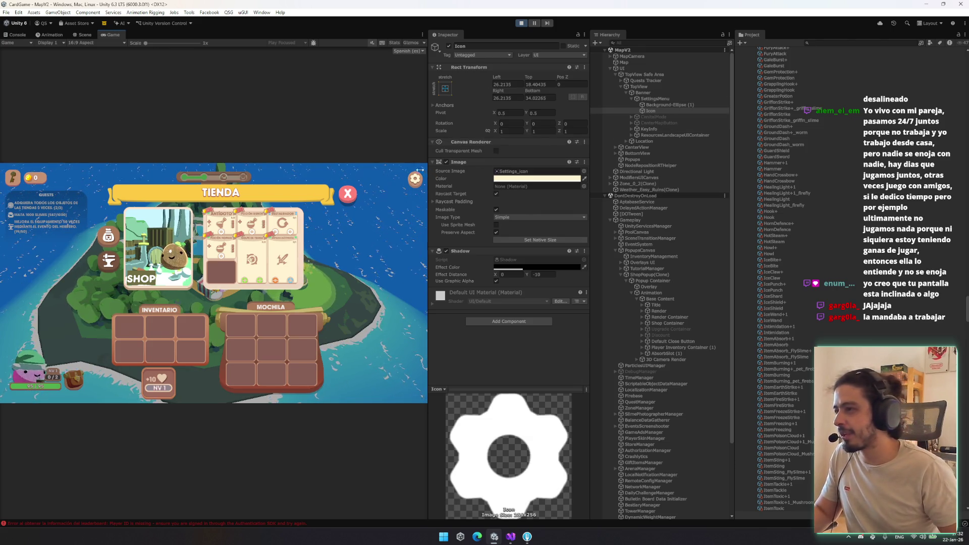
pyautogui.click(108, 261)
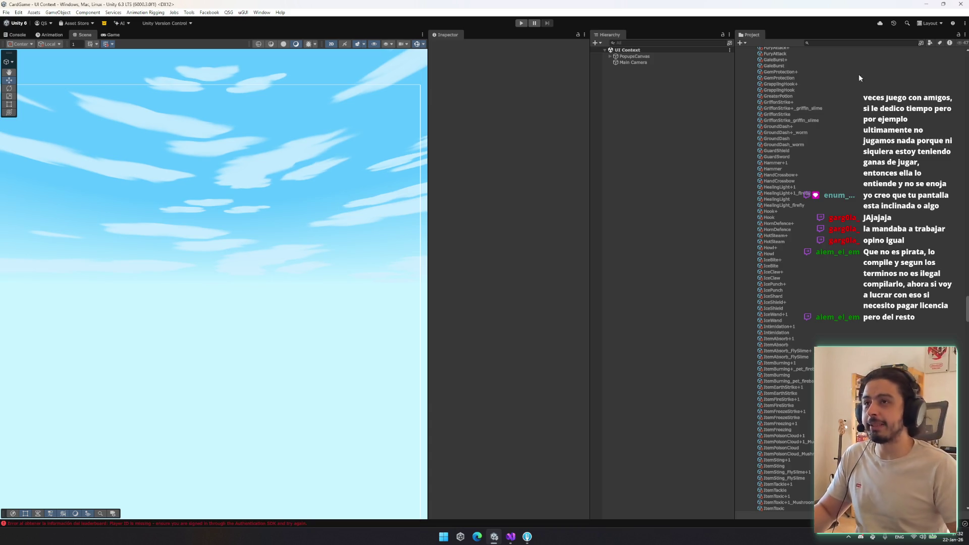
# Step: Expand PopupsCanvas and Overlays UI and inspect the PopupsCanvas canvas settings
pyautogui.click(862, 43)
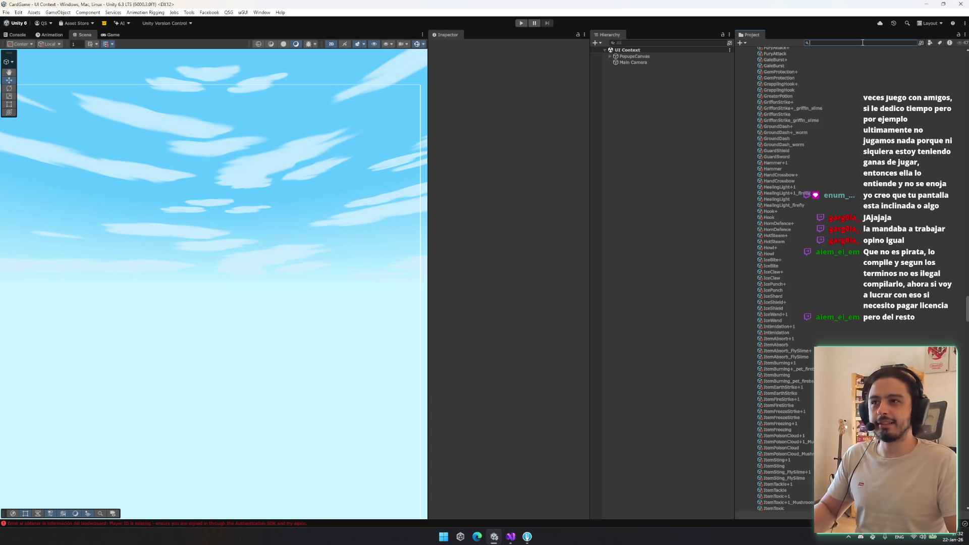
pyautogui.click(669, 56)
pyautogui.press('Right')
pyautogui.press('Down')
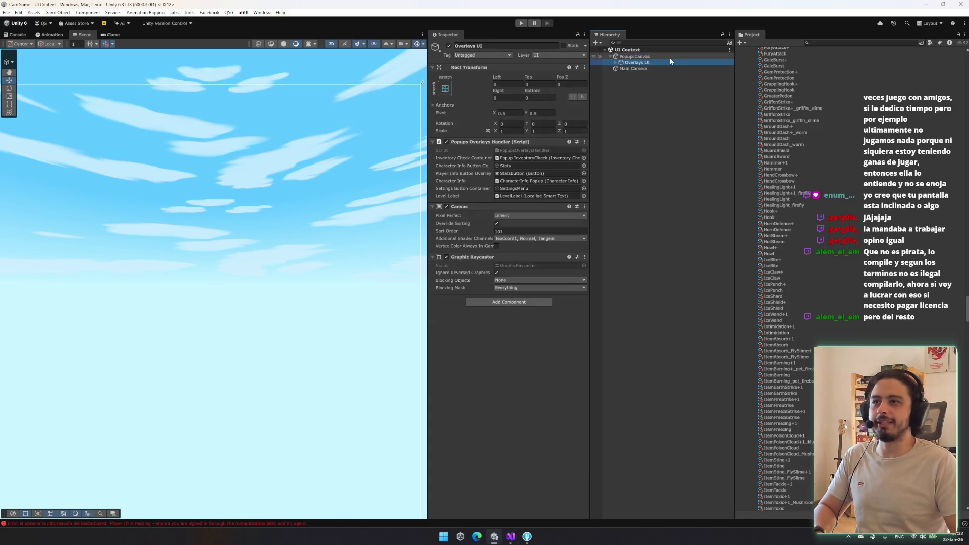
pyautogui.press('Right')
pyautogui.press('Down')
pyautogui.click(658, 63)
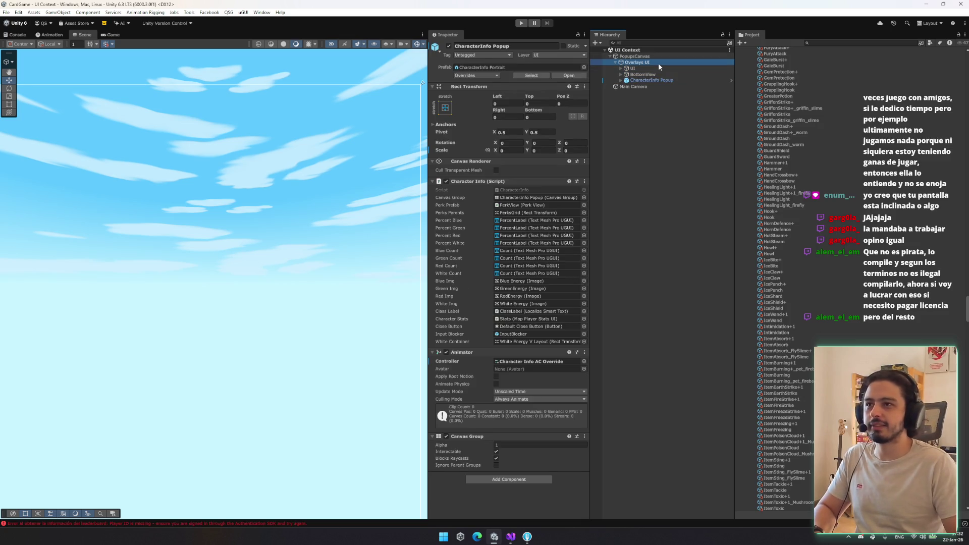
pyautogui.click(651, 56)
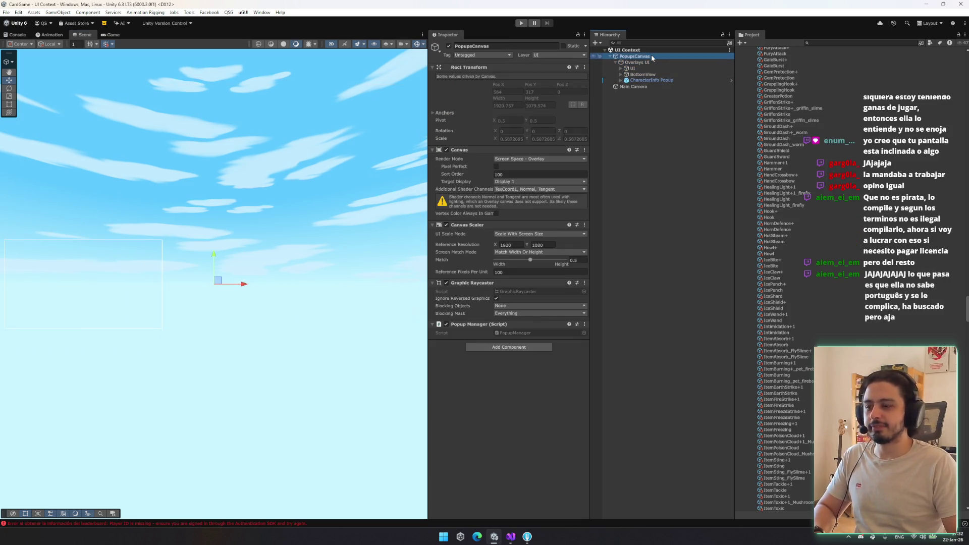
pyautogui.scroll(-3, 335, 249)
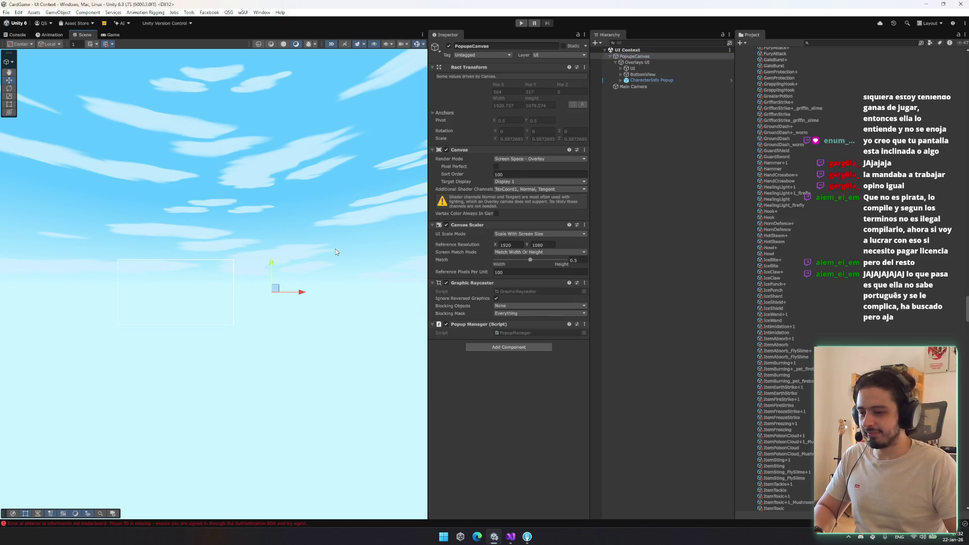
pyautogui.scroll(-5, 338, 252)
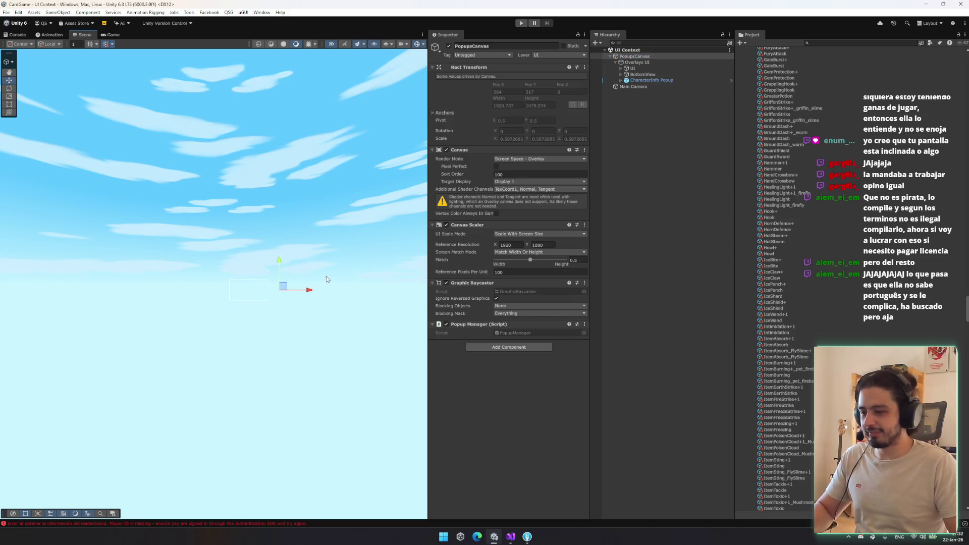
pyautogui.scroll(5, 297, 267)
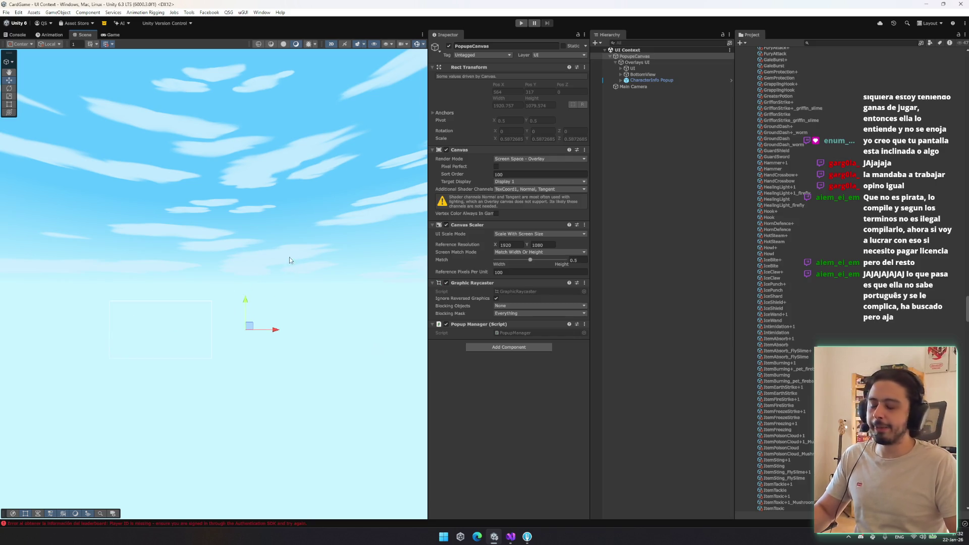
# Step: Collapse the PopupsCanvas tree and reveal the Items folder in the Project tree
pyautogui.click(636, 68)
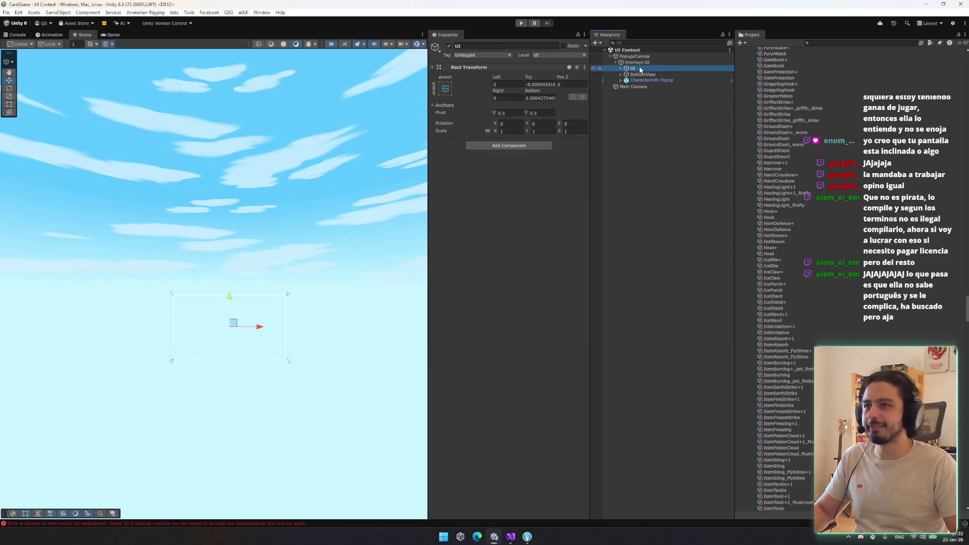
pyautogui.press('Left')
pyautogui.press('Left')
pyautogui.press('Left')
pyautogui.press('Left')
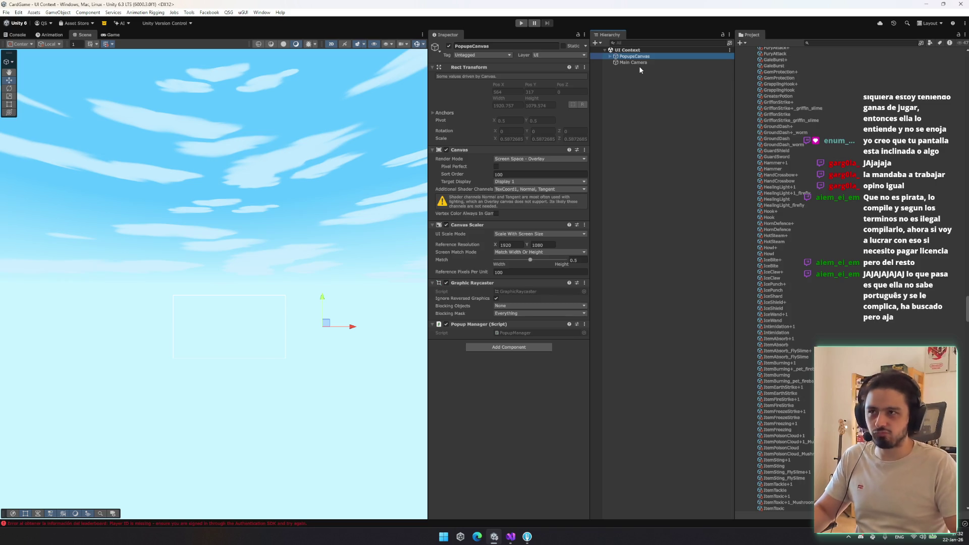
pyautogui.click(833, 96)
pyautogui.press('Left')
pyautogui.press('Left')
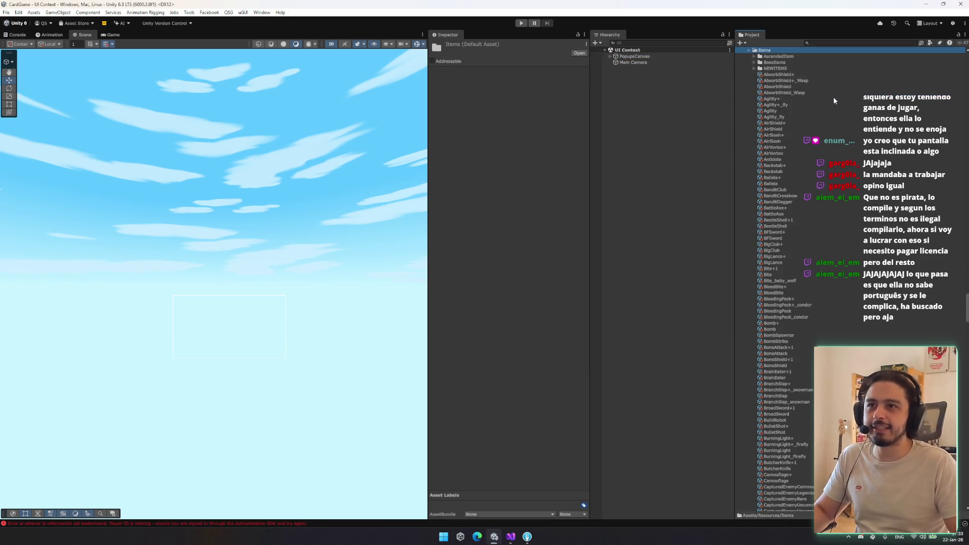
# Step: Browse the Popups assets and the EncounterPopup folder in the Project window
pyautogui.press('Down')
pyautogui.press('Down')
pyautogui.press('Down')
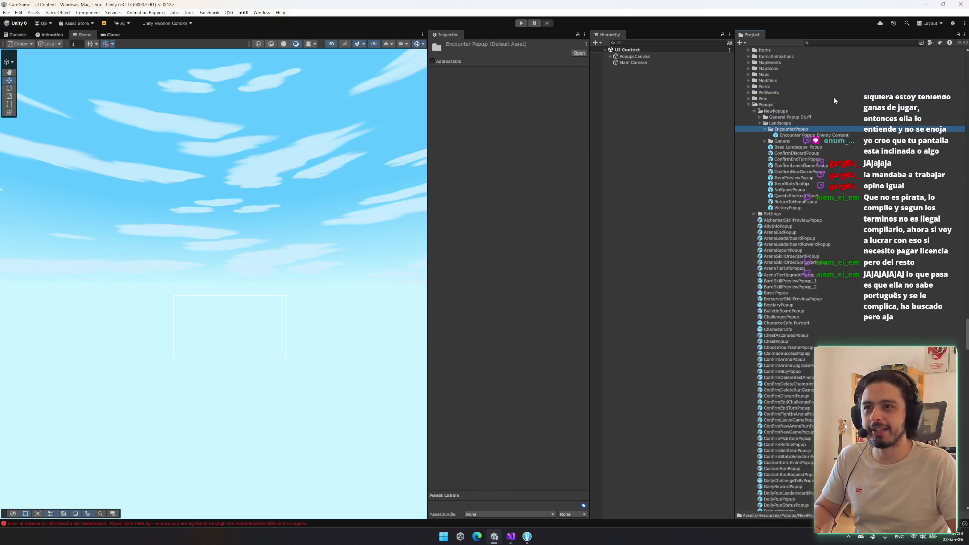
pyautogui.press('Down')
pyautogui.press('Down')
pyautogui.press('Down')
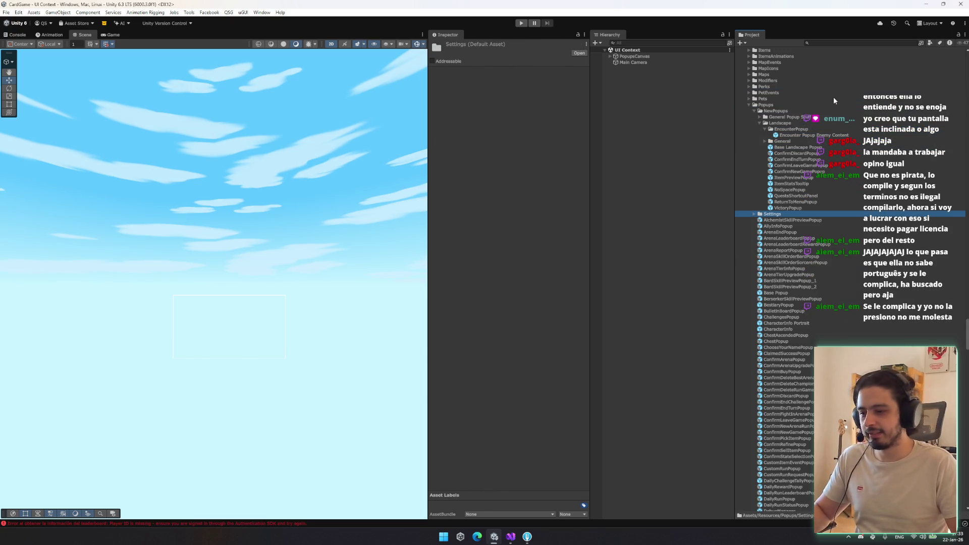
pyautogui.press('Up')
pyautogui.press('Up')
pyautogui.press('Up')
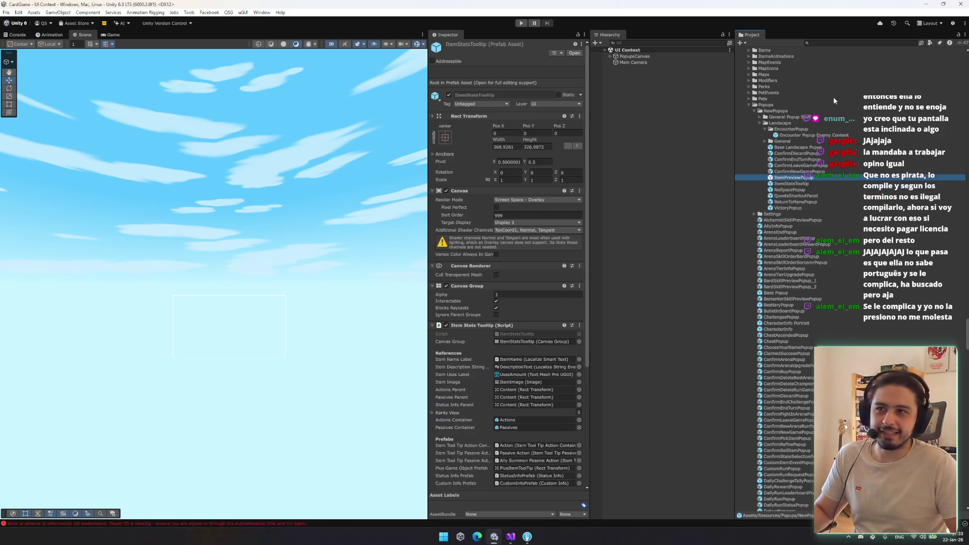
pyautogui.press('Up')
pyautogui.press('Up')
pyautogui.press('Up')
pyautogui.press('Down')
pyautogui.press('Down')
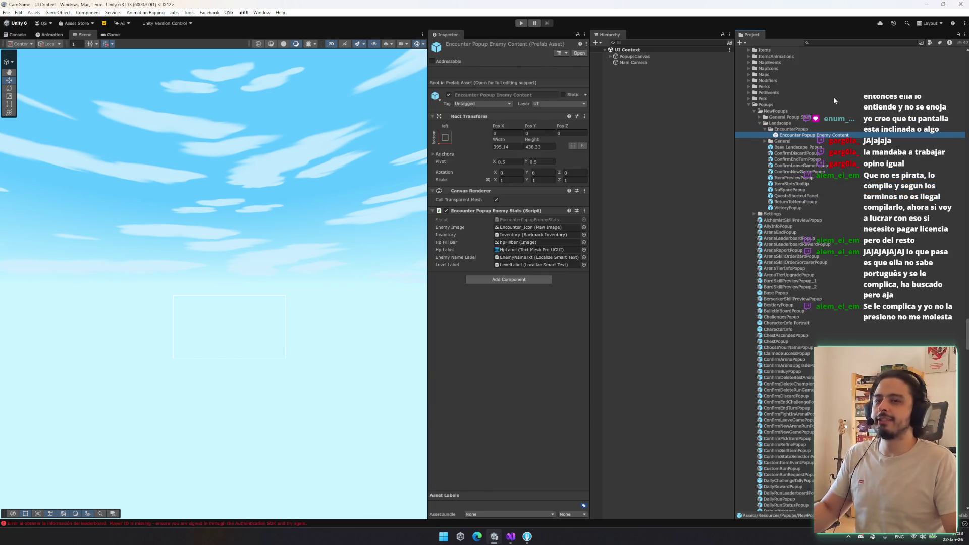
pyautogui.click(810, 129)
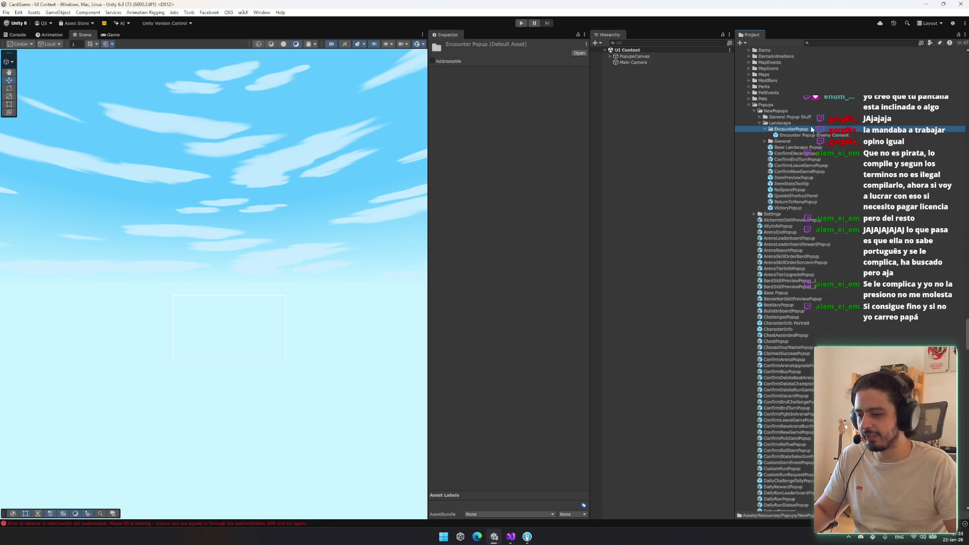
pyautogui.press('Left')
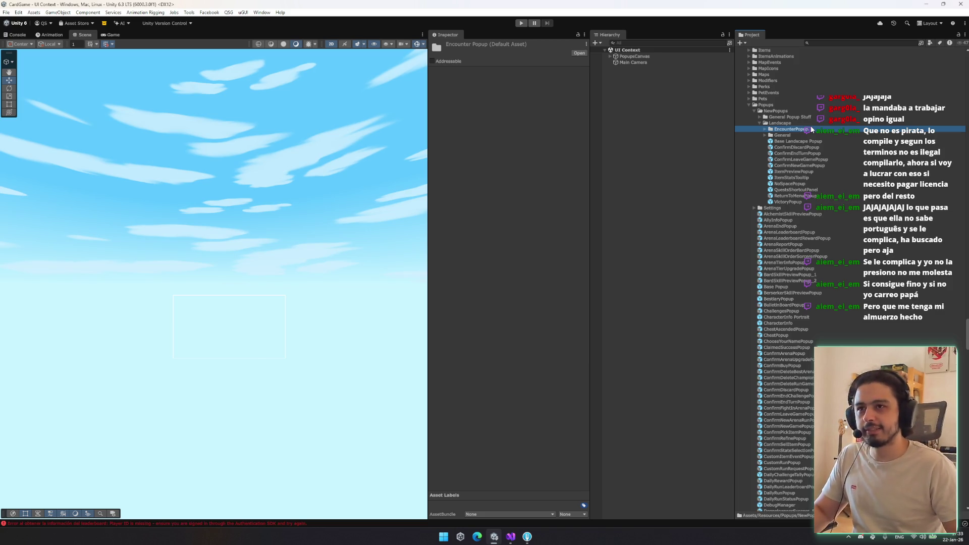
# Step: Look through the Landscape and General Popup Stuff folders, then start a project asset search
pyautogui.press('Down')
pyautogui.press('Right')
pyautogui.press('Down')
pyautogui.press('Left')
pyautogui.press('Left')
pyautogui.press('Left')
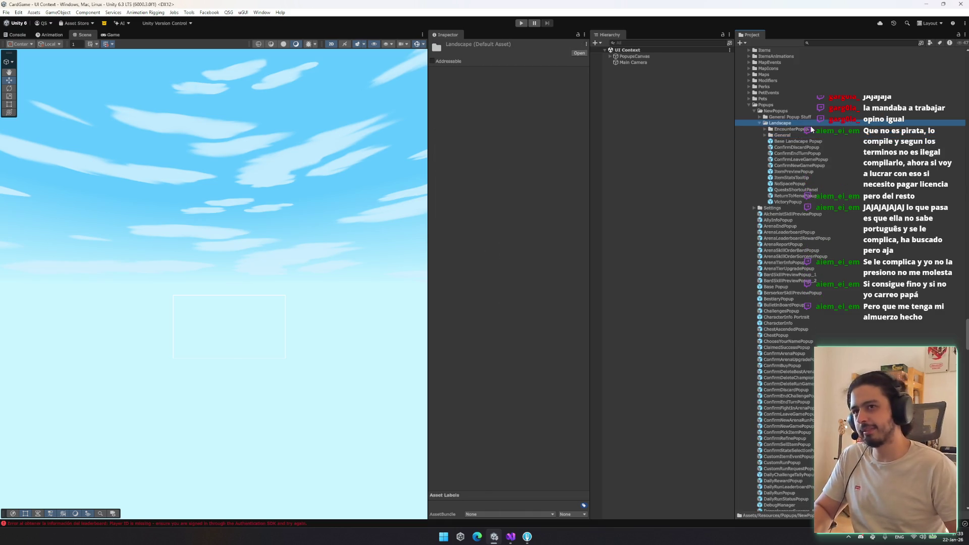
pyautogui.press('Right')
pyautogui.press('Down')
pyautogui.press('Down')
pyautogui.press('Down')
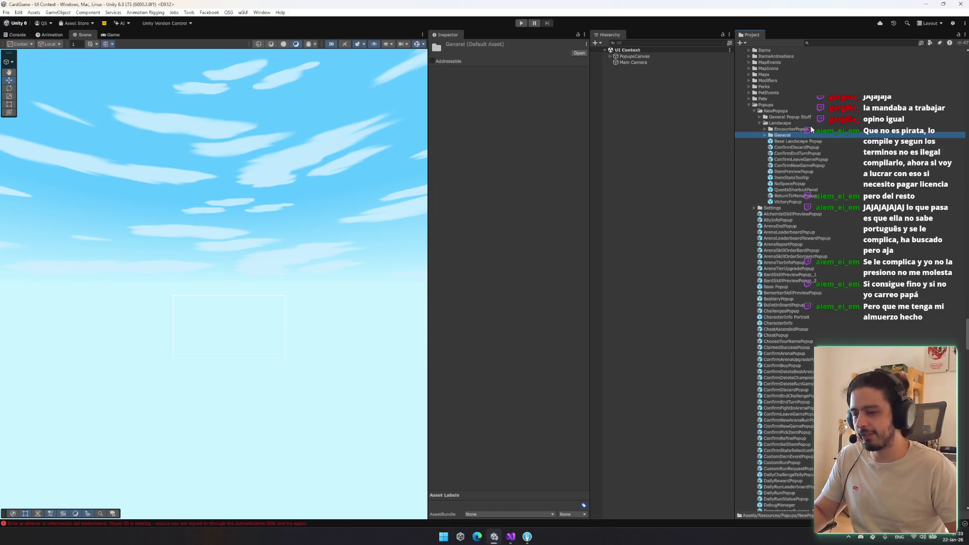
pyautogui.press('Down')
pyautogui.press('Down')
pyautogui.press('Down')
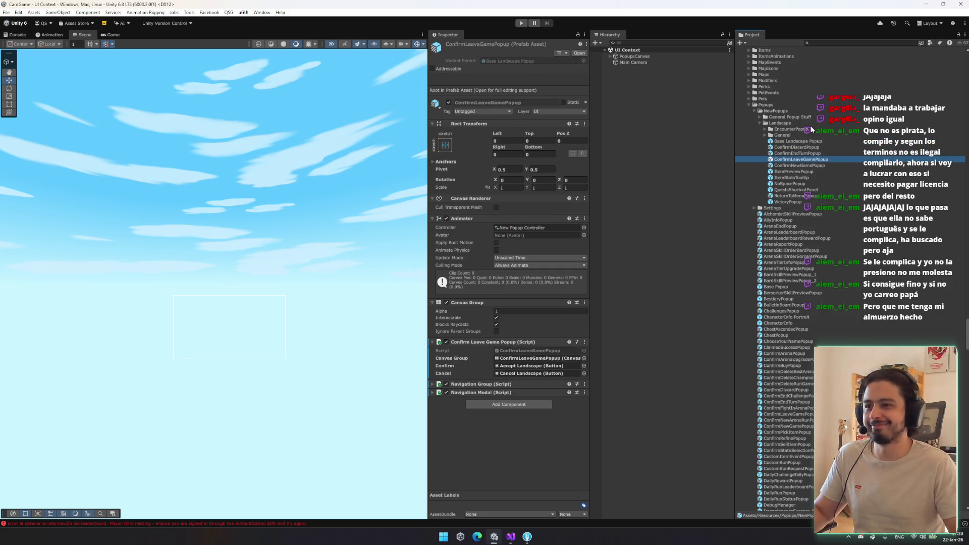
pyautogui.click(820, 177)
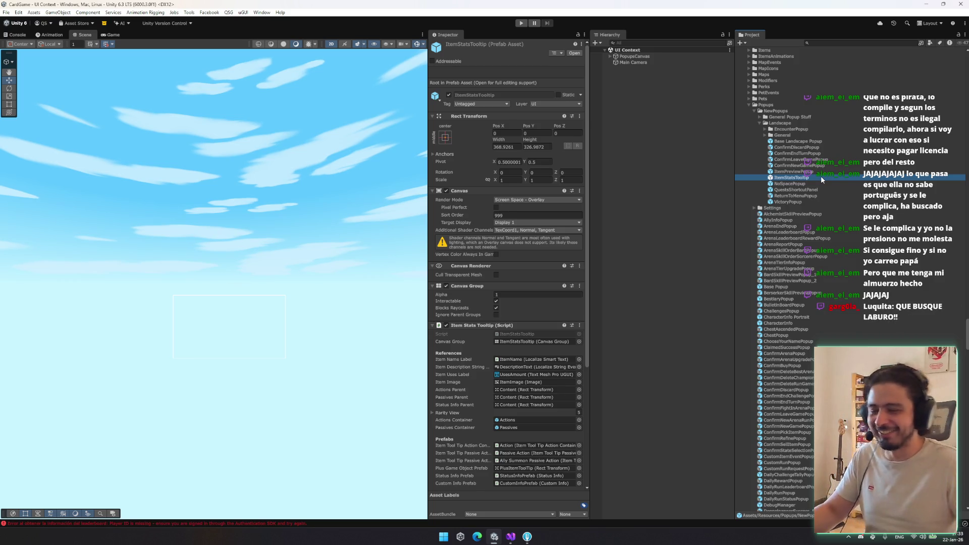
pyautogui.press('Left')
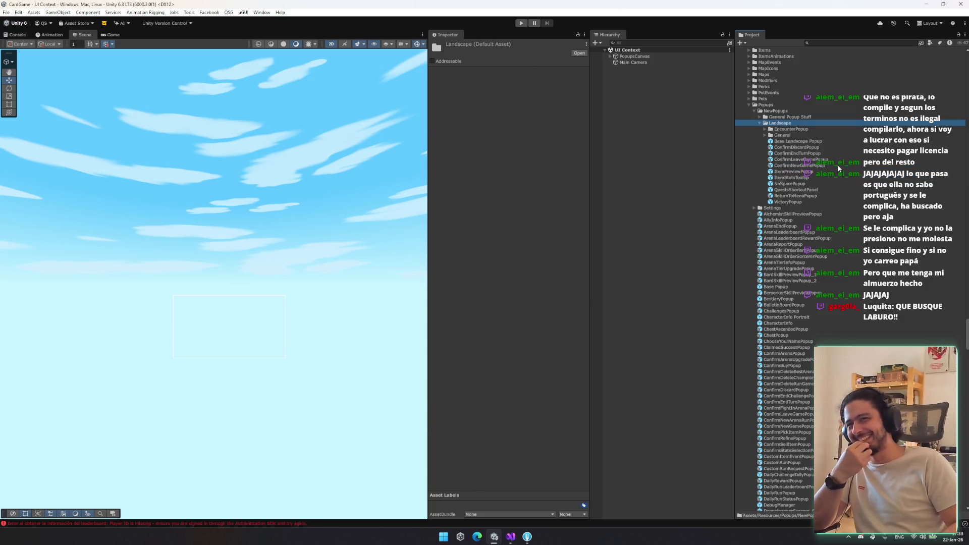
pyautogui.press('Up')
pyautogui.press('Right')
pyautogui.press('Down')
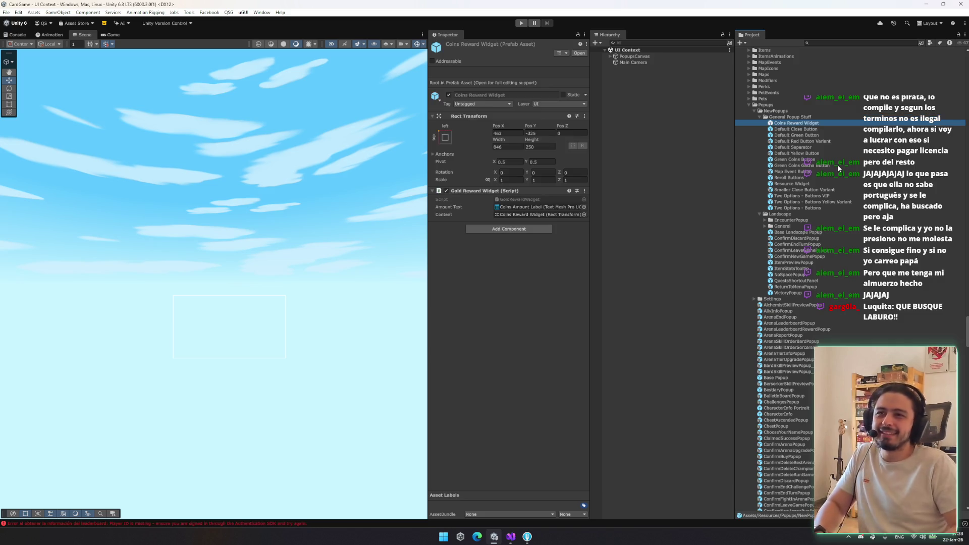
pyautogui.press('Left')
pyautogui.press('Left')
pyautogui.press('Down')
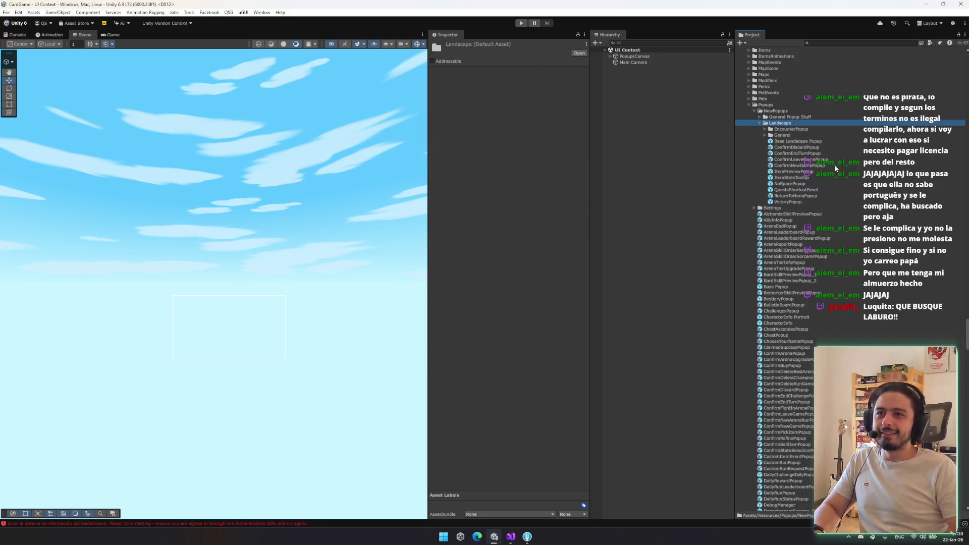
pyautogui.click(826, 44)
pyautogui.write('shop')
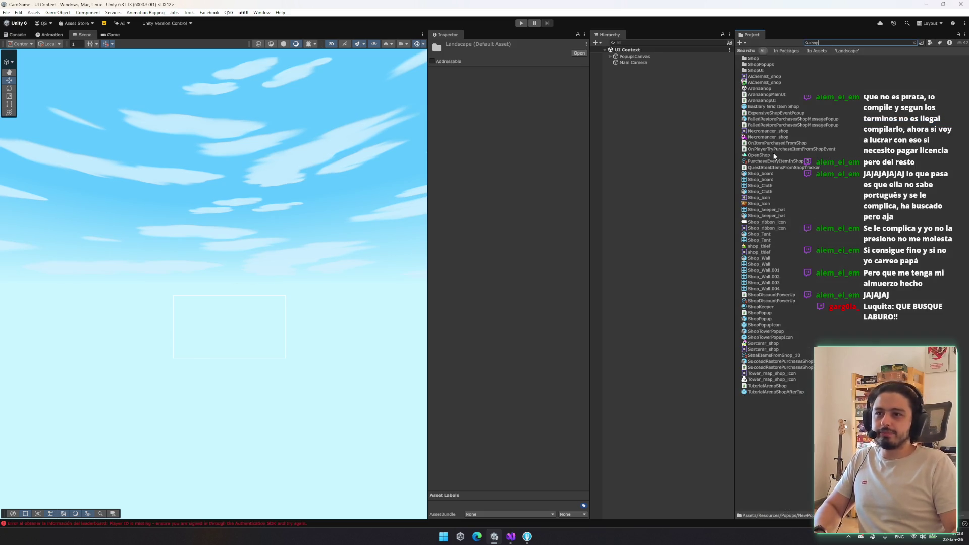
# Step: Open the ShopPopup prefab and inspect the V Layout and Tabs Container layout settings
pyautogui.doubleClick(764, 319)
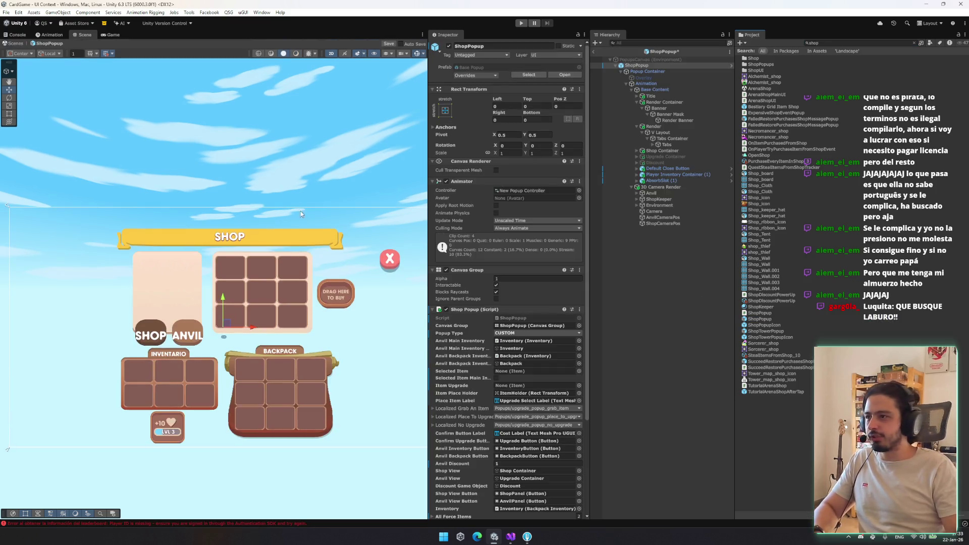
pyautogui.click(692, 139)
pyautogui.click(673, 133)
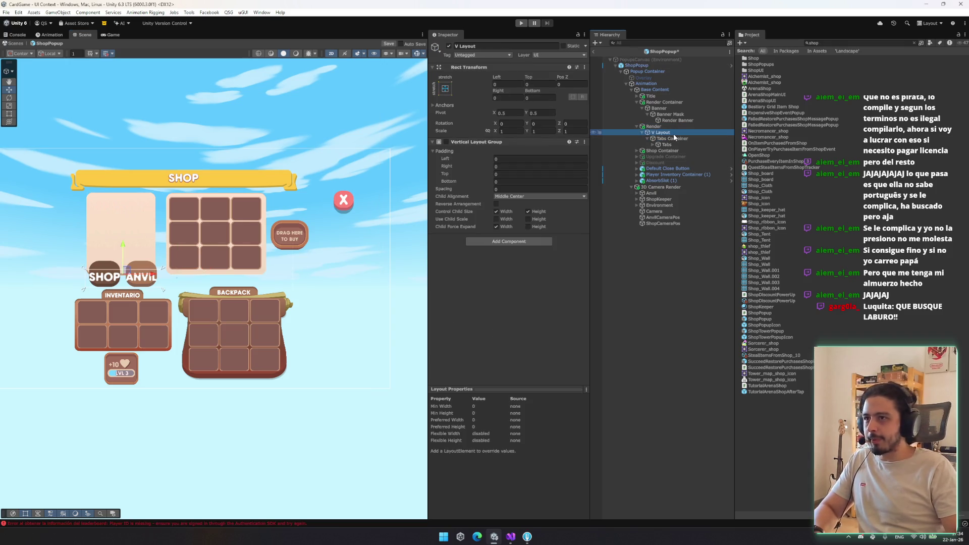
pyautogui.press('Down')
pyautogui.press('Up')
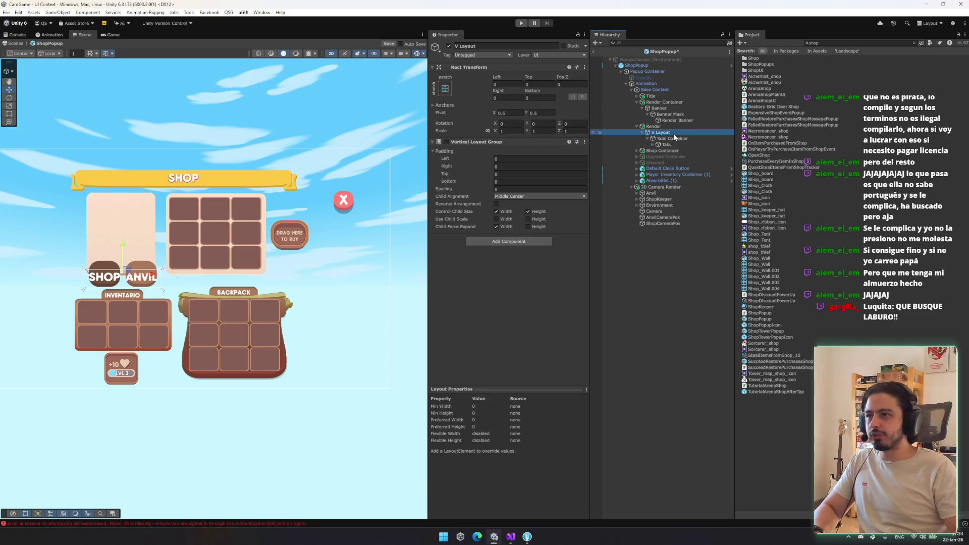
# Step: Remove V Layout's Vertical Layout Group, move Tabs Container out, and delete V Layout
pyautogui.rightClick(531, 142)
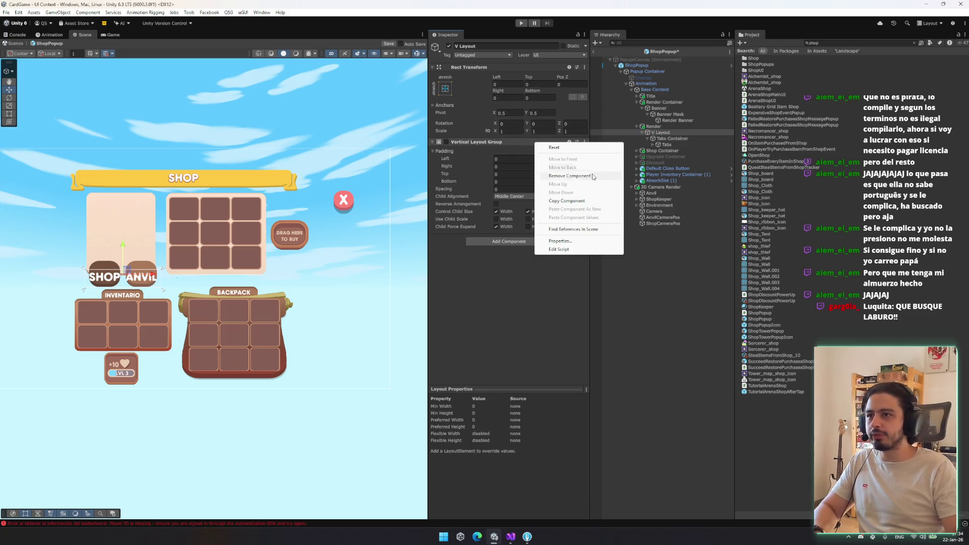
pyautogui.click(555, 167)
pyautogui.click(671, 136)
pyautogui.moveTo(668, 132); pyautogui.dragTo(671, 146)
pyautogui.press('Delete')
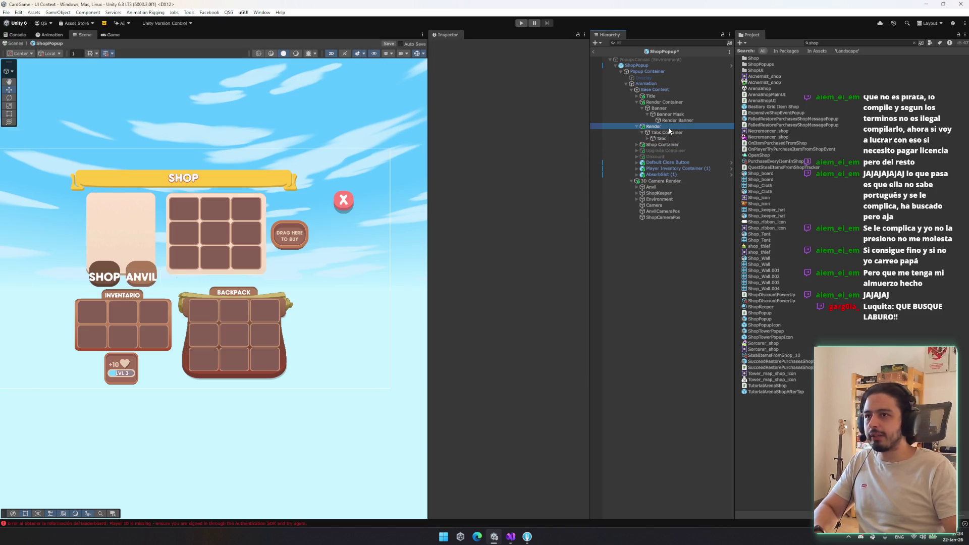
# Step: Move Tabs Container out of Render and delete the leftover Render object
pyautogui.click(664, 127)
pyautogui.click(667, 126)
pyautogui.write('Tabs')
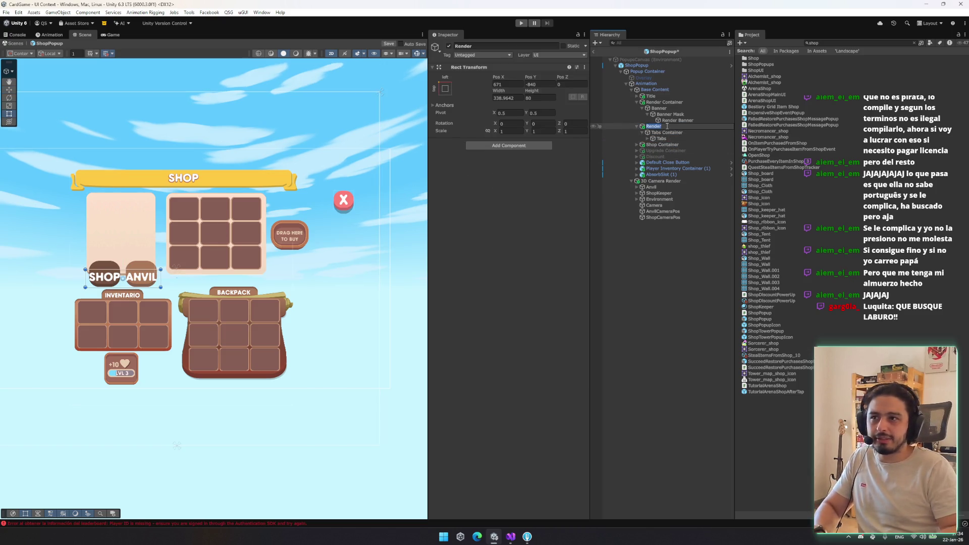
pyautogui.press('Escape')
pyautogui.click(647, 108)
pyautogui.click(663, 120)
pyautogui.hotkey('ctrl', 'z')
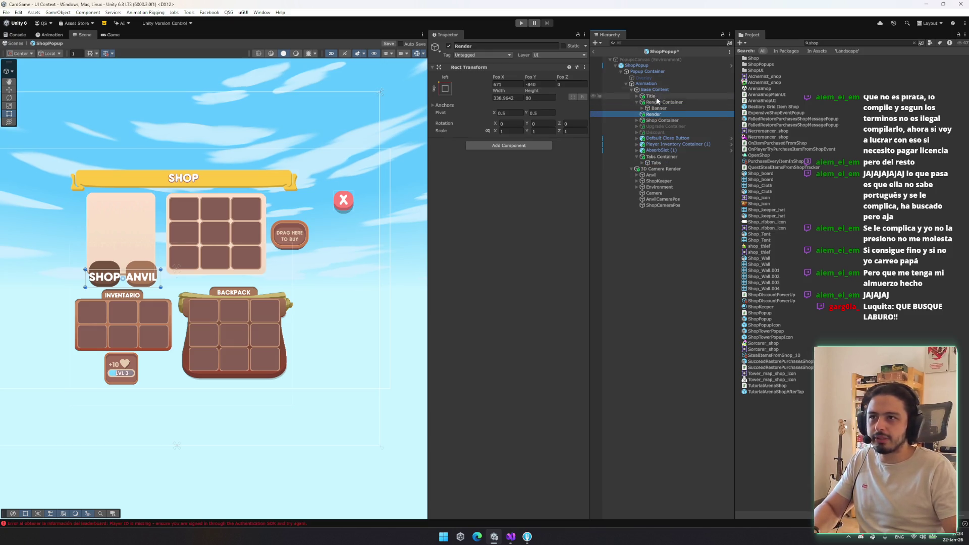
pyautogui.click(654, 115)
pyautogui.press('Delete')
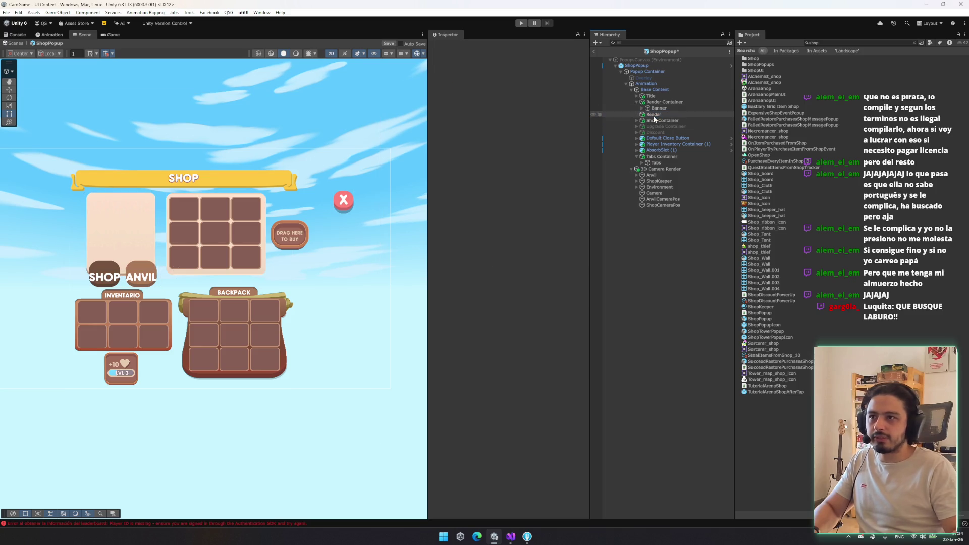
# Step: Place Tabs Container between Title and Render Container and move it left of the content panel
pyautogui.click(663, 156)
pyautogui.click(666, 150)
pyautogui.moveTo(666, 150)
pyautogui.mouseDown()
pyautogui.moveTo(656, 100)
pyautogui.moveTo(648, 110)
pyautogui.mouseUp()
pyautogui.click(637, 115)
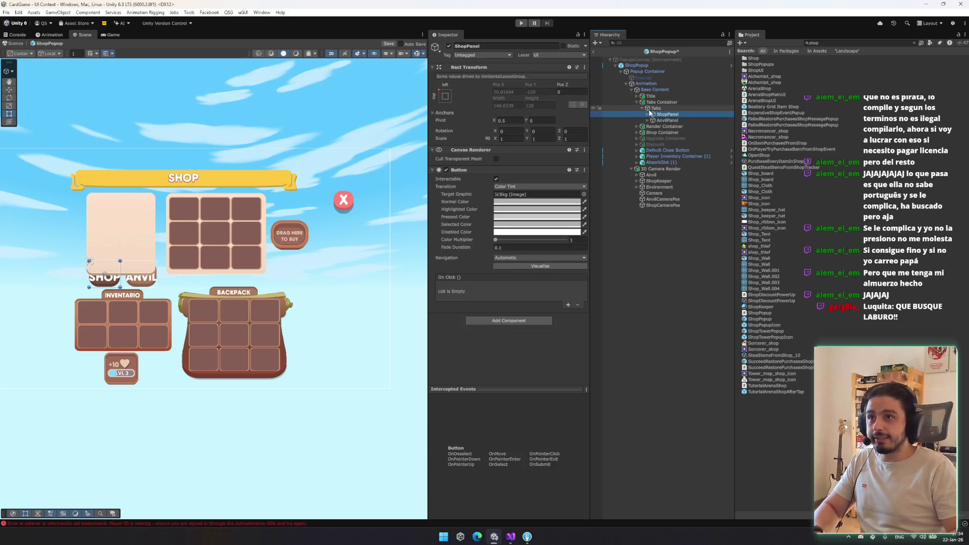
pyautogui.click(656, 102)
pyautogui.moveTo(204, 259); pyautogui.dragTo(276, 262)
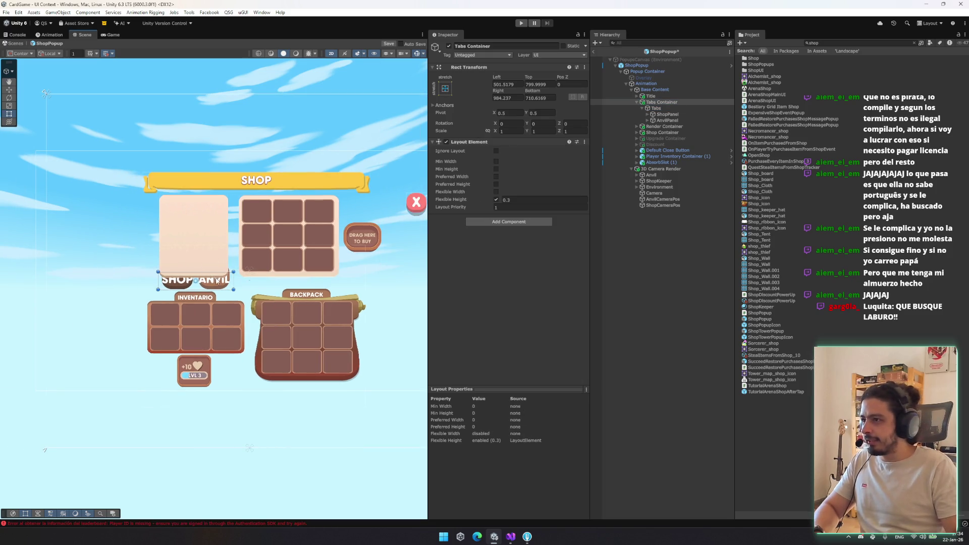
pyautogui.moveTo(216, 279)
pyautogui.mouseDown()
pyautogui.moveTo(197, 257)
pyautogui.moveTo(143, 233)
pyautogui.mouseUp()
pyautogui.press('w')
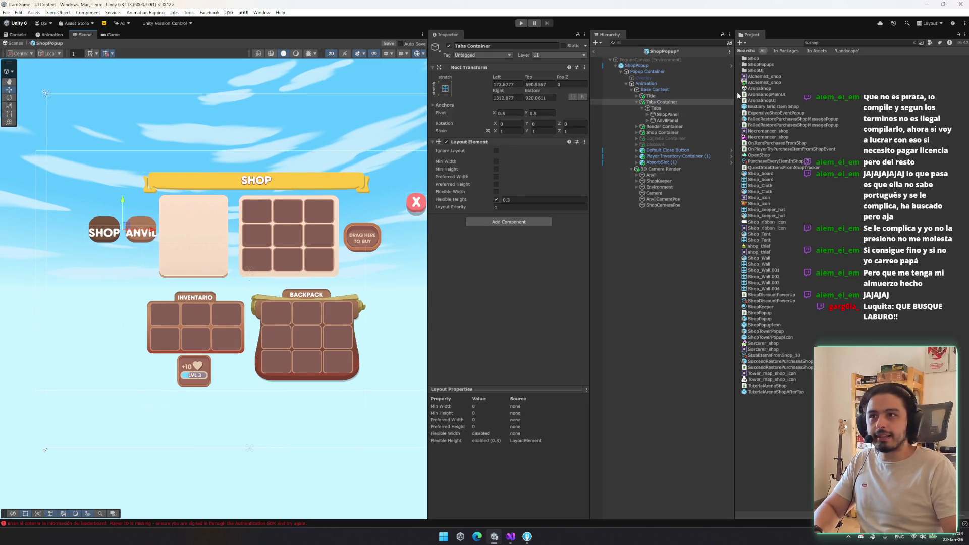
# Step: Replace the Tabs Horizontal Layout Group with a Vertical Layout Group
pyautogui.click(656, 108)
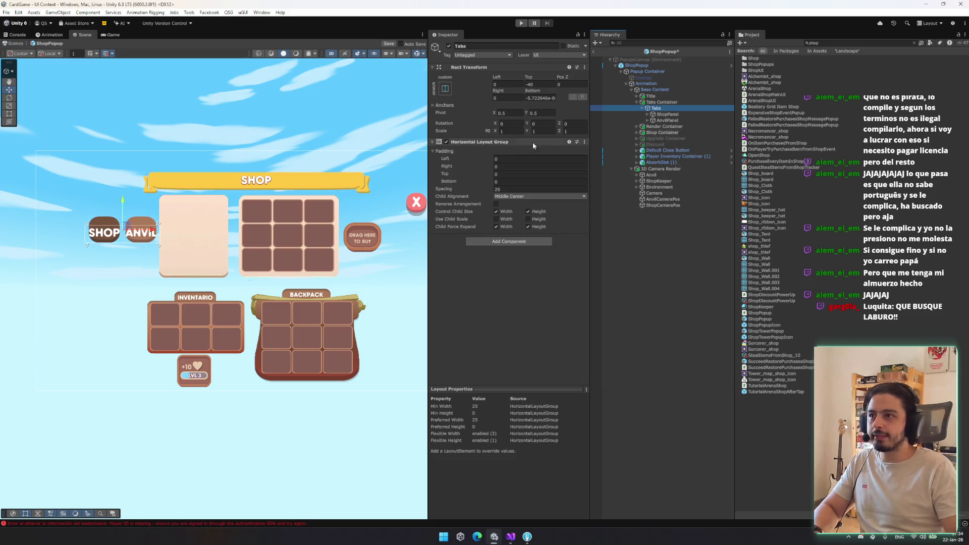
pyautogui.rightClick(499, 142)
pyautogui.click(505, 154)
pyautogui.click(500, 145)
pyautogui.write('raycasverti')
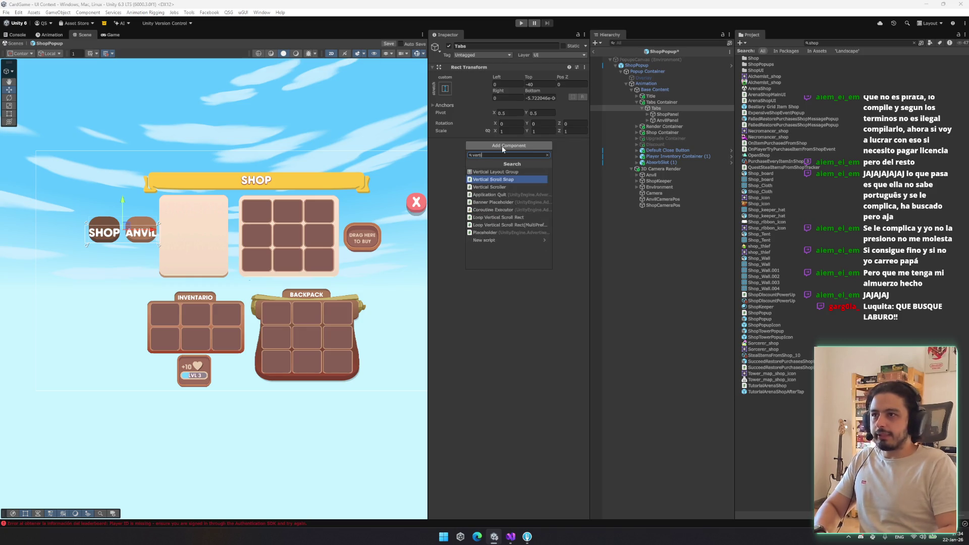
pyautogui.press('Up')
pyautogui.press('Return')
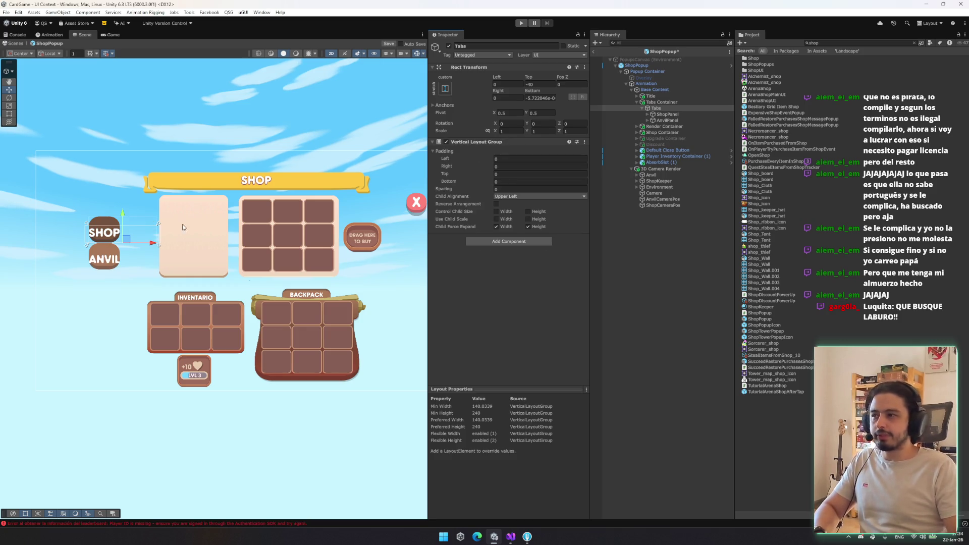
# Step: Resize the Tabs Container into a taller, narrower column
pyautogui.click(706, 102)
pyautogui.moveTo(141, 246); pyautogui.dragTo(140, 265)
pyautogui.moveTo(158, 234)
pyautogui.mouseDown()
pyautogui.moveTo(135, 231)
pyautogui.moveTo(128, 201)
pyautogui.mouseUp()
pyautogui.click(663, 103)
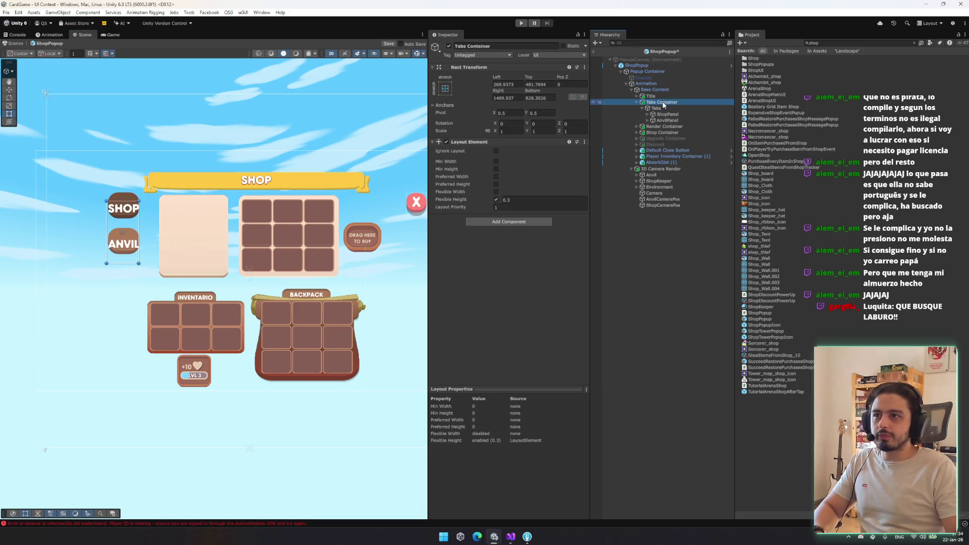
pyautogui.doubleClick(671, 108)
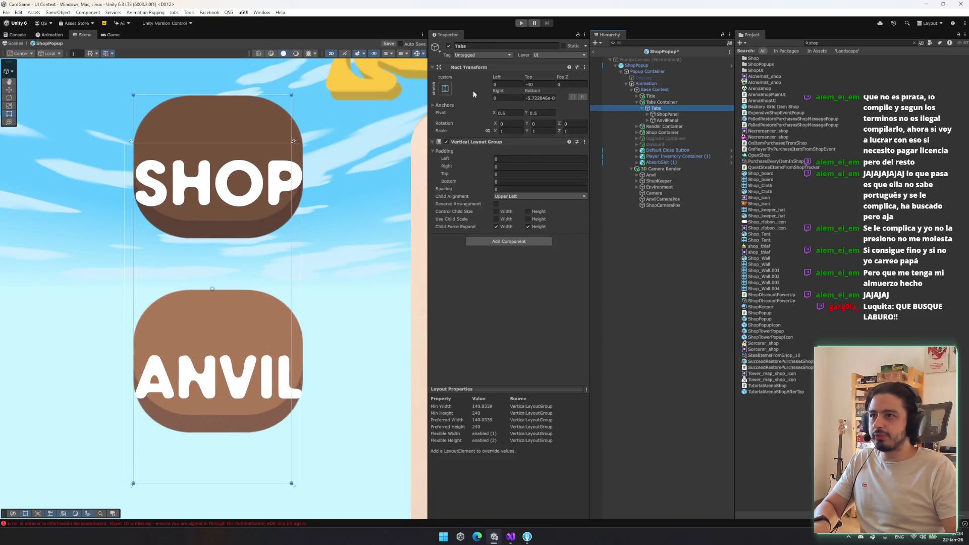
# Step: Stretch Tabs anchors, enable child scale and child height control, and set Middle Center alignment
pyautogui.click(445, 88)
pyautogui.keyDown('alt'); pyautogui.click(524, 202); pyautogui.keyUp('alt')
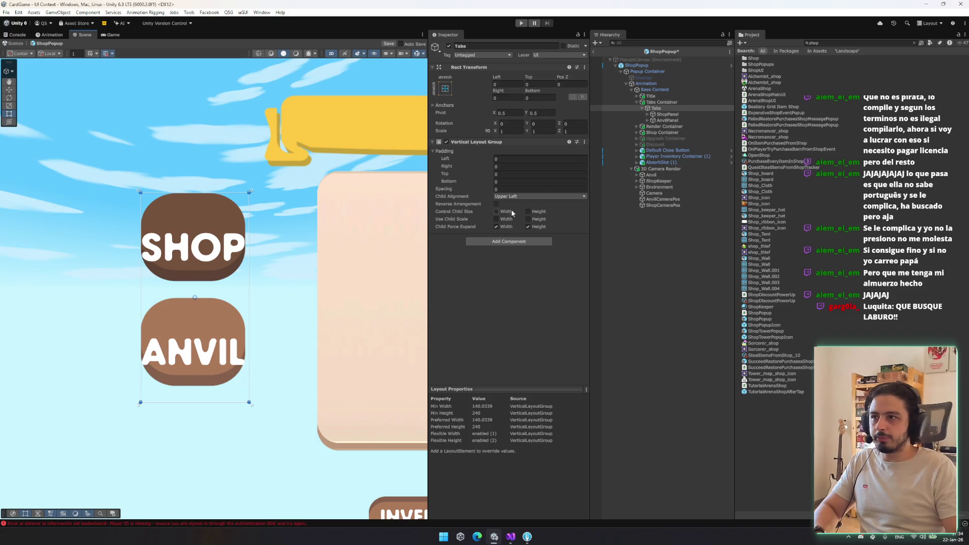
pyautogui.click(537, 219)
pyautogui.click(535, 212)
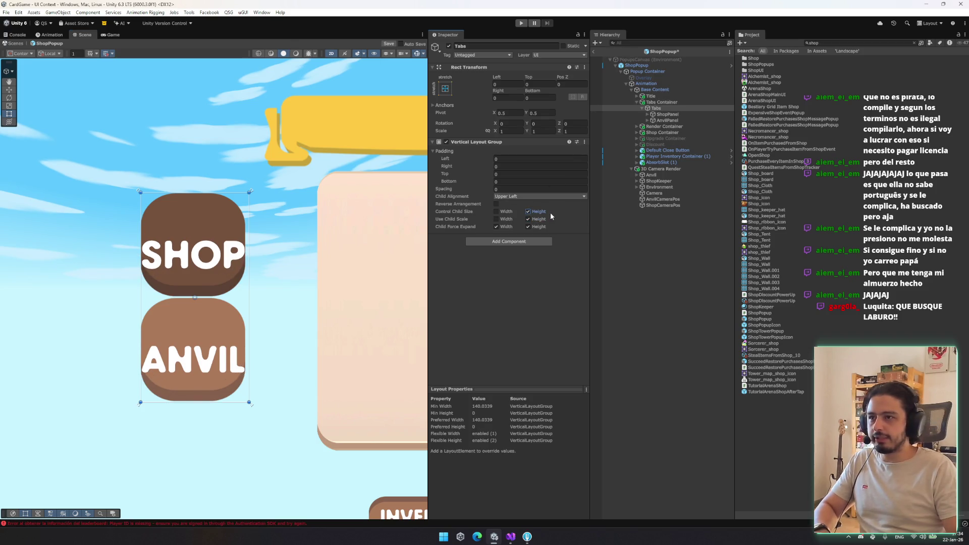
pyautogui.click(535, 196)
pyautogui.click(528, 239)
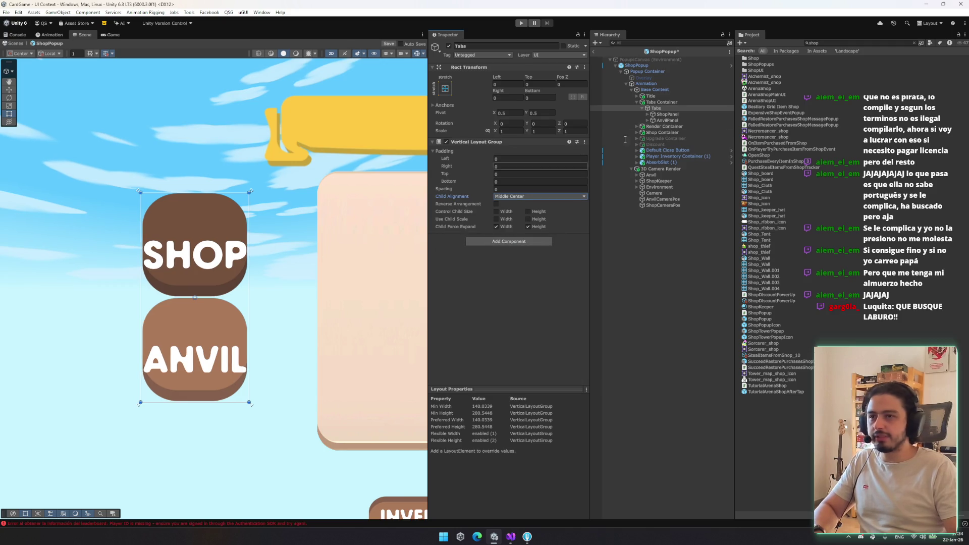
pyautogui.moveTo(667, 120); pyautogui.dragTo(677, 116)
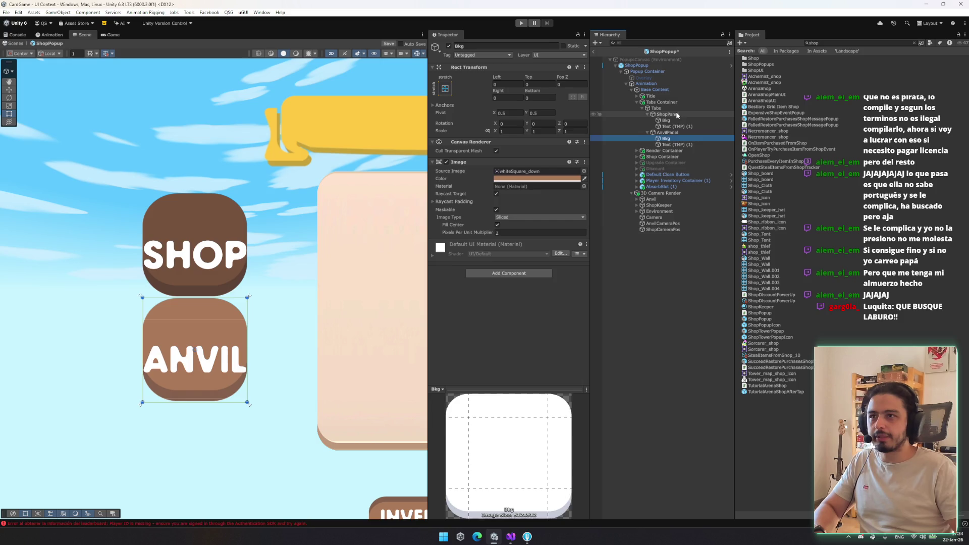
# Step: Delete the SHOP and ANVIL text labels and add an Image child to both tab panels
pyautogui.click(676, 126)
pyautogui.press('Delete')
pyautogui.click(677, 115)
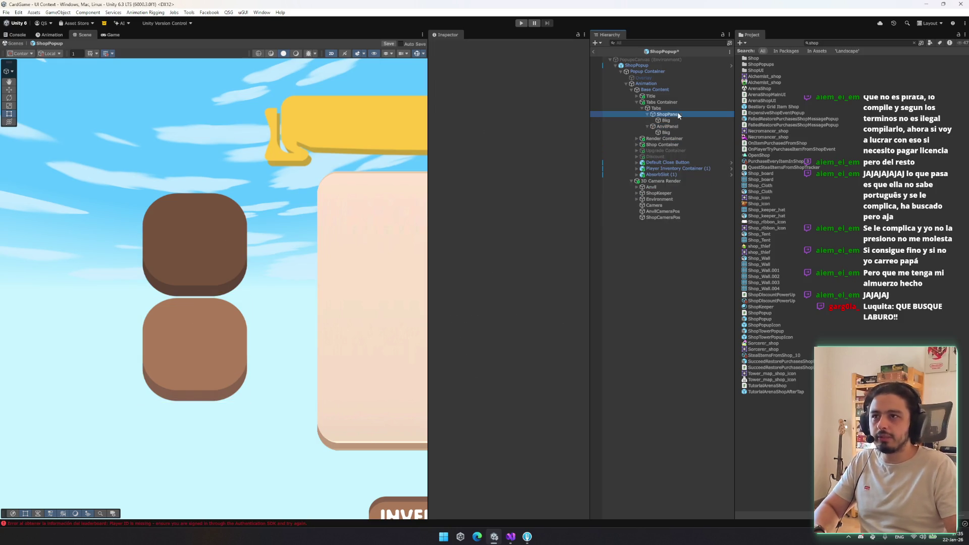
pyautogui.keyDown('ctrl'); pyautogui.click(677, 126); pyautogui.keyUp('ctrl')
pyautogui.rightClick(677, 114)
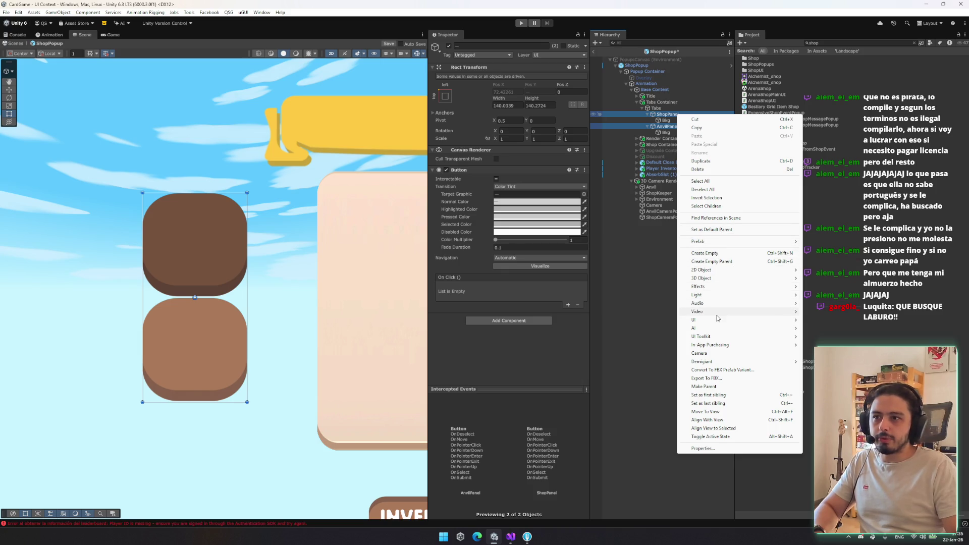
pyautogui.moveTo(716, 320)
pyautogui.click(833, 331)
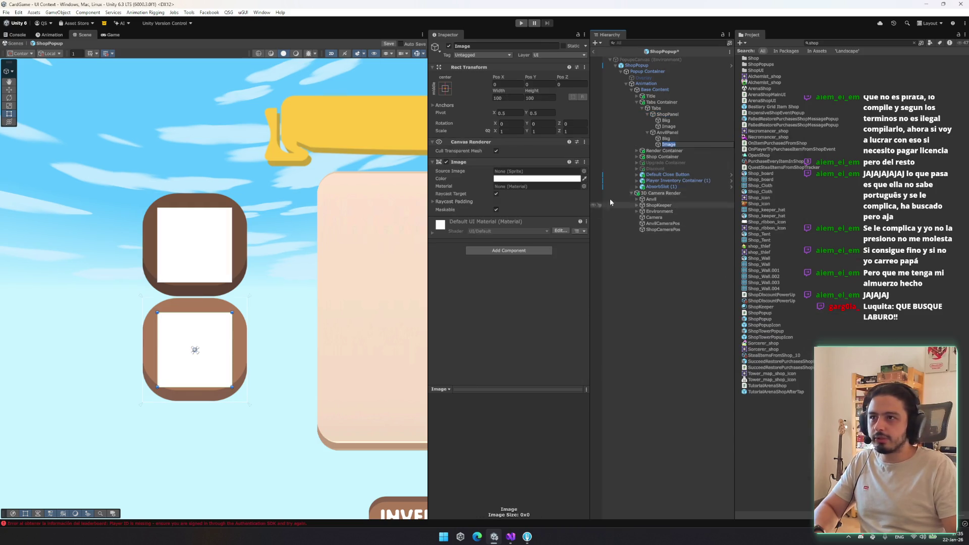
pyautogui.keyDown('ctrl'); pyautogui.click(669, 126); pyautogui.keyUp('ctrl')
pyautogui.click(498, 46)
pyautogui.write('Icon')
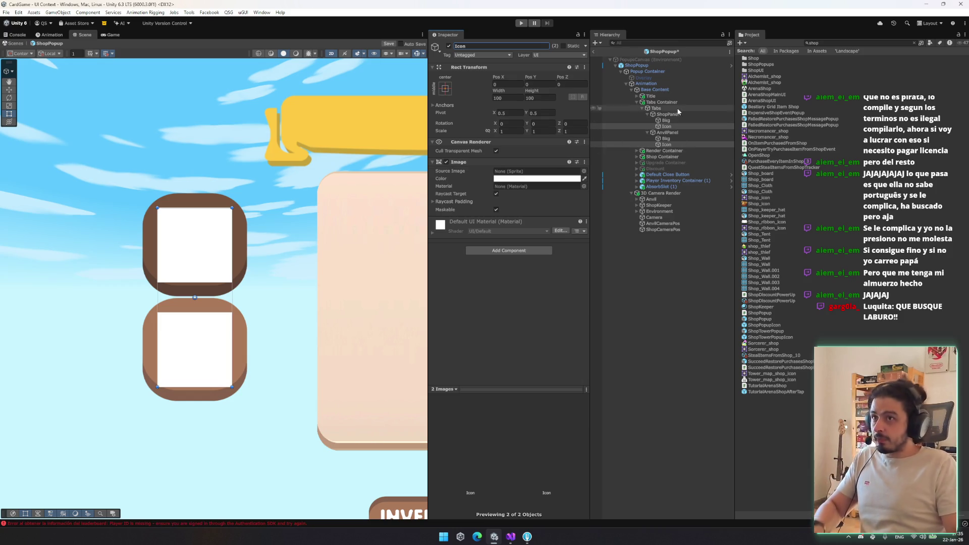
# Step: Assign Tower_map_shop_icon to the shop tab icon and Armory_Icon to the anvil tab icon
pyautogui.click(679, 128)
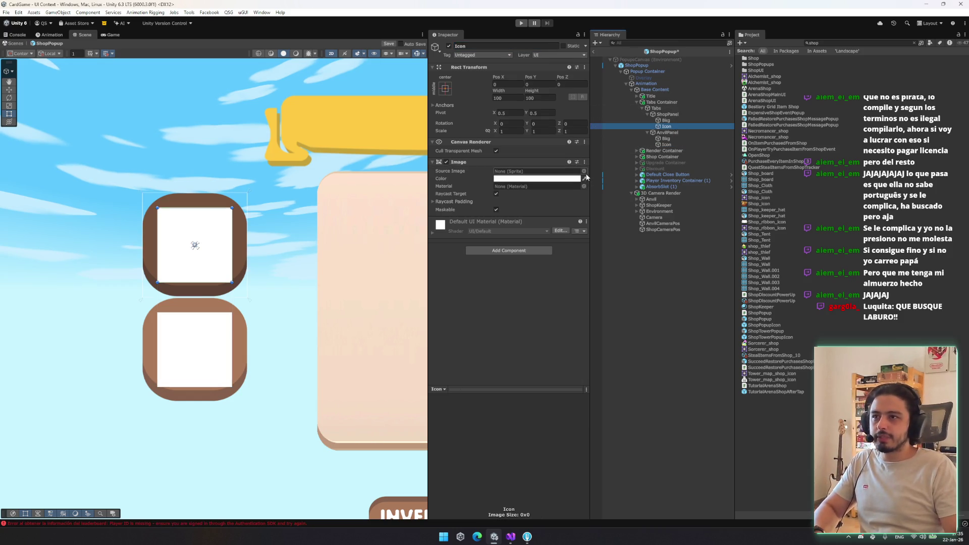
pyautogui.click(583, 171)
pyautogui.write('shop')
pyautogui.doubleClick(703, 257)
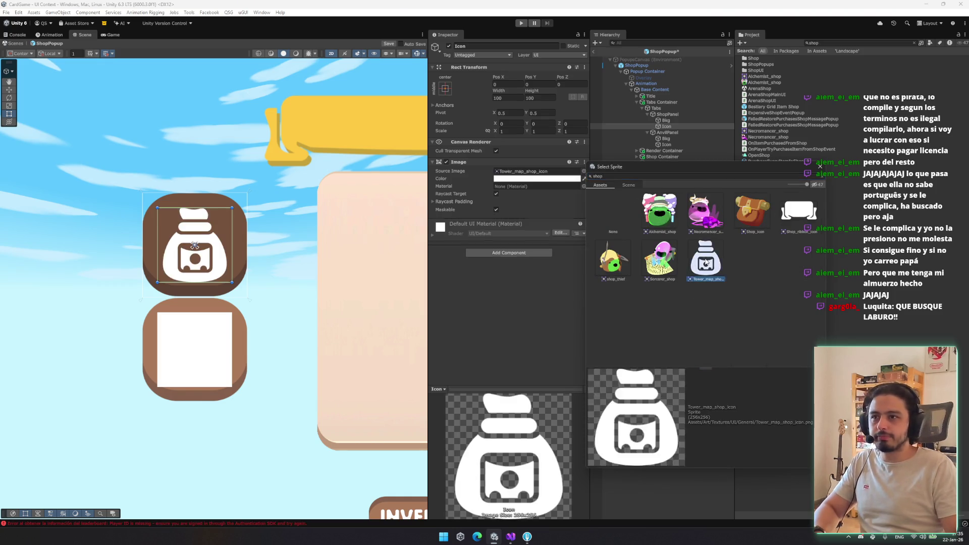
pyautogui.click(666, 144)
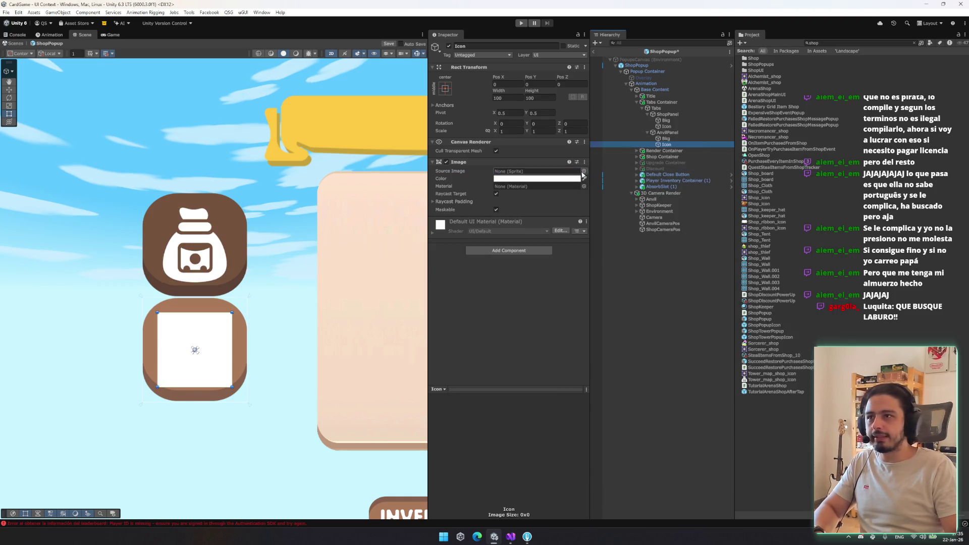
pyautogui.click(583, 171)
pyautogui.write('armor')
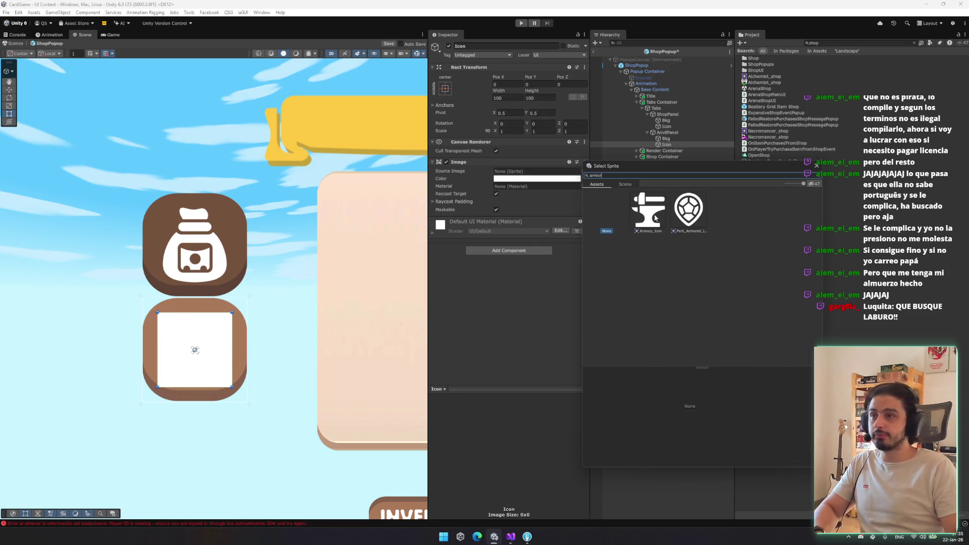
pyautogui.doubleClick(655, 217)
pyautogui.keyDown('ctrl'); pyautogui.click(666, 126); pyautogui.keyUp('ctrl')
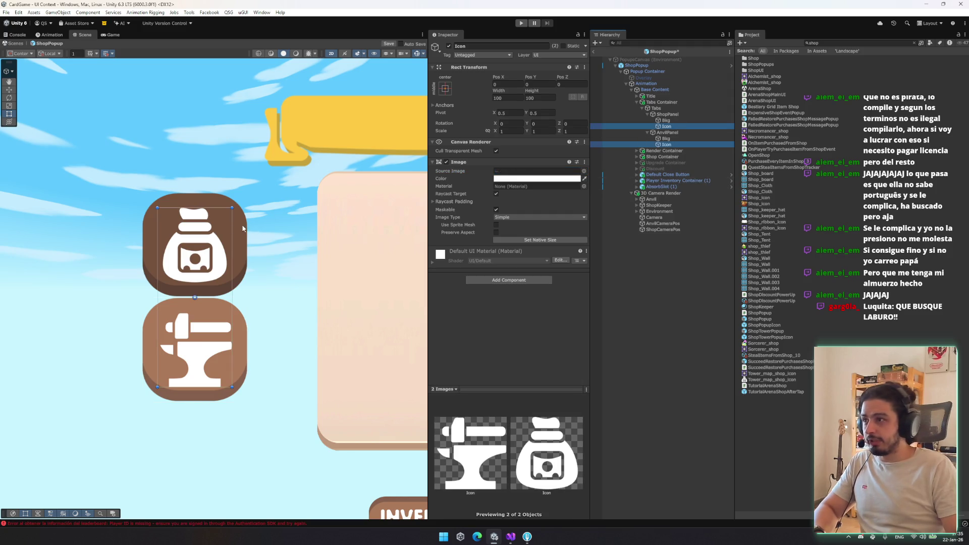
# Step: Raise both tab icons slightly with the Move tool
pyautogui.press('w')
pyautogui.moveTo(195, 271); pyautogui.dragTo(196, 266)
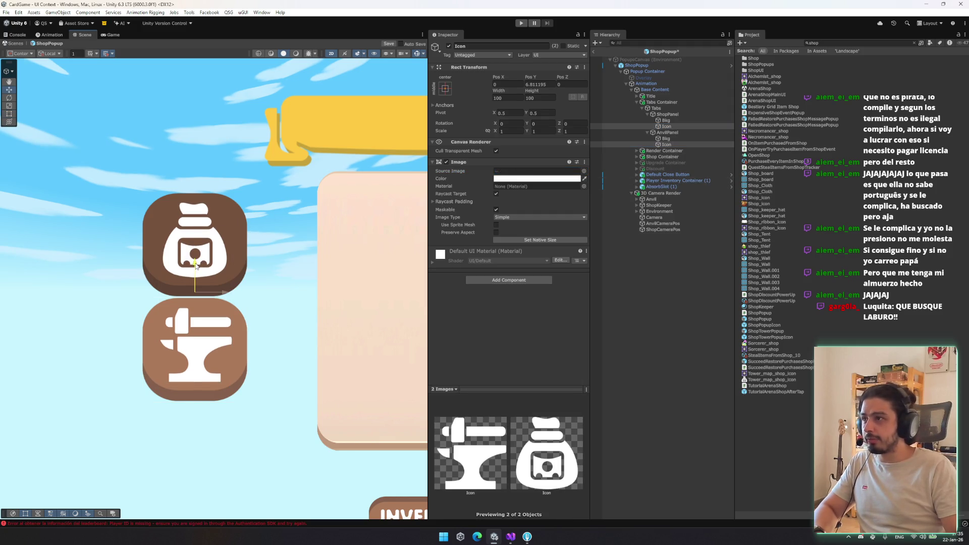
pyautogui.scroll(5, 196, 266)
pyautogui.press('t')
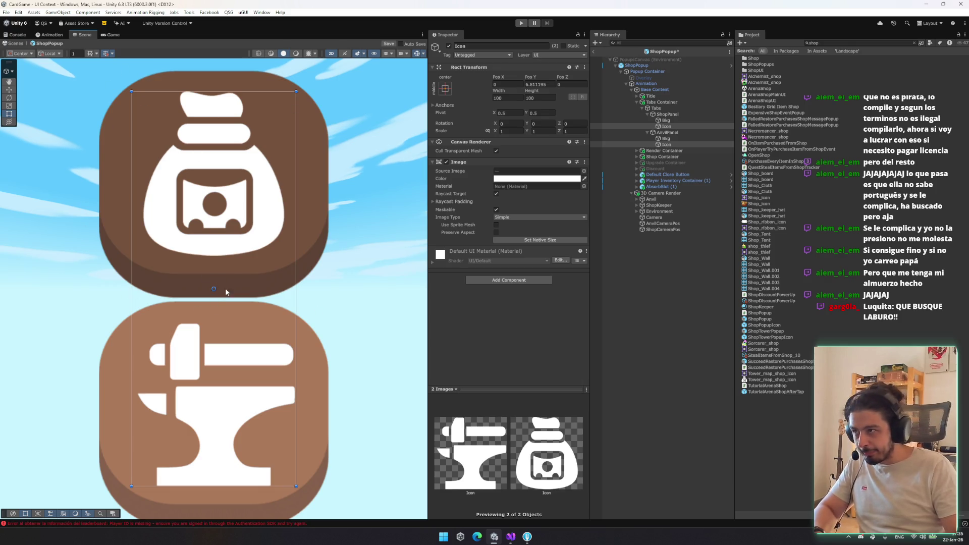
pyautogui.press('w')
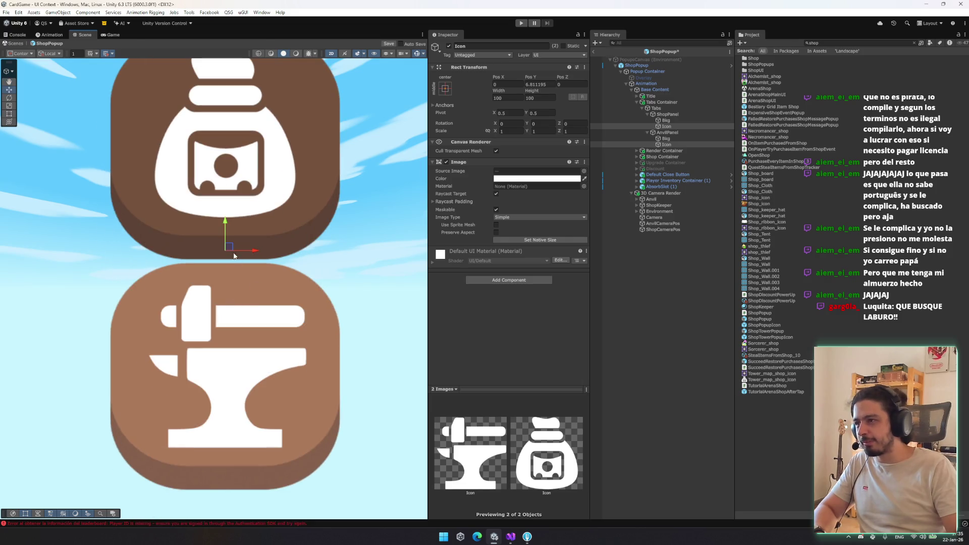
pyautogui.moveTo(226, 225); pyautogui.dragTo(226, 225)
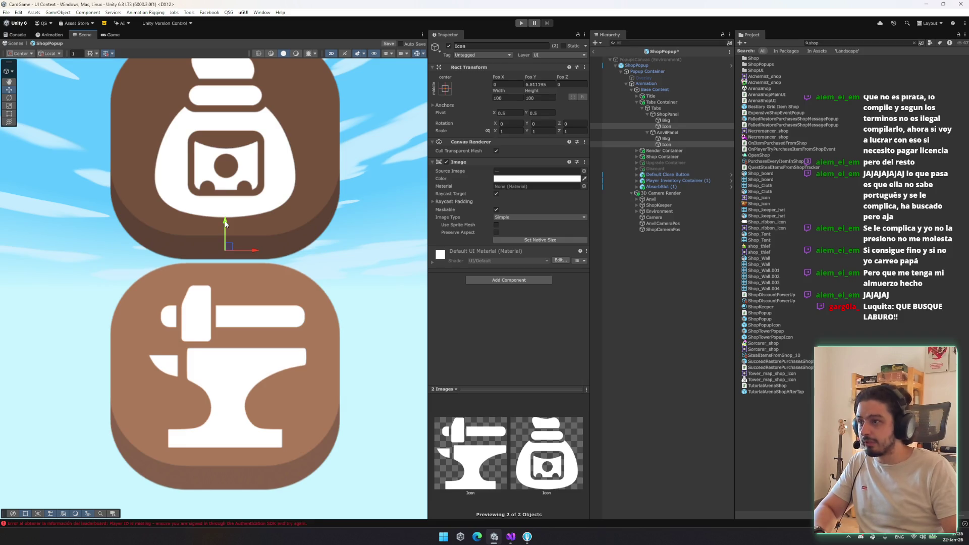
pyautogui.scroll(-3, 227, 225)
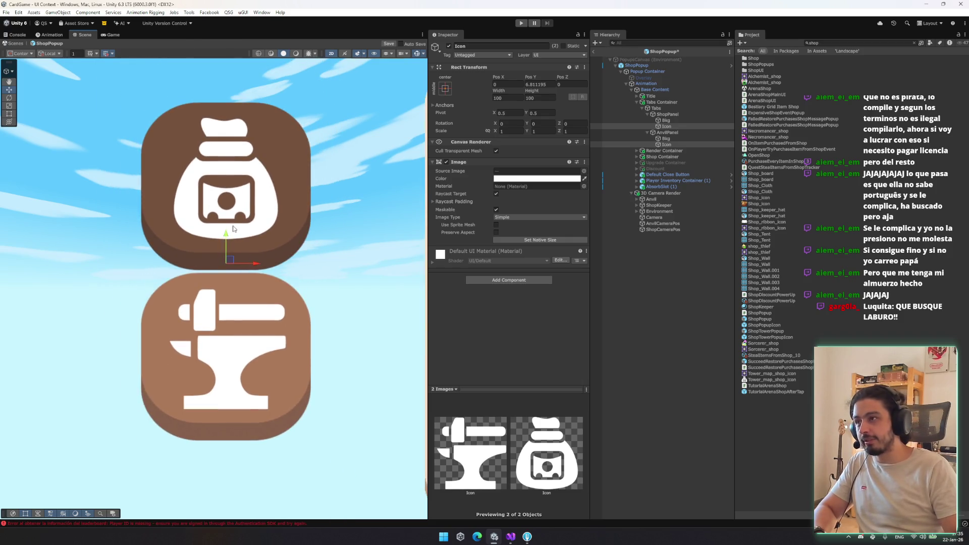
pyautogui.moveTo(229, 230); pyautogui.dragTo(225, 233)
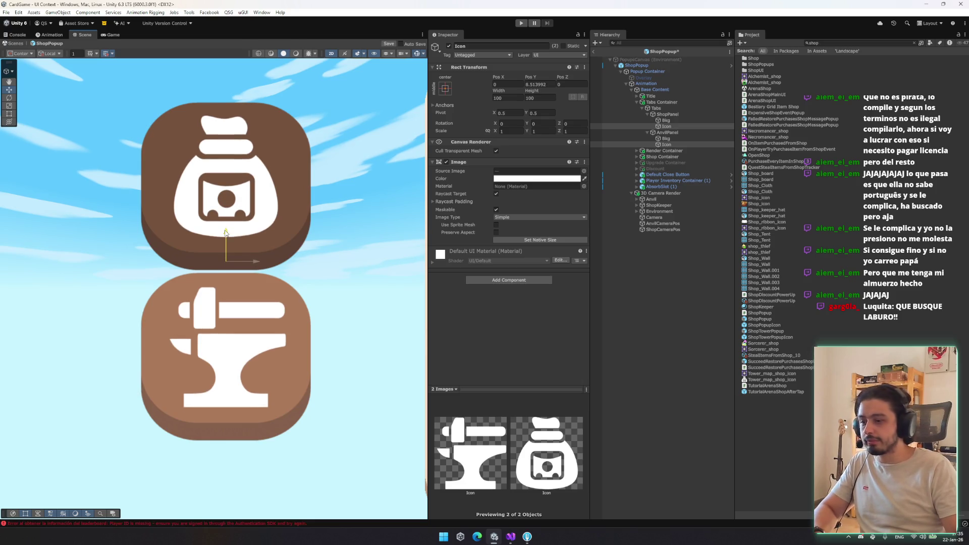
# Step: Set both tab backgrounds' Pixels Per Unit Multiplier to 2.67
pyautogui.click(667, 114)
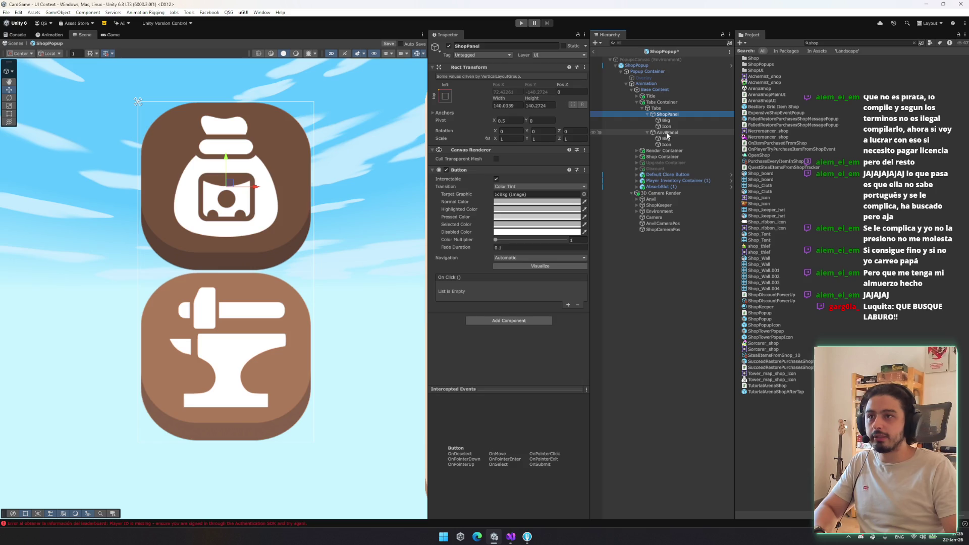
pyautogui.keyDown('ctrl'); pyautogui.click(667, 133); pyautogui.keyUp('ctrl')
pyautogui.click(666, 120)
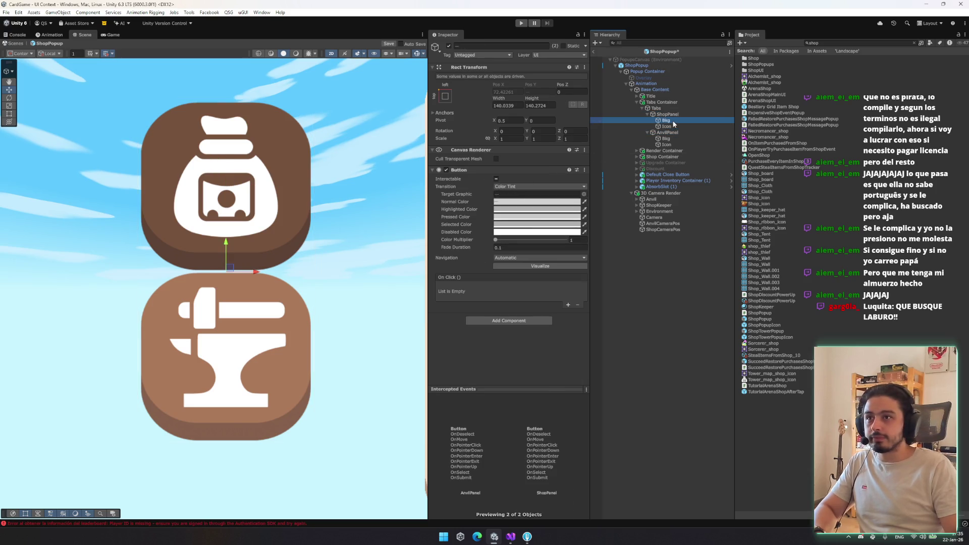
pyautogui.keyDown('ctrl'); pyautogui.click(665, 138); pyautogui.keyUp('ctrl')
pyautogui.moveTo(466, 238); pyautogui.dragTo(471, 228)
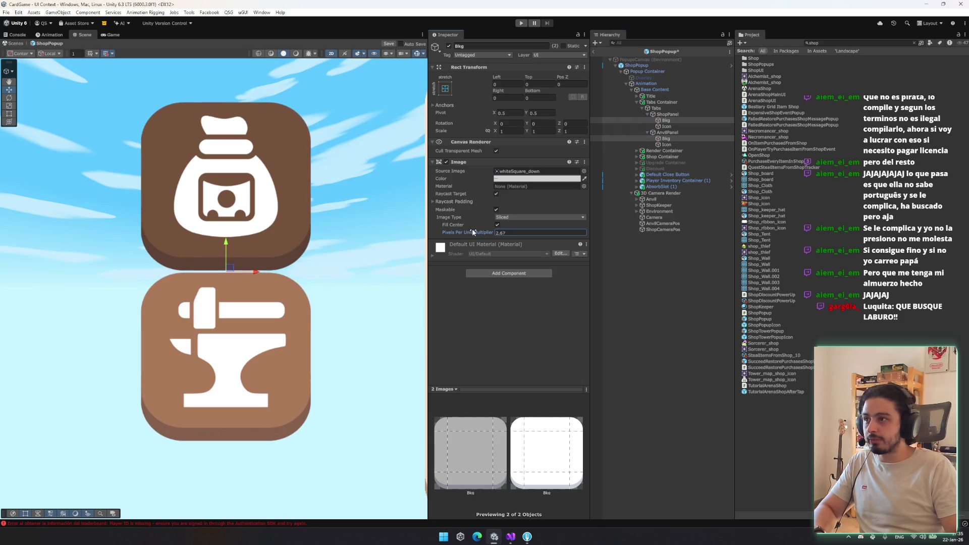
# Step: Frame both tab buttons and make the Tabs Container taller to spread them apart
pyautogui.click(703, 115)
pyautogui.press('Left')
pyautogui.press('Down')
pyautogui.press('Left')
pyautogui.press('Up')
pyautogui.hotkey('shift', 'Down')
pyautogui.press('f')
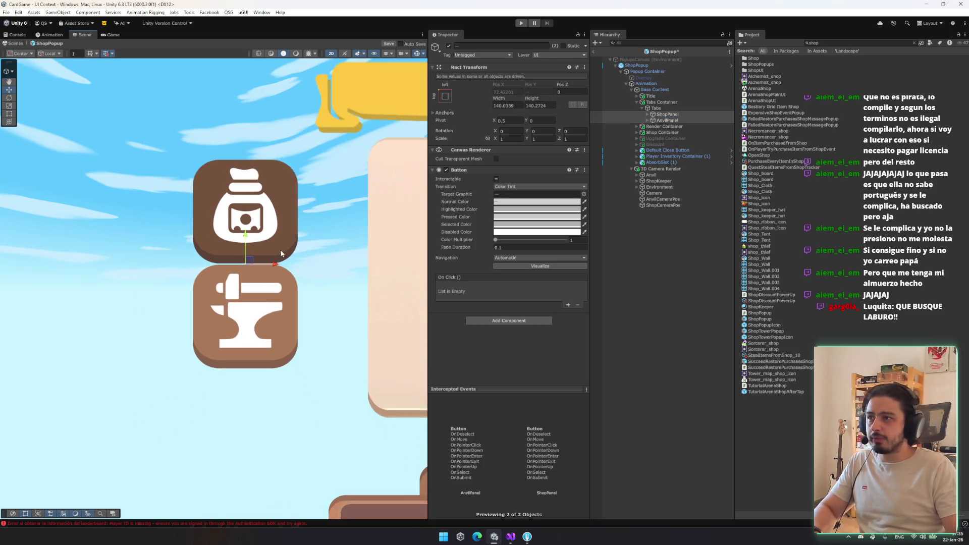
pyautogui.click(656, 107)
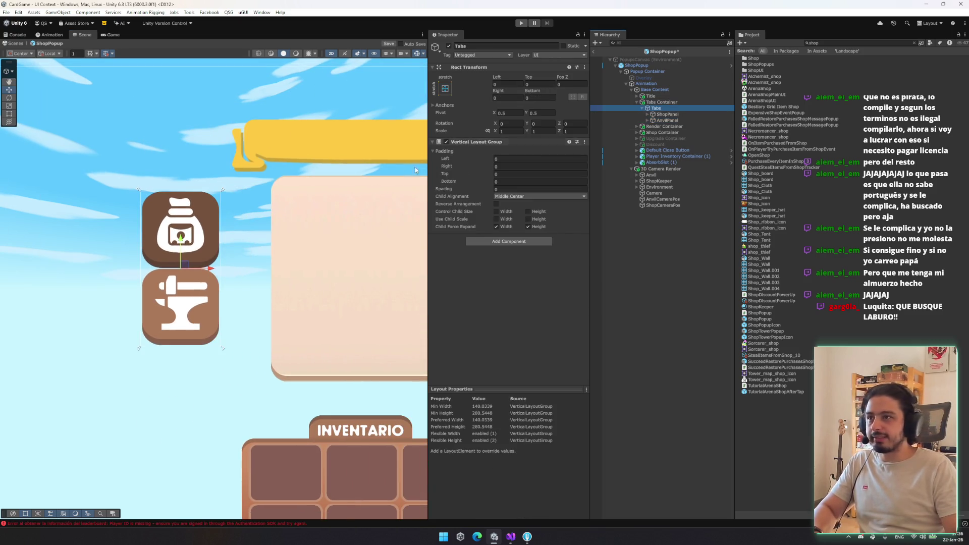
pyautogui.click(681, 102)
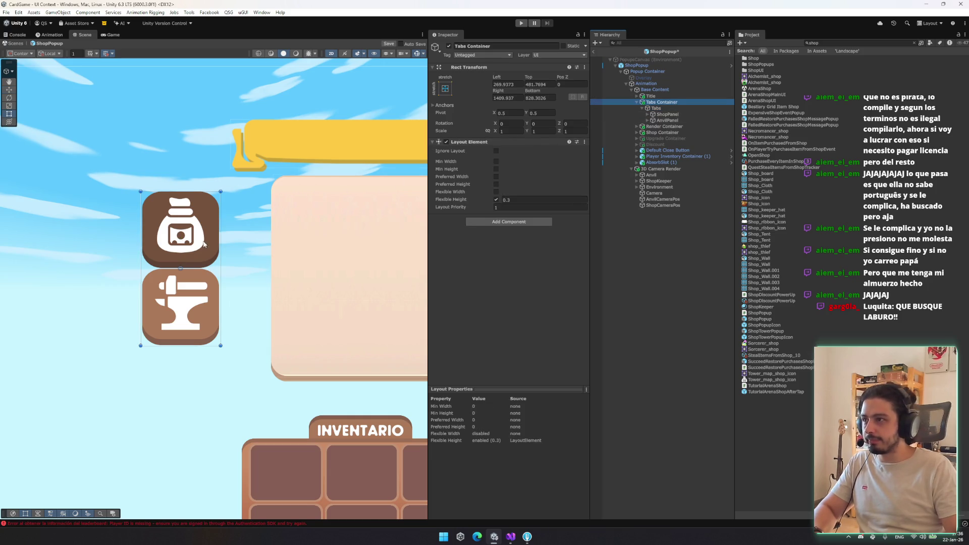
pyautogui.moveTo(202, 346); pyautogui.dragTo(202, 381)
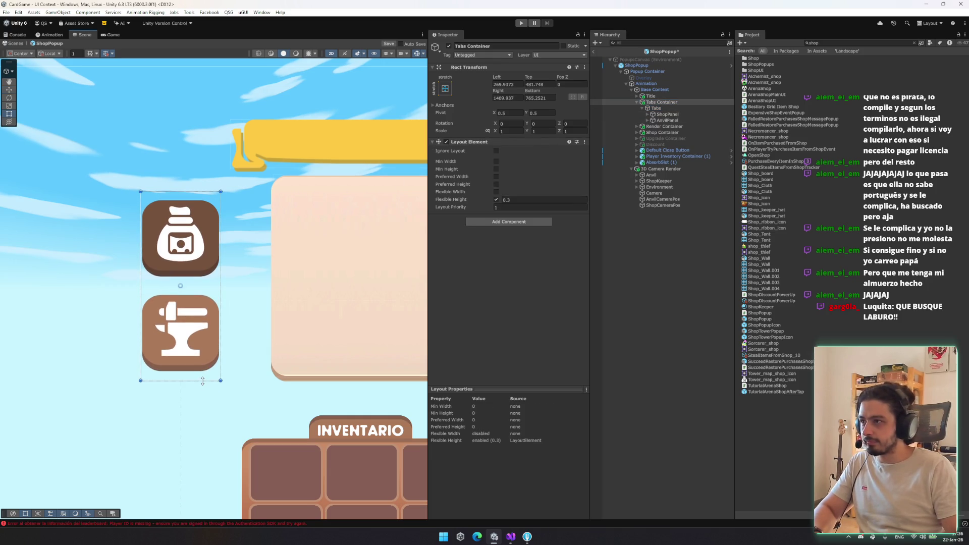
# Step: Reposition the tab column beside the SHOP content panel, nudging it slightly left
pyautogui.moveTo(190, 258); pyautogui.dragTo(239, 244)
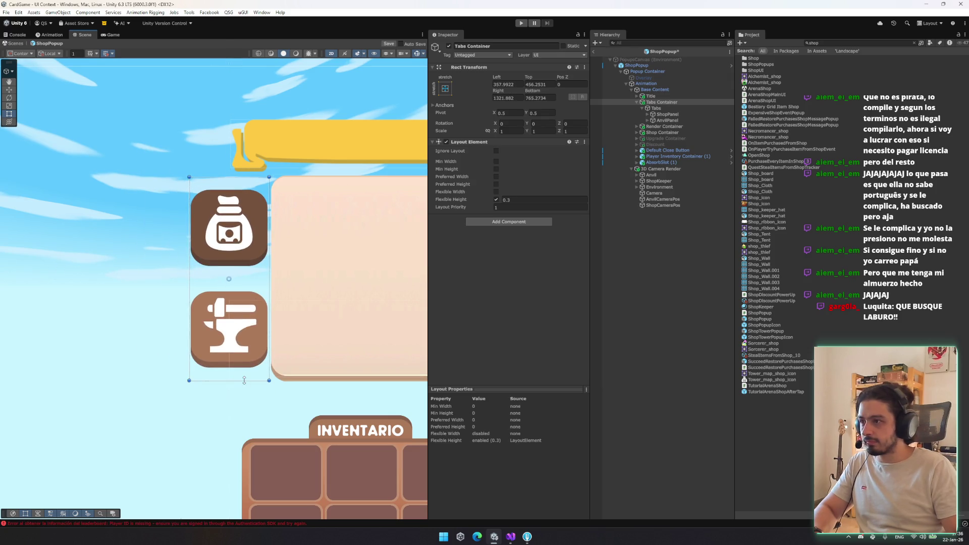
pyautogui.moveTo(311, 299); pyautogui.dragTo(245, 357)
pyautogui.click(185, 234)
pyautogui.click(185, 234)
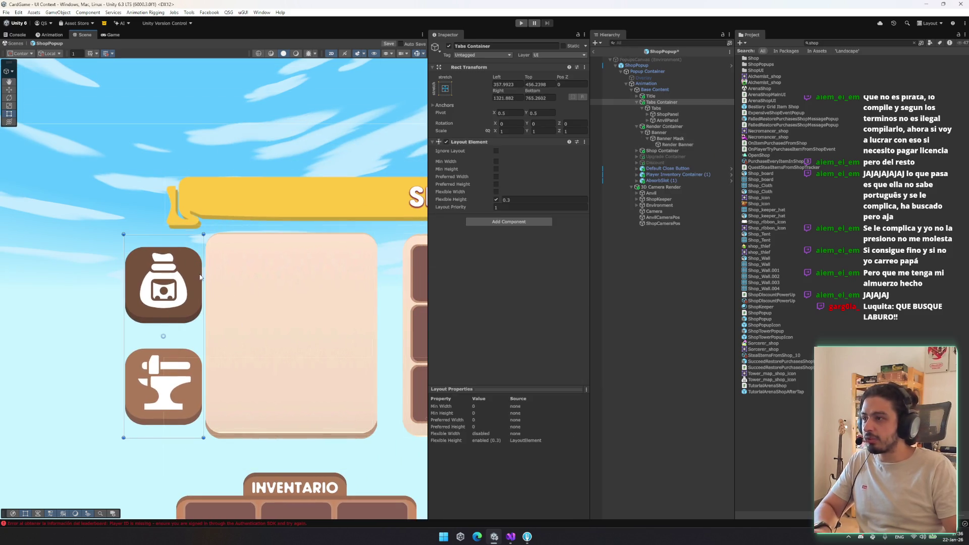
pyautogui.press('w')
pyautogui.moveTo(193, 335); pyautogui.dragTo(181, 336)
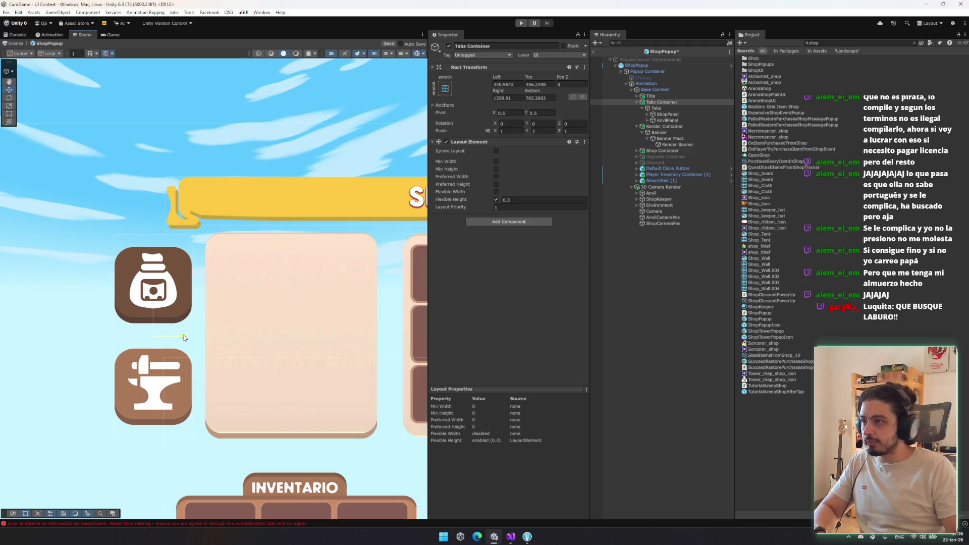
pyautogui.scroll(-5, 203, 287)
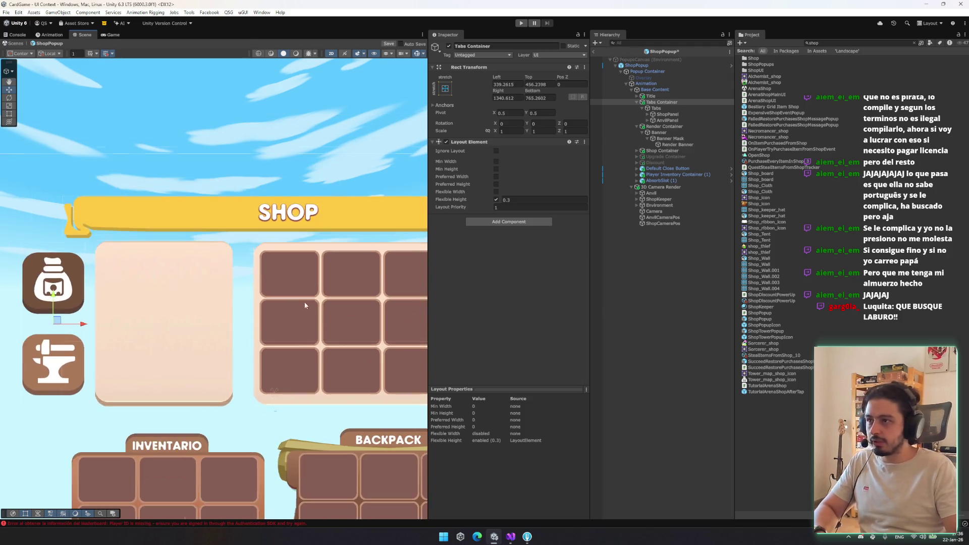
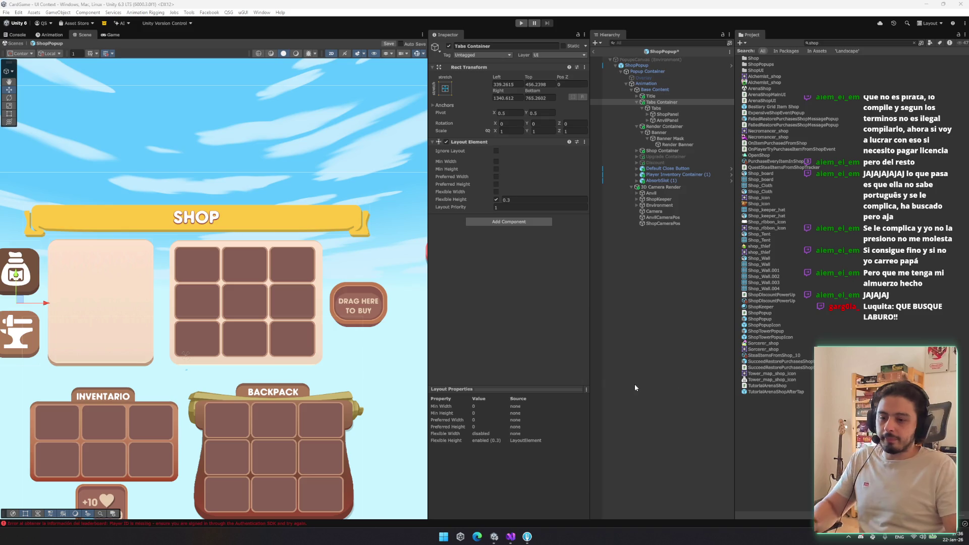
# Step: Delete the DRAG HERE TO BUY slot (BuySlot) from the Shop Container
pyautogui.moveTo(207, 257)
pyautogui.mouseDown()
pyautogui.moveTo(291, 215)
pyautogui.moveTo(163, 236)
pyautogui.mouseUp()
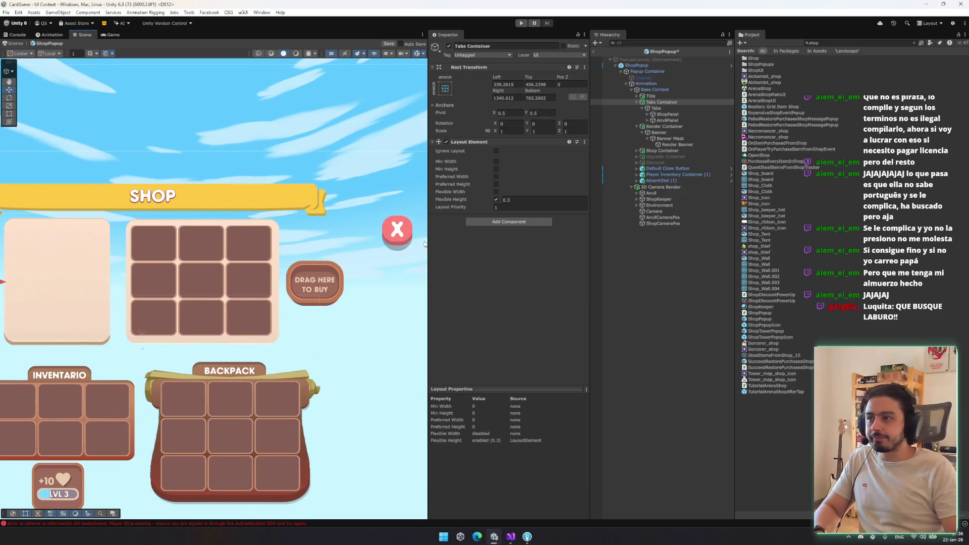
pyautogui.click(308, 294)
pyautogui.click(673, 158)
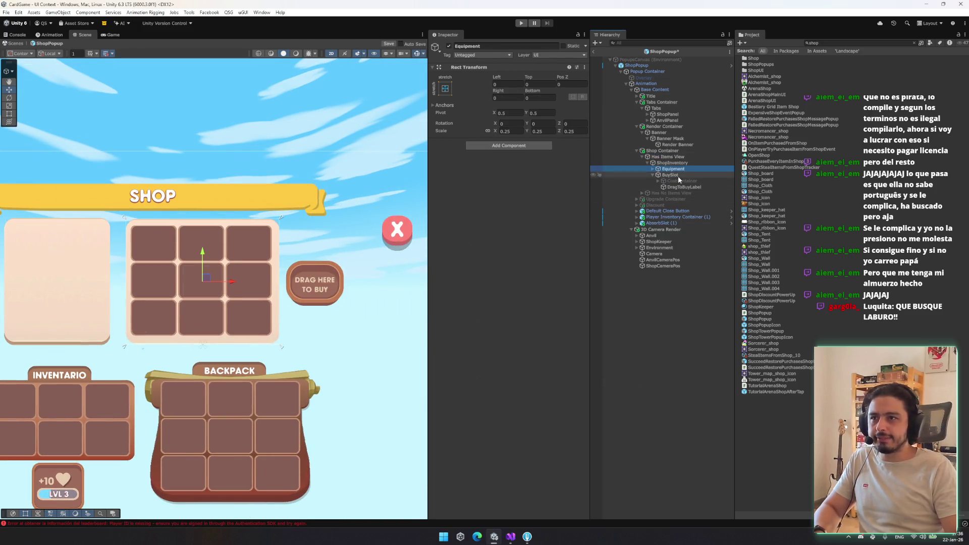
pyautogui.click(677, 175)
pyautogui.press('Delete')
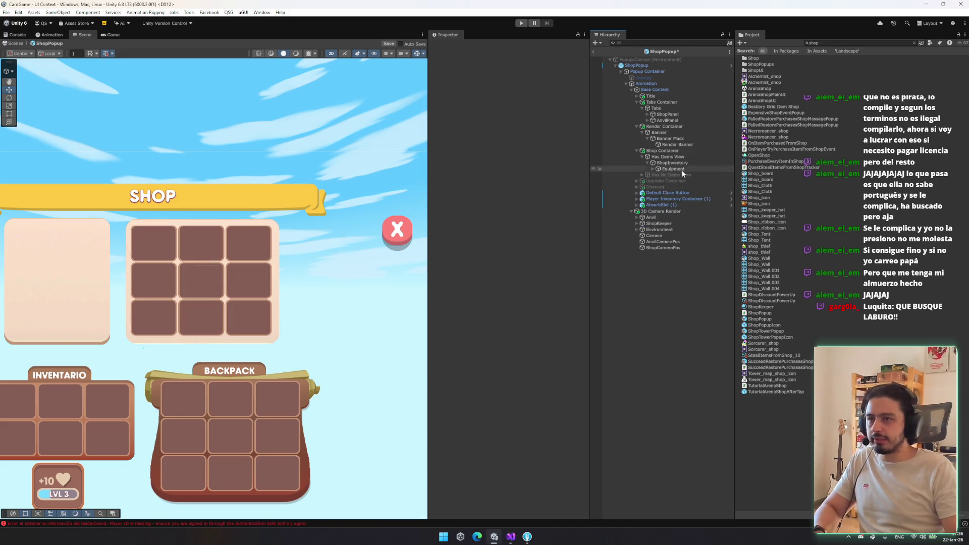
# Step: Check ShopInventory's Popup_Info_bkg background sprite, leaving it unchanged
pyautogui.click(681, 166)
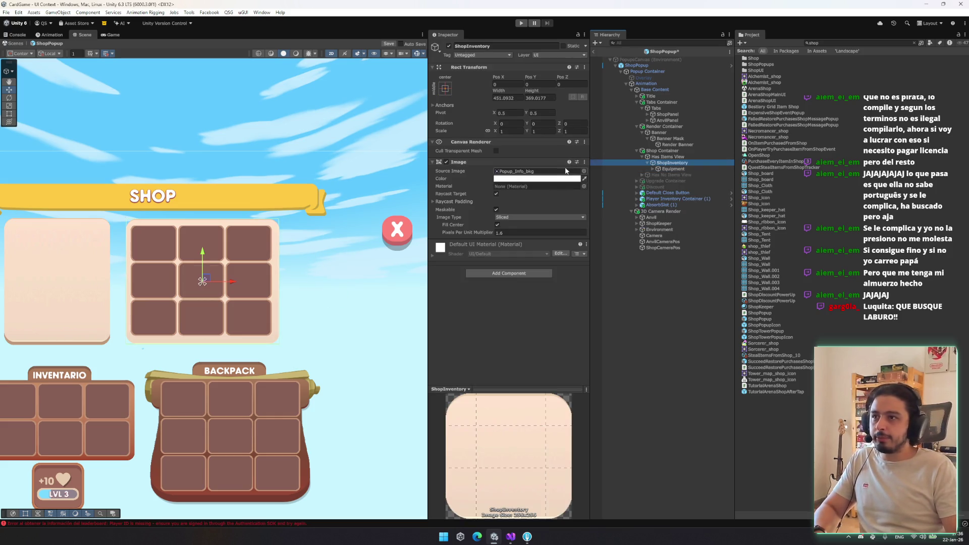
pyautogui.click(583, 171)
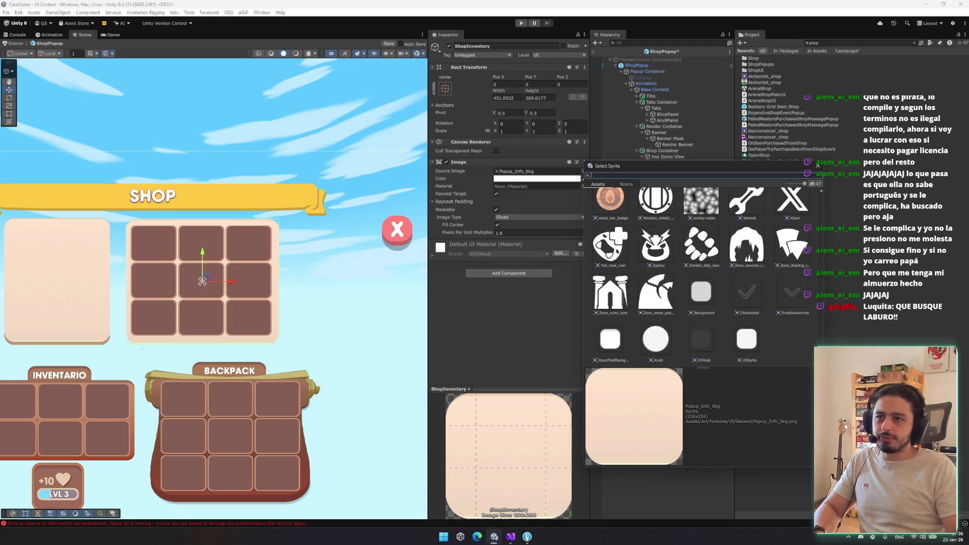
pyautogui.moveTo(821, 353); pyautogui.dragTo(824, 178)
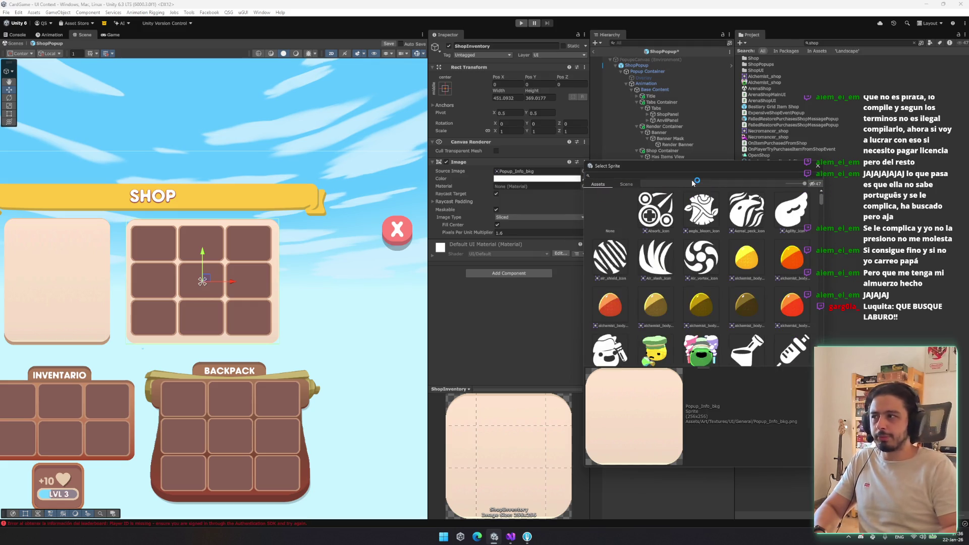
pyautogui.click(202, 243)
pyautogui.moveTo(201, 243)
pyautogui.mouseDown()
pyautogui.moveTo(358, 237)
pyautogui.moveTo(298, 252)
pyautogui.mouseUp()
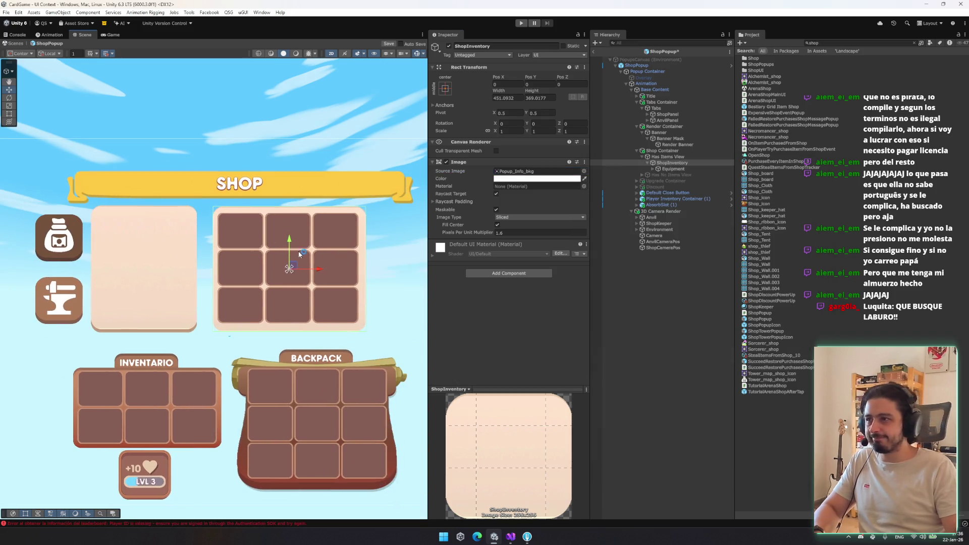
# Step: Collapse the Shop Container branch and select the Discount object in the Hierarchy
pyautogui.press('t')
pyautogui.click(696, 155)
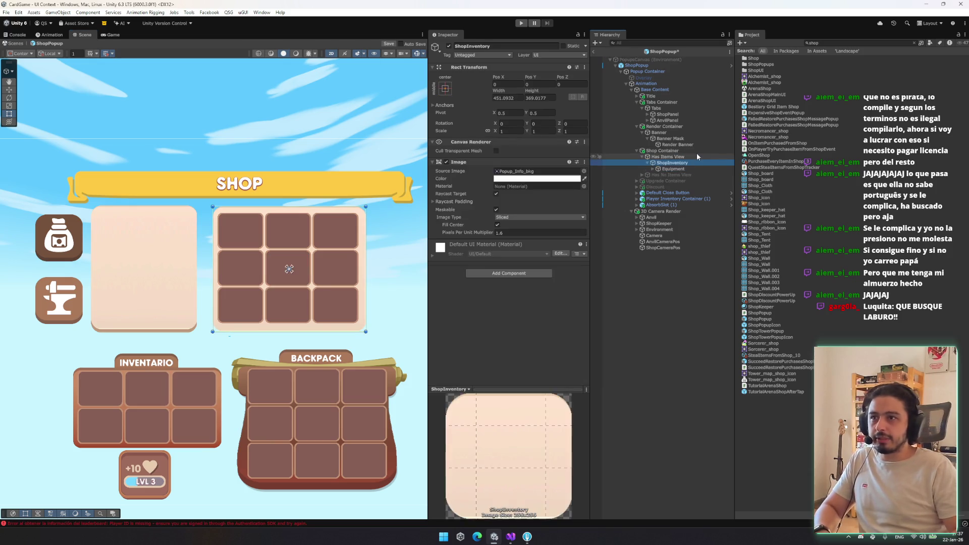
pyautogui.press('Left')
pyautogui.press('Down')
pyautogui.press('Left')
pyautogui.press('Left')
pyautogui.press('Down')
pyautogui.press('Down')
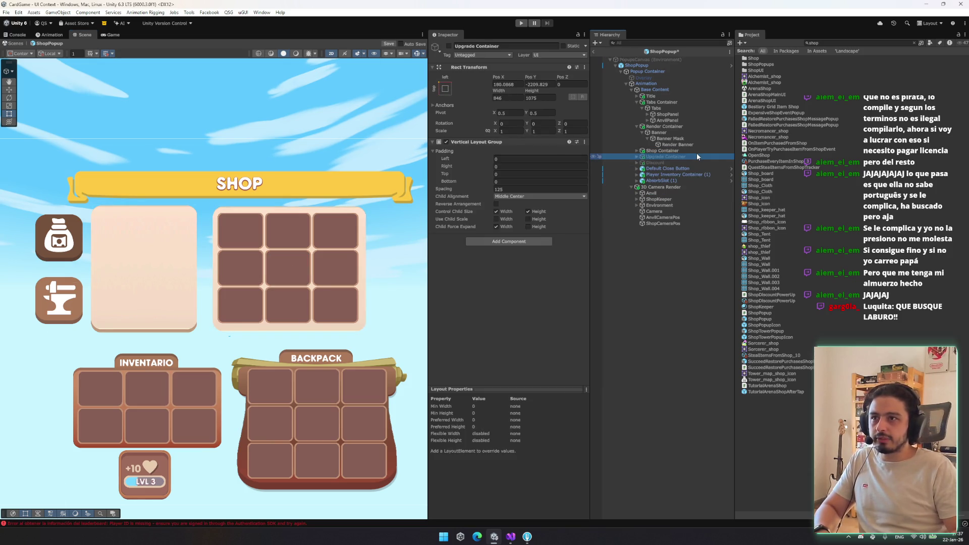
pyautogui.press('Right')
pyautogui.press('Left')
pyautogui.click(452, 46)
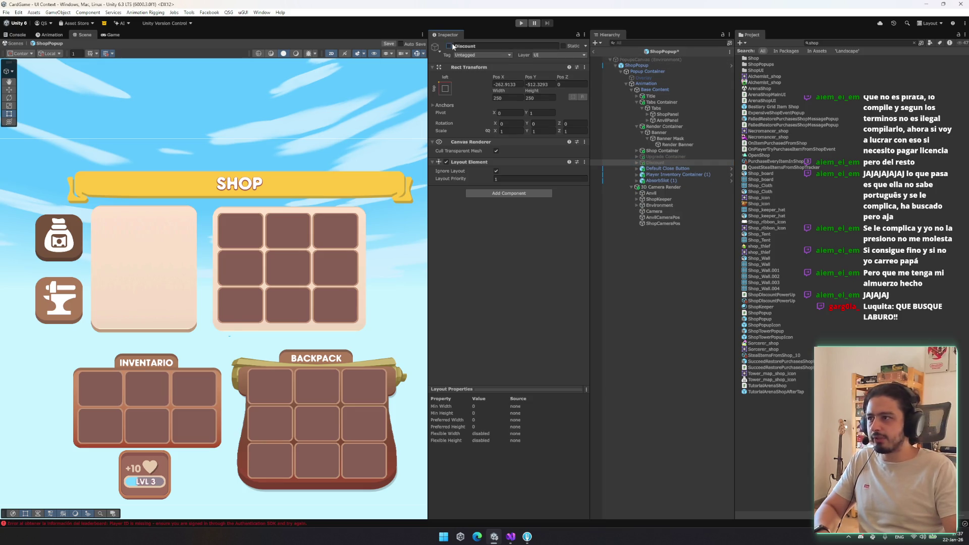
# Step: Frame the -50% Discount badge and move it onto the shop panel
pyautogui.press('f')
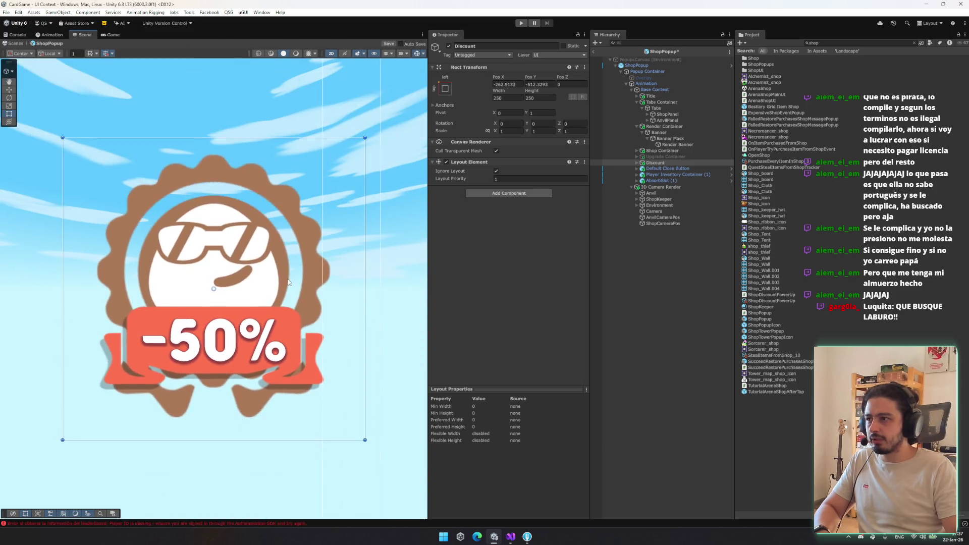
pyautogui.scroll(-5, 292, 301)
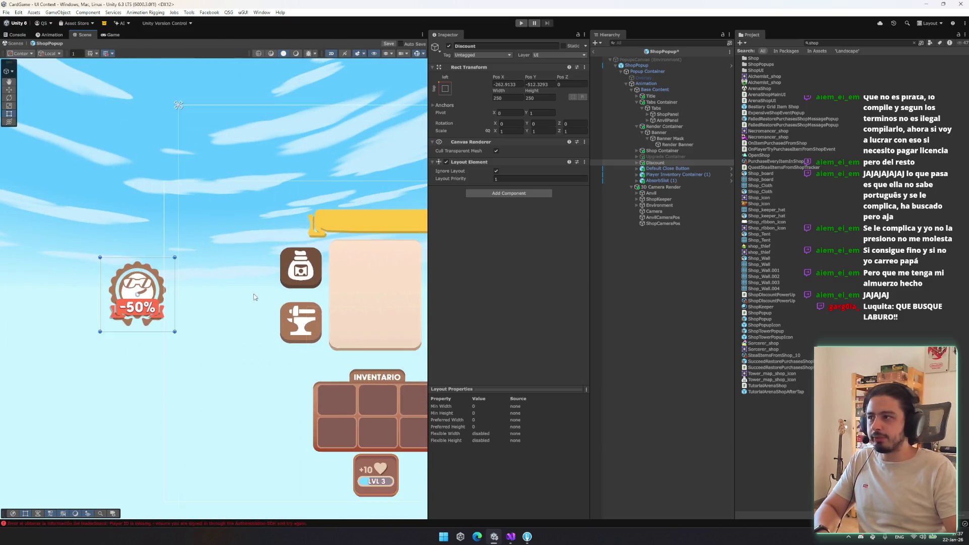
pyautogui.press('w')
pyautogui.moveTo(34, 300)
pyautogui.mouseDown()
pyautogui.moveTo(354, 280)
pyautogui.moveTo(376, 294)
pyautogui.moveTo(228, 293)
pyautogui.mouseUp()
# Step: Inspect the anchoring of the badge's child images and label, leaving it unchanged
pyautogui.press('t')
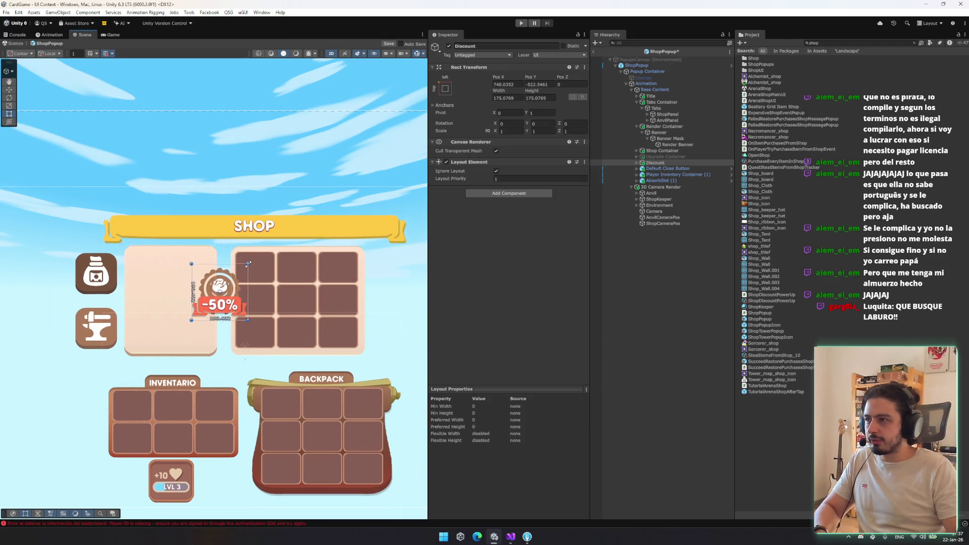
pyautogui.press('r')
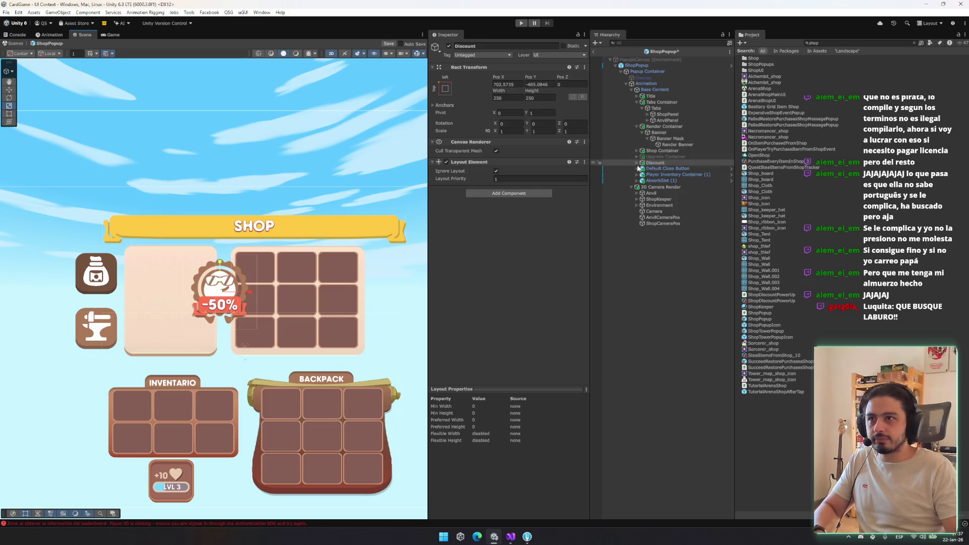
pyautogui.click(637, 162)
pyautogui.click(657, 168)
pyautogui.keyDown('shift'); pyautogui.click(658, 189); pyautogui.keyUp('shift')
pyautogui.click(444, 88)
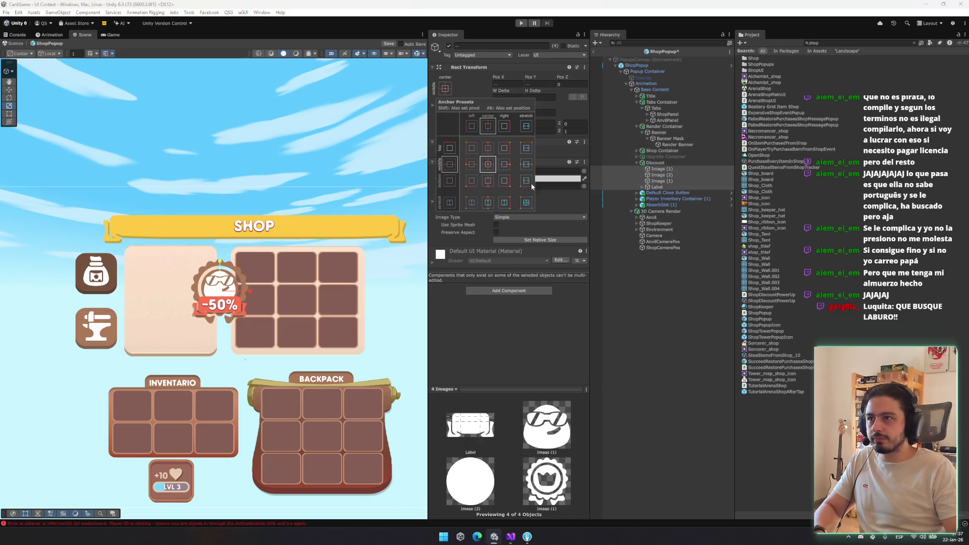
pyautogui.click(665, 162)
# Step: Anchor the Discount badge to its parent's centre
pyautogui.click(248, 260)
pyautogui.click(671, 183)
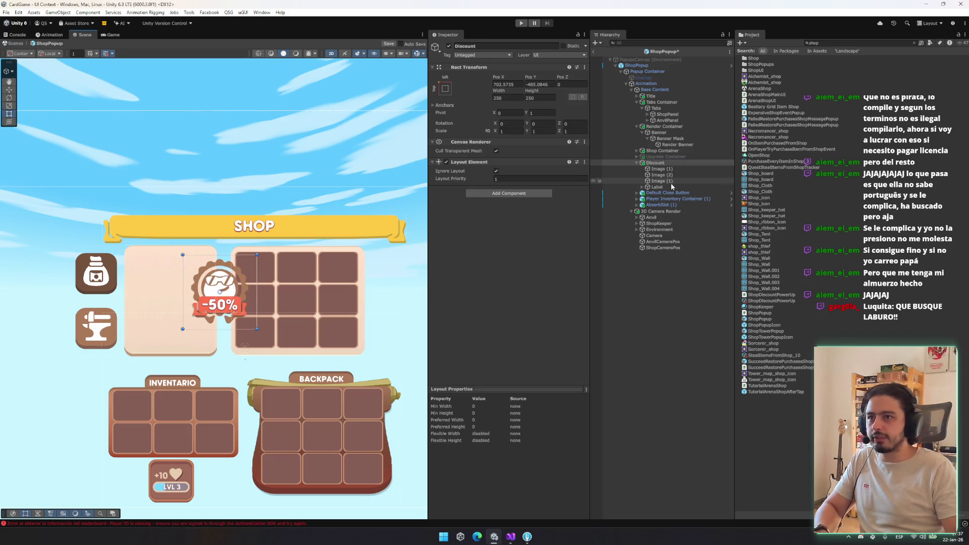
pyautogui.click(668, 188)
pyautogui.keyDown('shift'); pyautogui.click(674, 168); pyautogui.keyUp('shift')
pyautogui.click(674, 168)
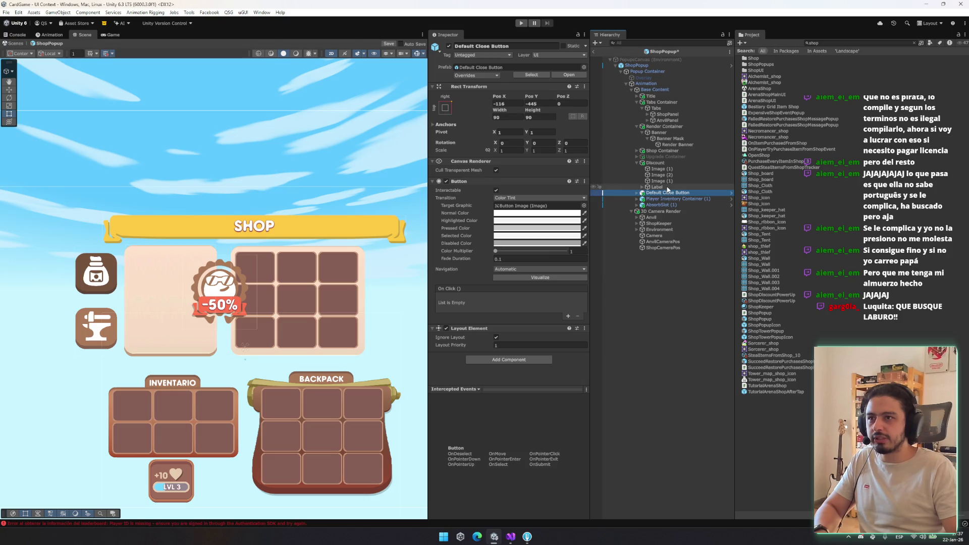
pyautogui.click(655, 162)
pyautogui.click(444, 89)
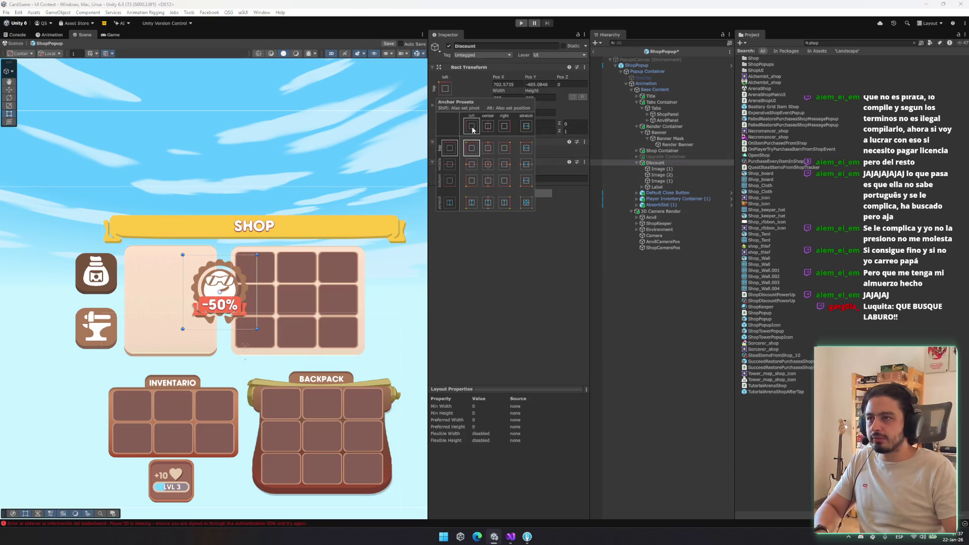
pyautogui.keyDown('alt'); pyautogui.click(487, 164); pyautogui.keyUp('alt')
# Step: Undo an accidental reparent under Render Banner and move the badge up into the left panel
pyautogui.moveTo(655, 162)
pyautogui.mouseDown()
pyautogui.moveTo(671, 115)
pyautogui.moveTo(679, 149)
pyautogui.moveTo(665, 138)
pyautogui.mouseUp()
pyautogui.hotkey('ctrl', 'z')
pyautogui.moveTo(248, 346)
pyautogui.mouseDown()
pyautogui.moveTo(184, 287)
pyautogui.moveTo(193, 271)
pyautogui.mouseUp()
# Step: Scale the badge to 0.49 and place it at the panel's top-left corner
pyautogui.press('r')
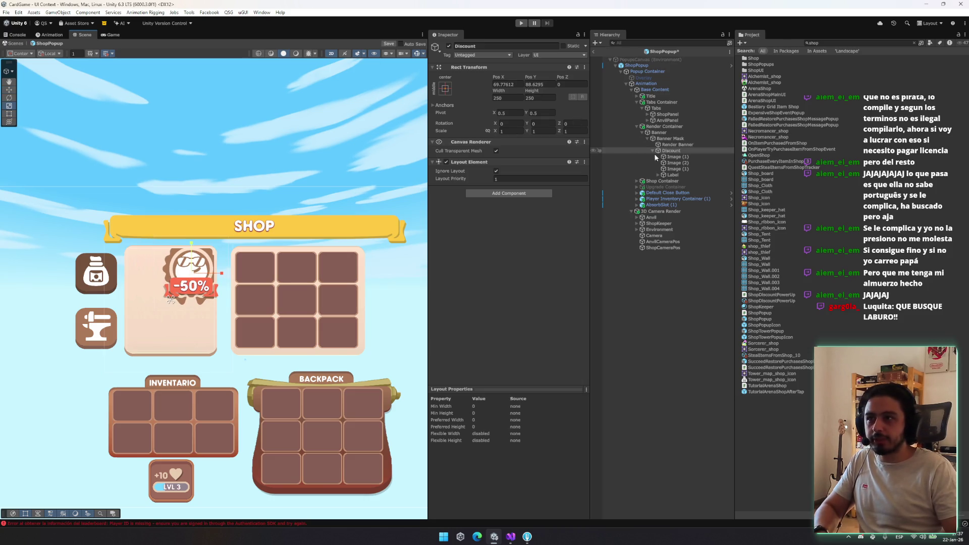
pyautogui.scroll(4, 183, 275)
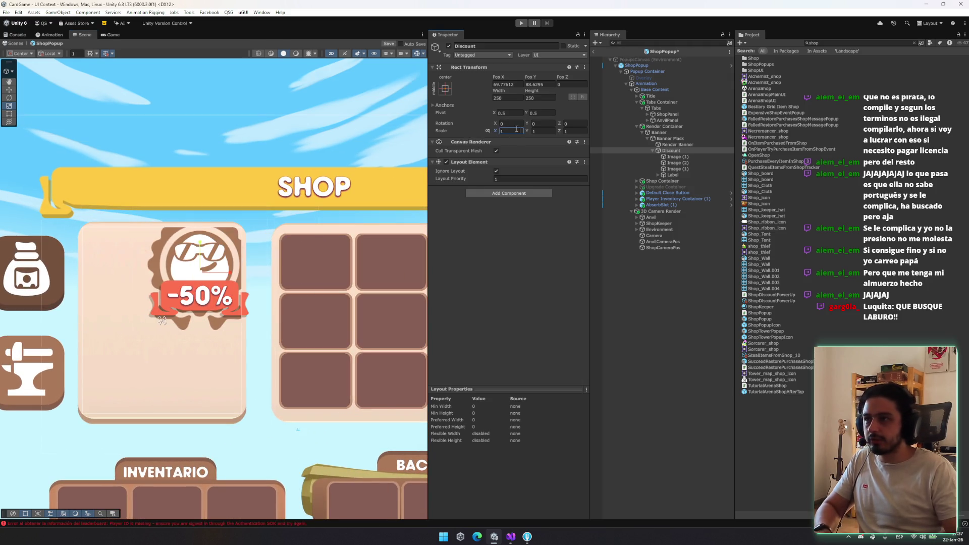
pyautogui.moveTo(490, 132); pyautogui.dragTo(487, 133)
pyautogui.moveTo(187, 272)
pyautogui.mouseDown()
pyautogui.moveTo(124, 277)
pyautogui.moveTo(97, 260)
pyautogui.mouseUp()
# Step: Move Discount into Shop Container in the Hierarchy
pyautogui.click(675, 151)
pyautogui.press('Left')
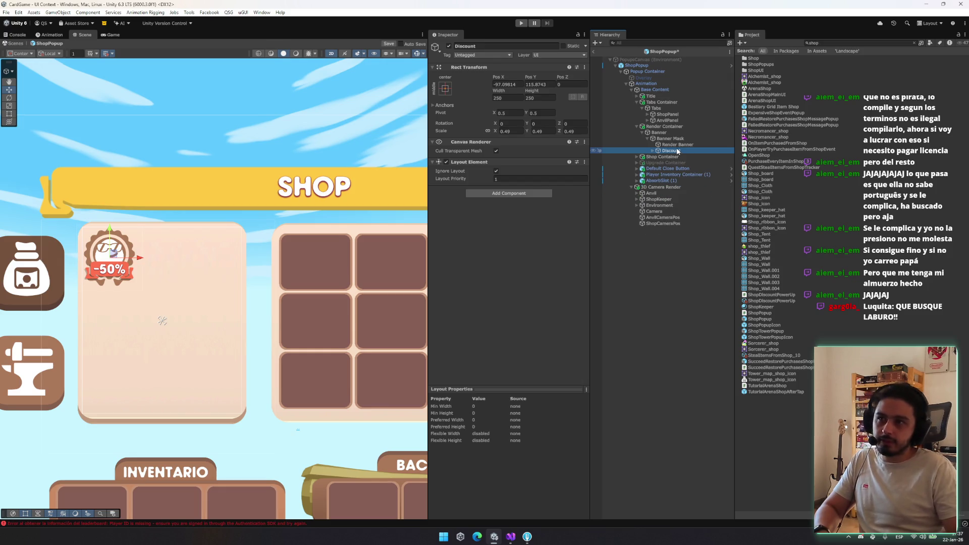
pyautogui.click(636, 157)
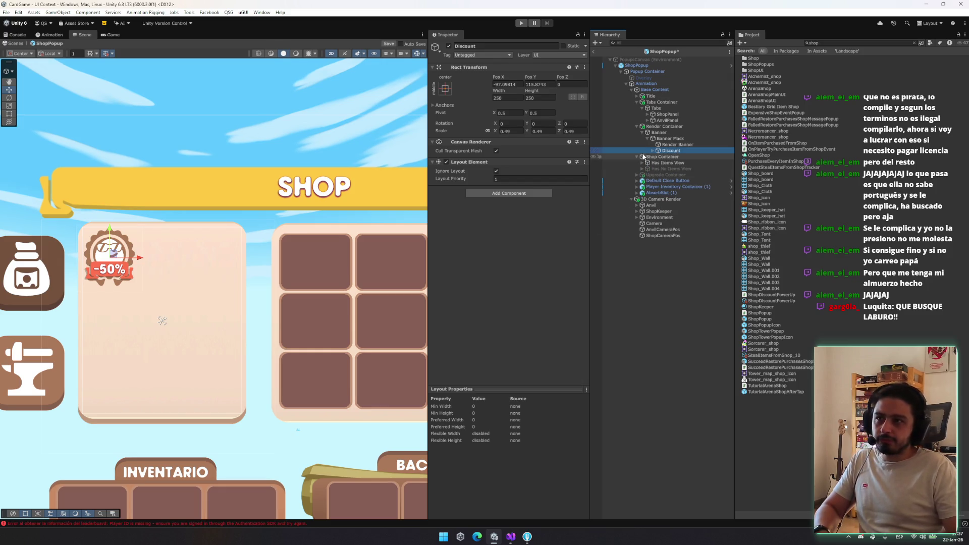
pyautogui.moveTo(675, 92)
pyautogui.mouseDown()
pyautogui.moveTo(656, 121)
pyautogui.moveTo(650, 97)
pyautogui.moveTo(671, 132)
pyautogui.moveTo(669, 159)
pyautogui.mouseUp()
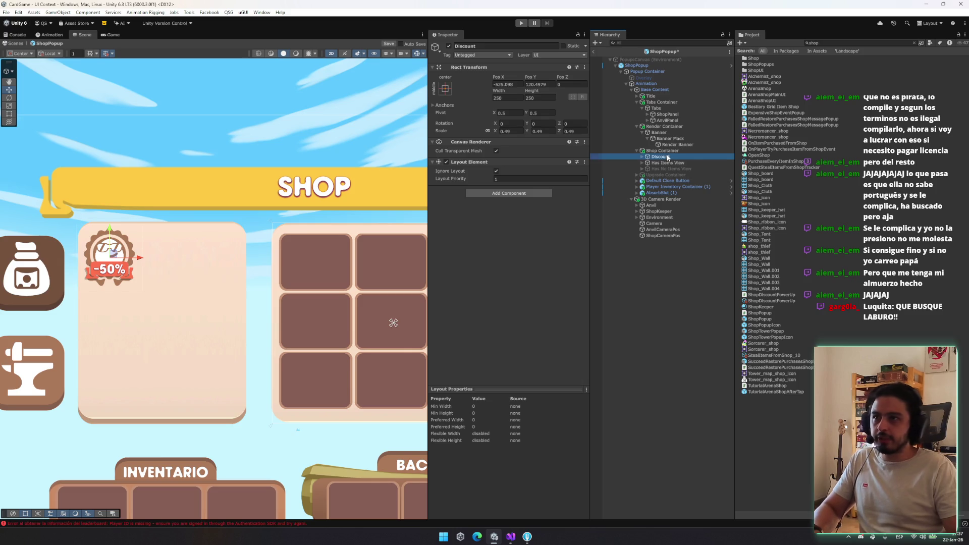
pyautogui.click(671, 149)
pyautogui.click(448, 46)
pyautogui.click(449, 46)
pyautogui.moveTo(191, 259); pyautogui.dragTo(99, 249)
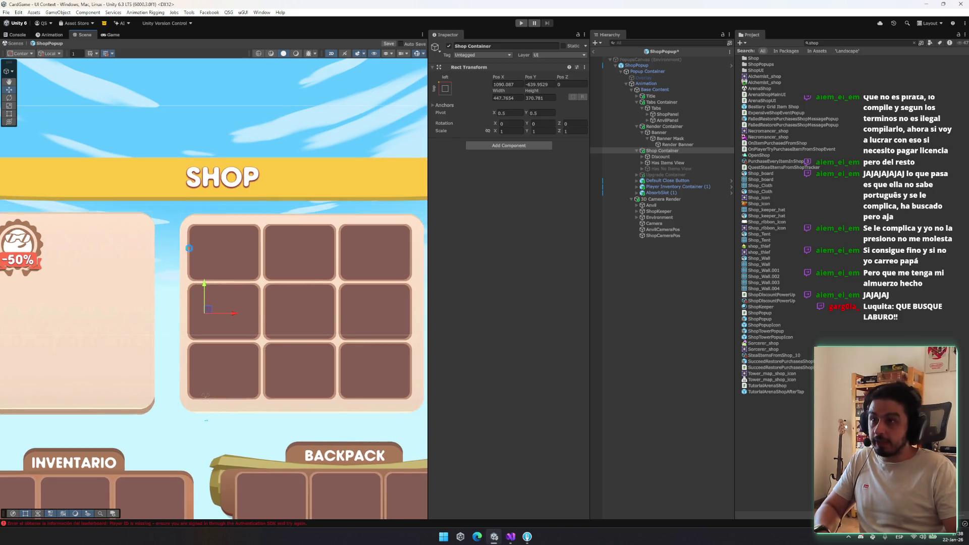
pyautogui.click(690, 108)
pyautogui.press('Left')
pyautogui.press('Left')
pyautogui.press('Left')
pyautogui.press('Down')
pyautogui.press('Left')
pyautogui.press('Down')
pyautogui.press('Left')
pyautogui.click(855, 42)
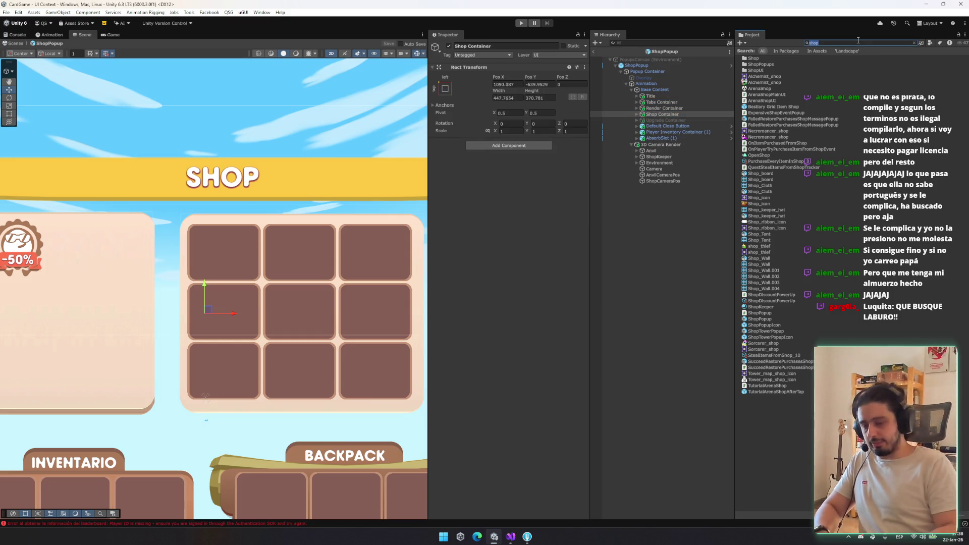
pyautogui.write('pup')
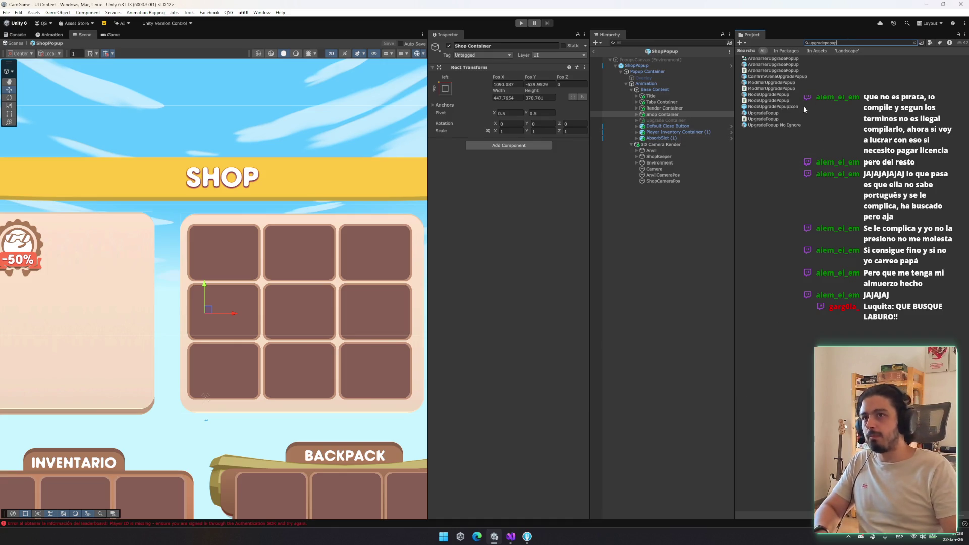
pyautogui.scroll(-3, 388, 135)
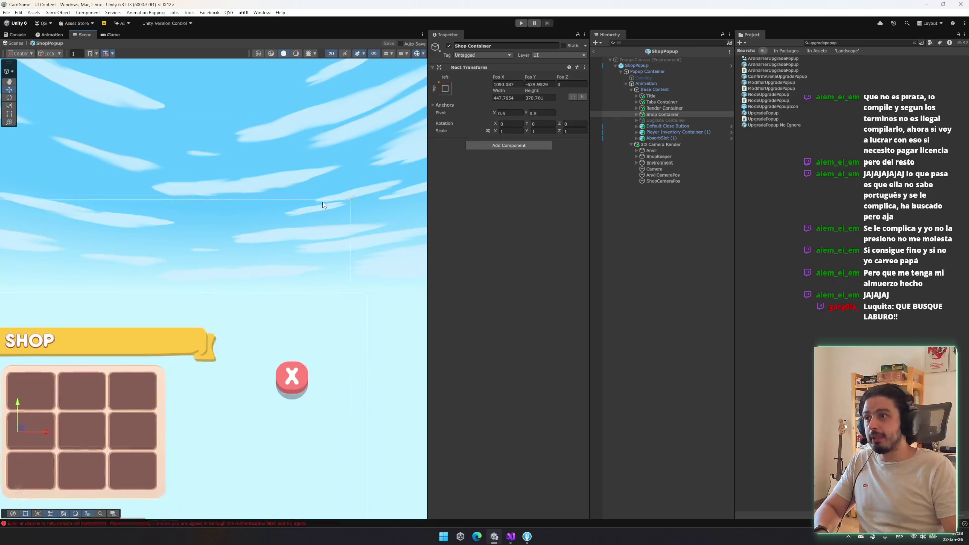
pyautogui.scroll(-2, 357, 202)
pyautogui.scroll(2, 290, 152)
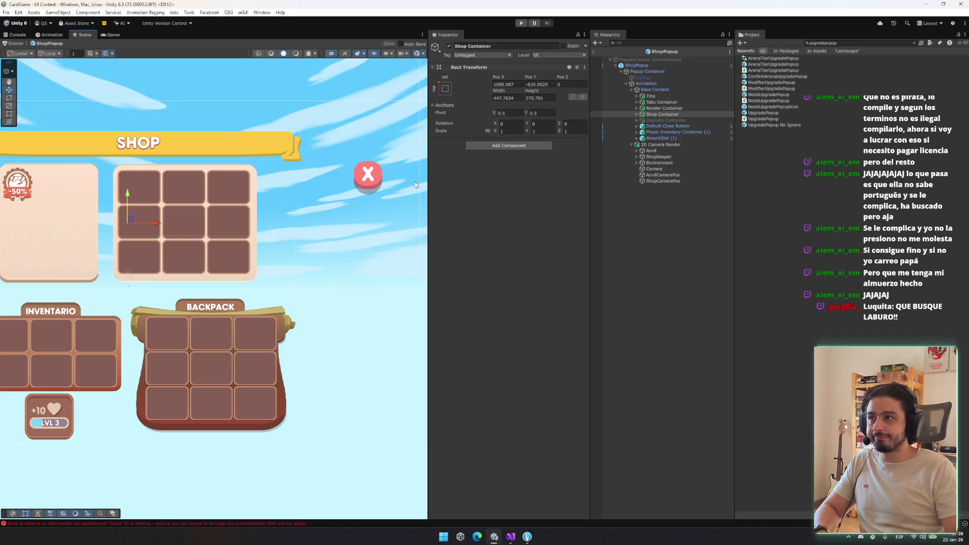
pyautogui.click(369, 176)
pyautogui.moveTo(370, 176)
pyautogui.mouseDown()
pyautogui.moveTo(321, 143)
pyautogui.moveTo(327, 151)
pyautogui.mouseUp()
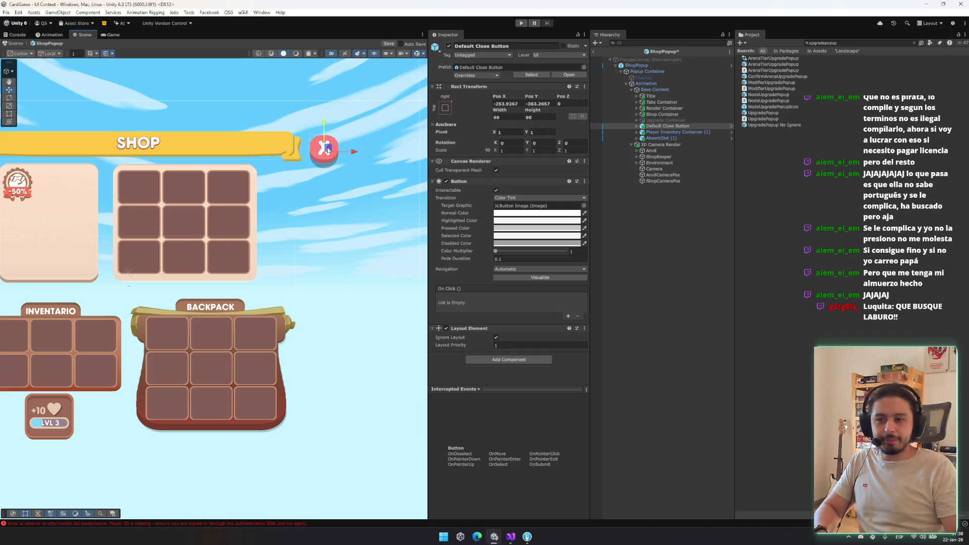
pyautogui.press('t')
pyautogui.moveTo(356, 179); pyautogui.dragTo(365, 185)
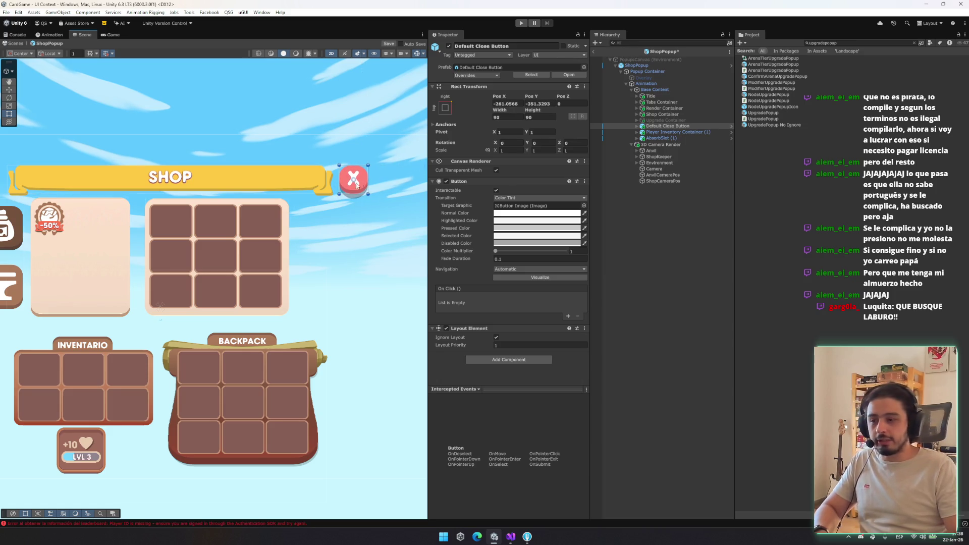
pyautogui.scroll(2, 357, 184)
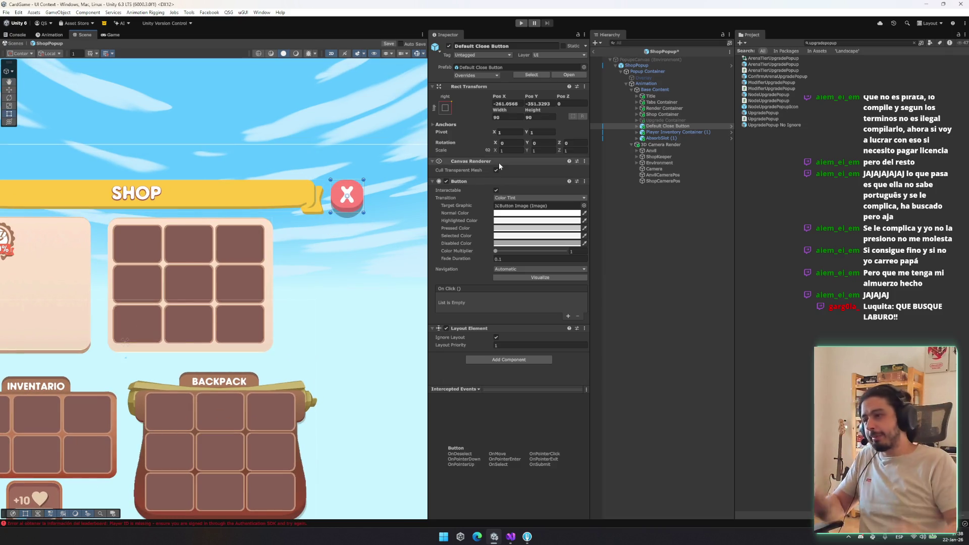
pyautogui.click(662, 114)
pyautogui.press('w')
pyautogui.press('t')
pyautogui.moveTo(191, 285); pyautogui.dragTo(208, 286)
pyautogui.hotkey('ctrl', 'z')
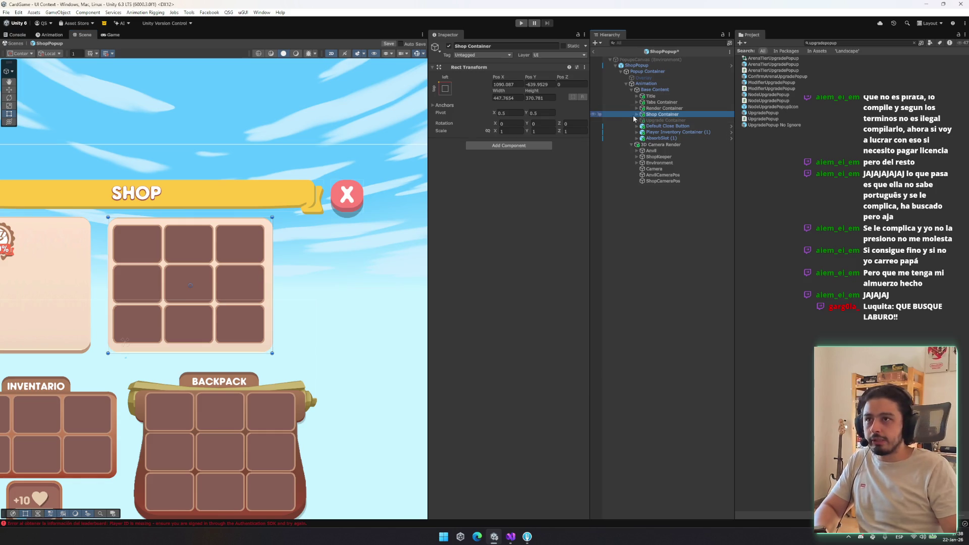
# Step: Shift Has Items View and Has No Items View right, then move Discount out of Shop Container
pyautogui.click(636, 115)
pyautogui.click(661, 126)
pyautogui.keyDown('shift'); pyautogui.click(666, 132); pyautogui.keyUp('shift')
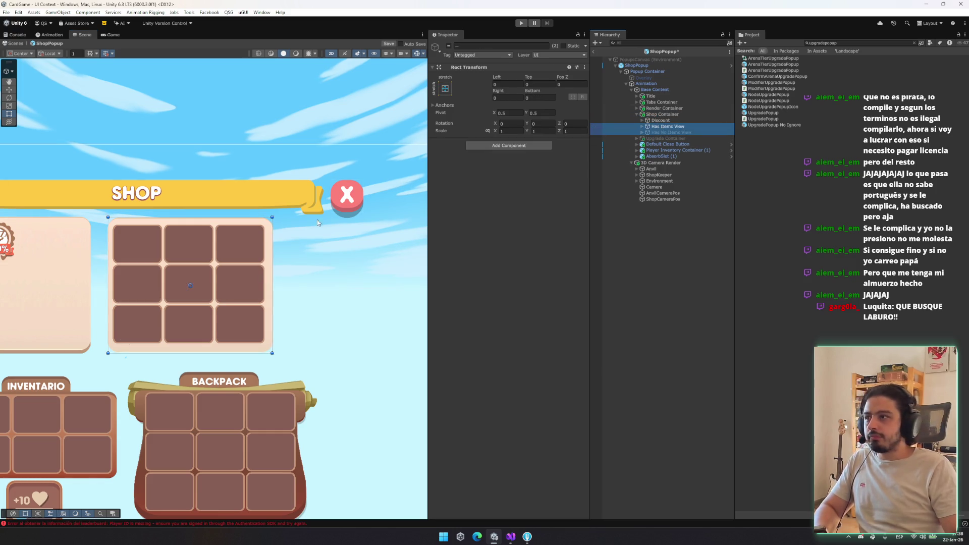
pyautogui.moveTo(219, 278)
pyautogui.mouseDown()
pyautogui.moveTo(247, 283)
pyautogui.moveTo(333, 253)
pyautogui.mouseUp()
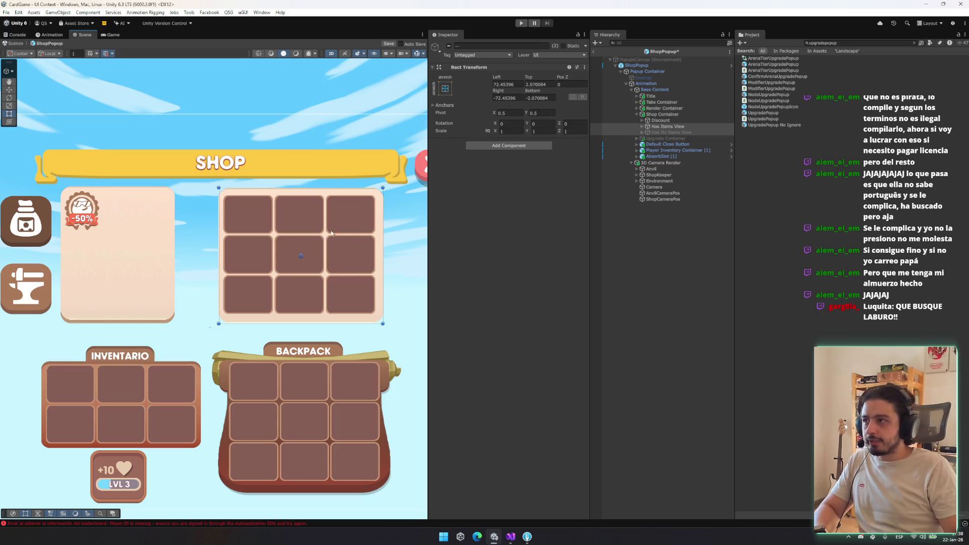
pyautogui.click(676, 114)
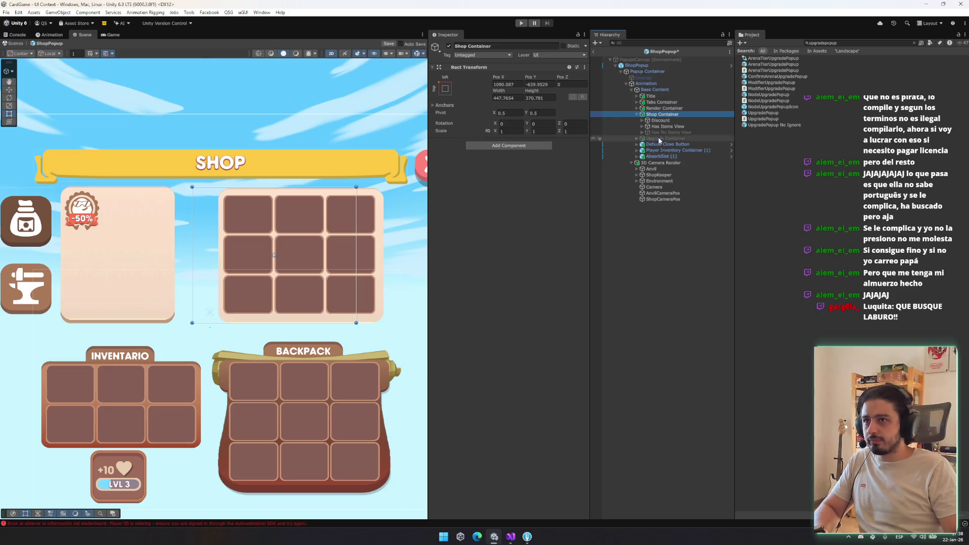
pyautogui.moveTo(656, 120); pyautogui.dragTo(655, 112)
# Step: Stretch Has Items View and Has No Items View to fill Shop Container
pyautogui.click(671, 126)
pyautogui.keyDown('shift'); pyautogui.click(671, 132); pyautogui.keyUp('shift')
pyautogui.click(444, 88)
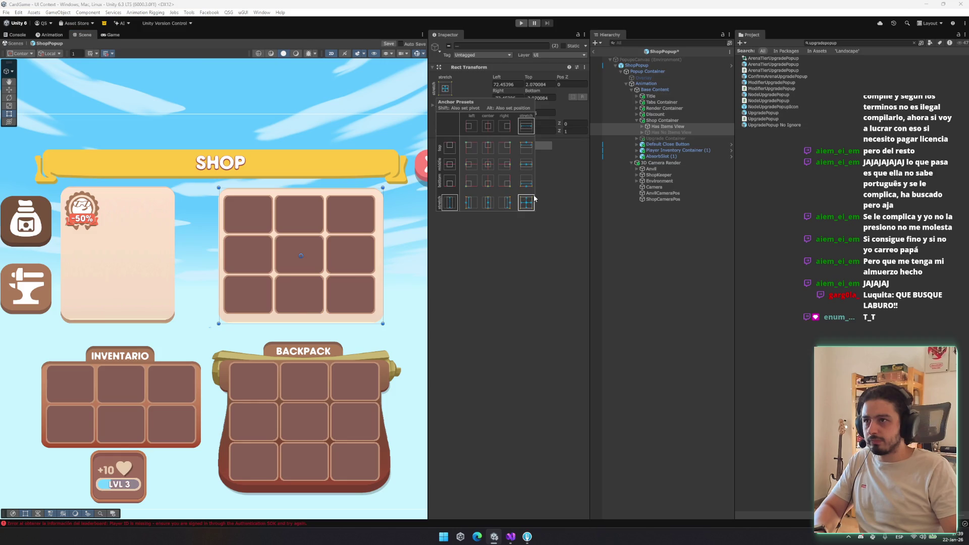
pyautogui.keyDown('alt'); pyautogui.click(531, 199); pyautogui.keyUp('alt')
# Step: Move Shop Container slightly right to Pos X 1170.118 and save the prefab
pyautogui.click(309, 233)
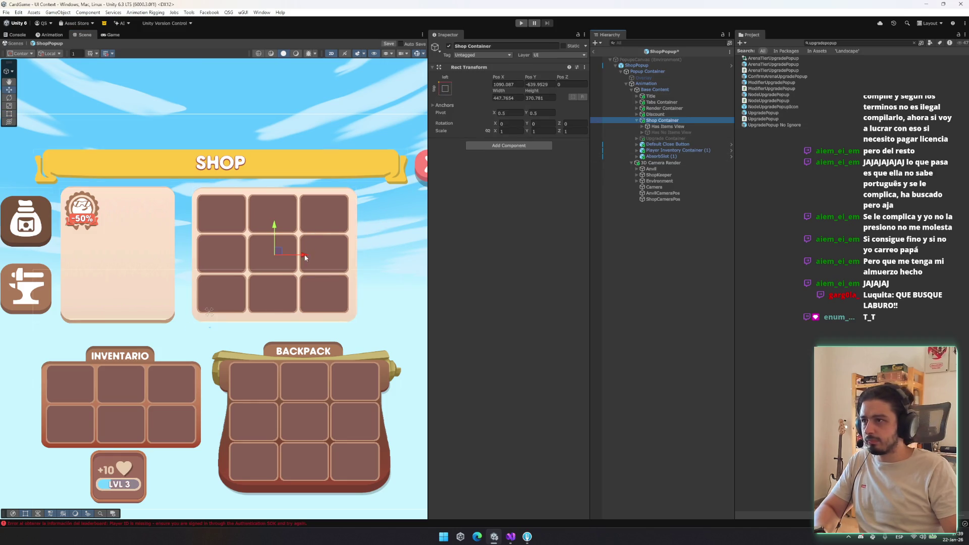
pyautogui.moveTo(307, 256); pyautogui.dragTo(333, 256)
pyautogui.hotkey('ctrl', 's')
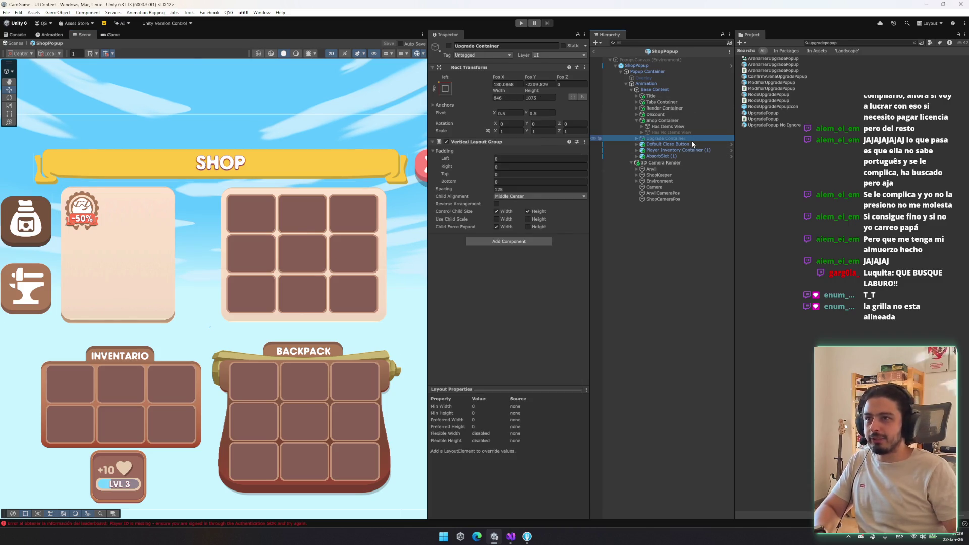
# Step: Reselect Shop Container in the collapsed Hierarchy and undo the last change
pyautogui.press('Left')
pyautogui.press('Up')
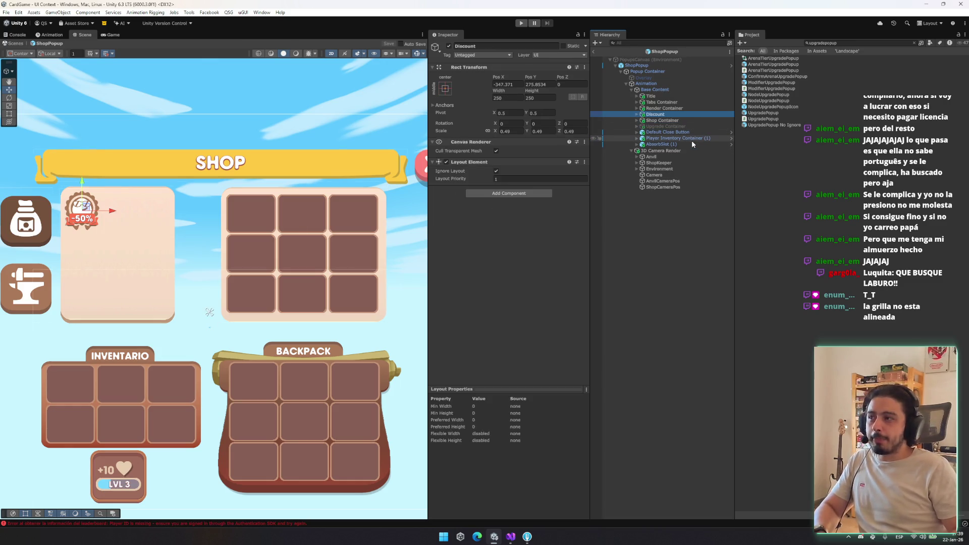
pyautogui.click(671, 120)
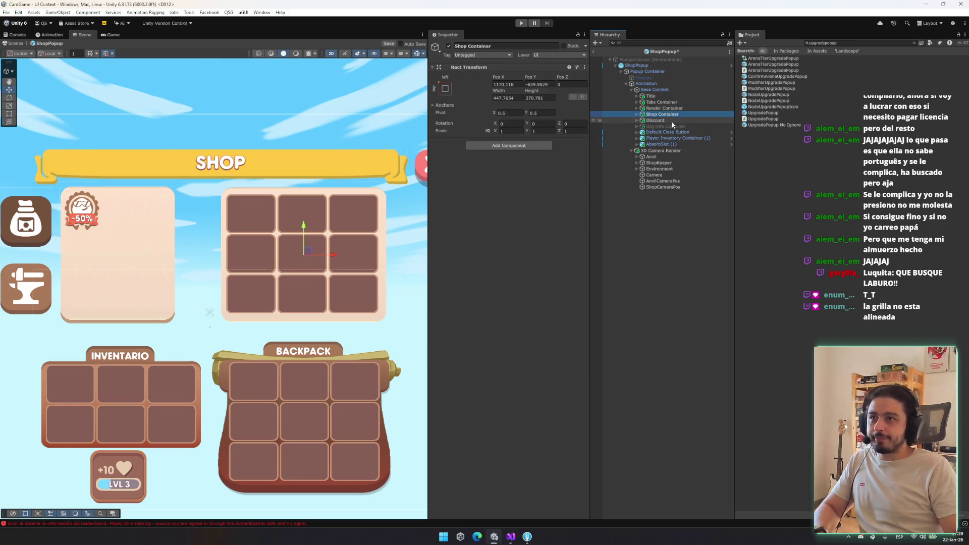
pyautogui.hotkey('ctrl', 'z')
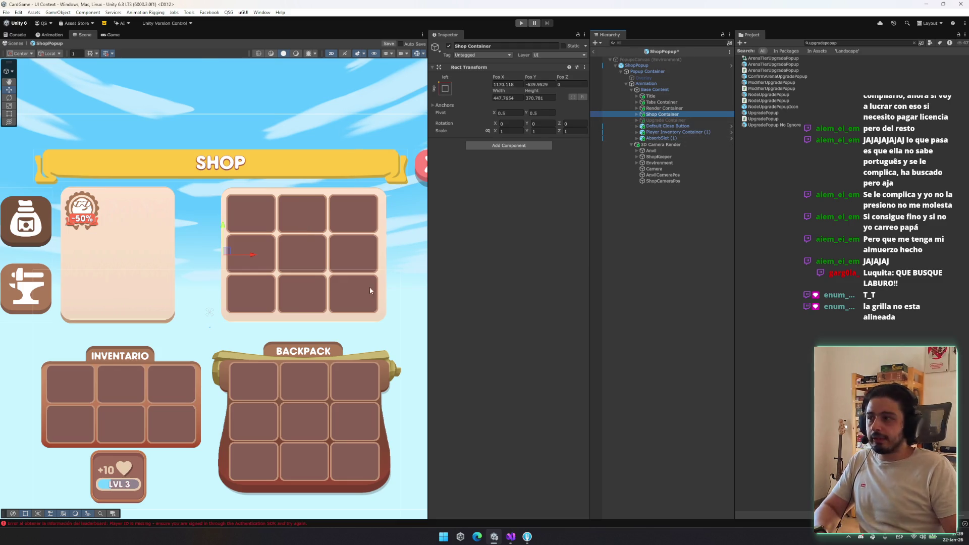
pyautogui.scroll(3, 322, 232)
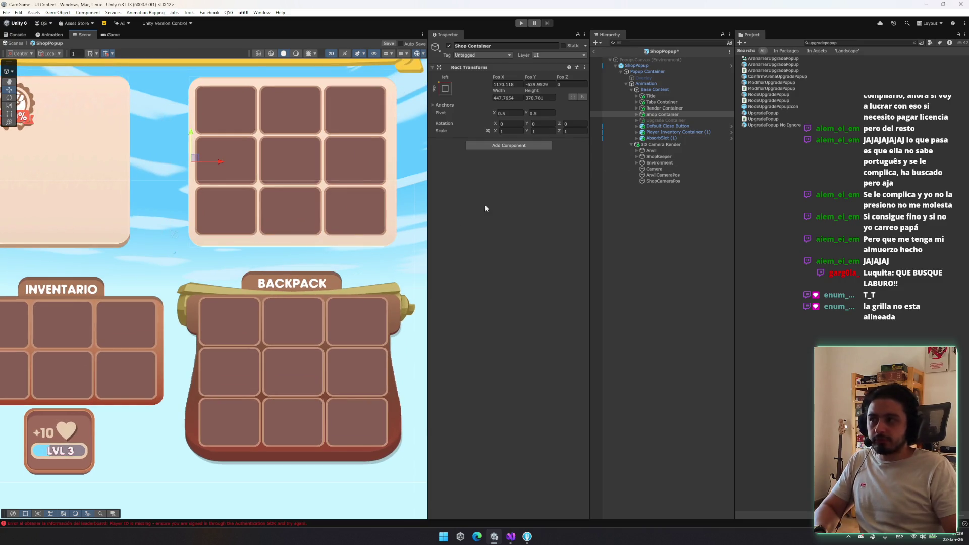
# Step: Select Backpack under the Inventory Container and lower it to Pos Y -334.4656
pyautogui.scroll(5, 225, 287)
pyautogui.moveTo(185, 264)
pyautogui.mouseDown()
pyautogui.moveTo(270, 161)
pyautogui.moveTo(303, 223)
pyautogui.moveTo(277, 213)
pyautogui.mouseUp()
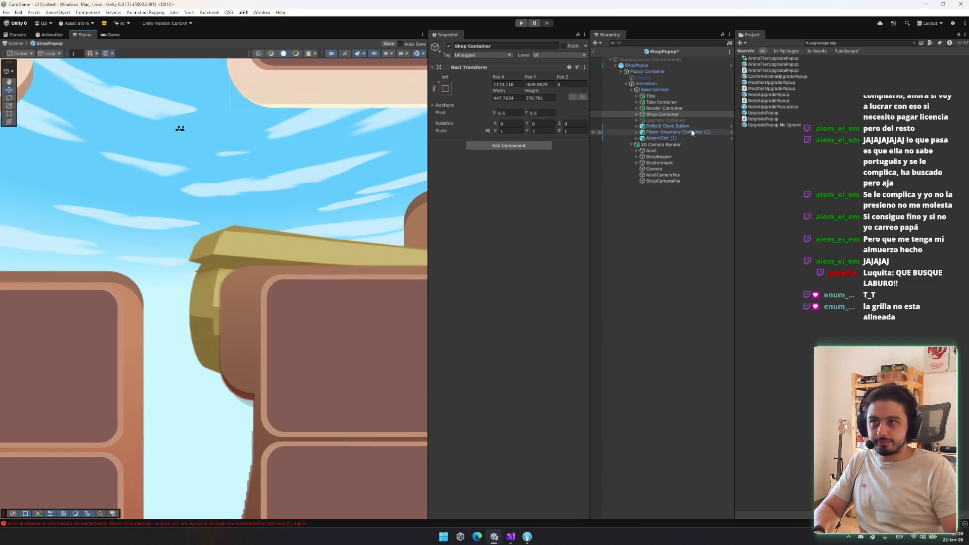
pyautogui.click(703, 114)
pyautogui.press('Down')
pyautogui.press('Down')
pyautogui.press('Down')
pyautogui.press('Right')
pyautogui.press('Down')
pyautogui.press('Right')
pyautogui.press('Down')
pyautogui.press('Down')
pyautogui.press('f')
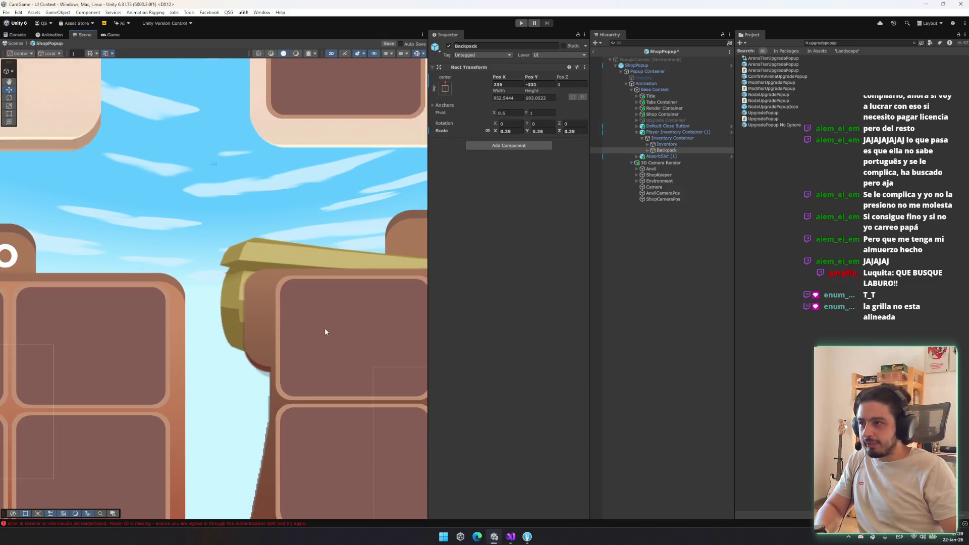
pyautogui.moveTo(356, 335); pyautogui.dragTo(358, 338)
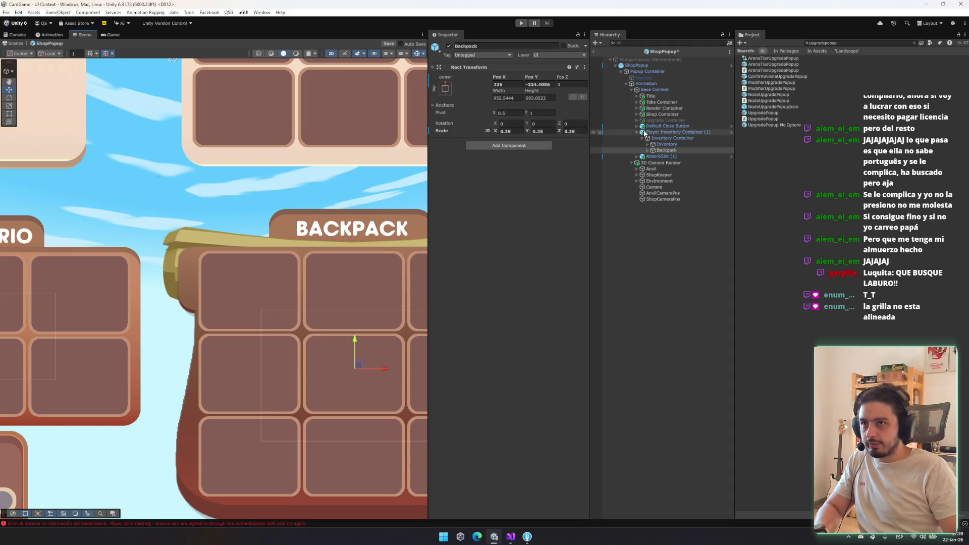
# Step: Nudge Shop Container's Pos X right to 1177.98
pyautogui.click(676, 115)
pyautogui.moveTo(502, 77); pyautogui.dragTo(599, 85)
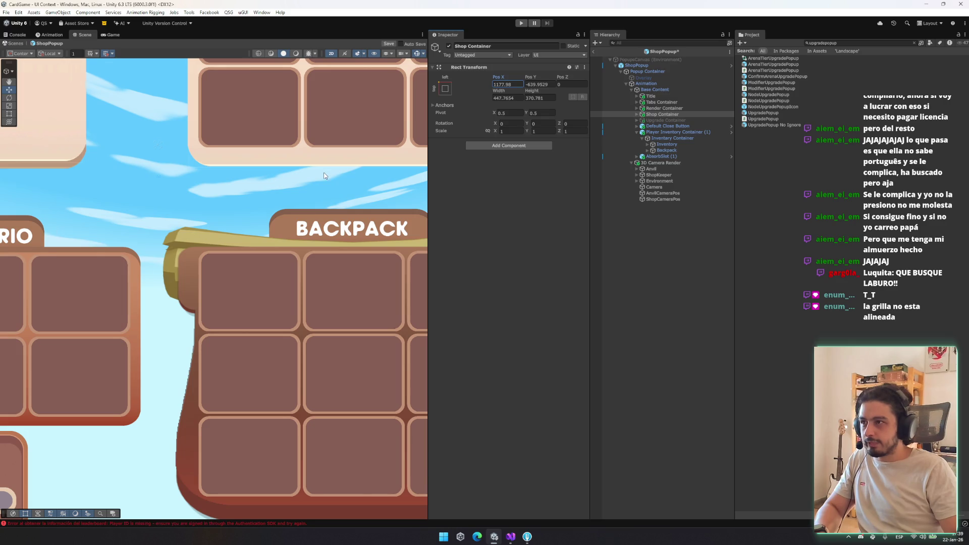
pyautogui.scroll(-5, 323, 174)
pyautogui.scroll(-3, 318, 201)
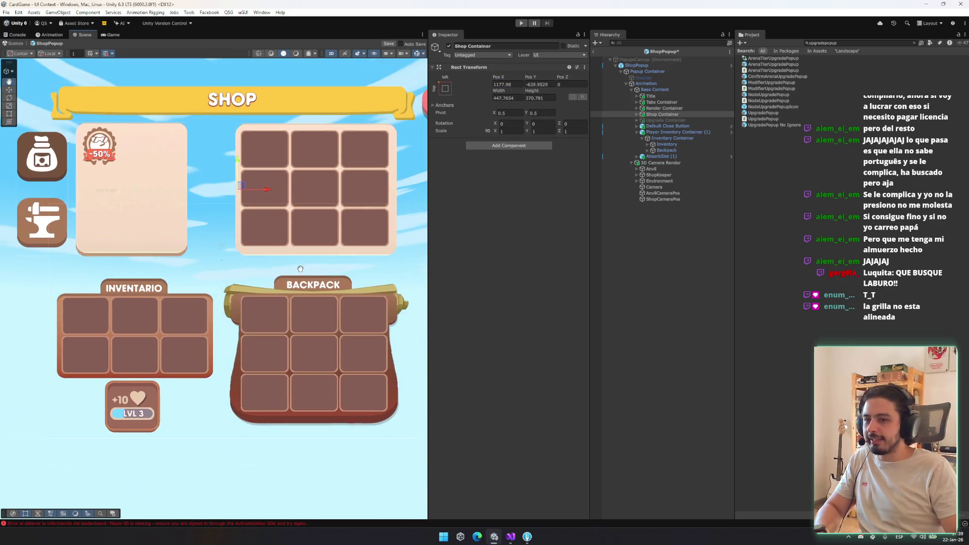
# Step: Save the ShopPopup prefab
pyautogui.scroll(-4, 316, 252)
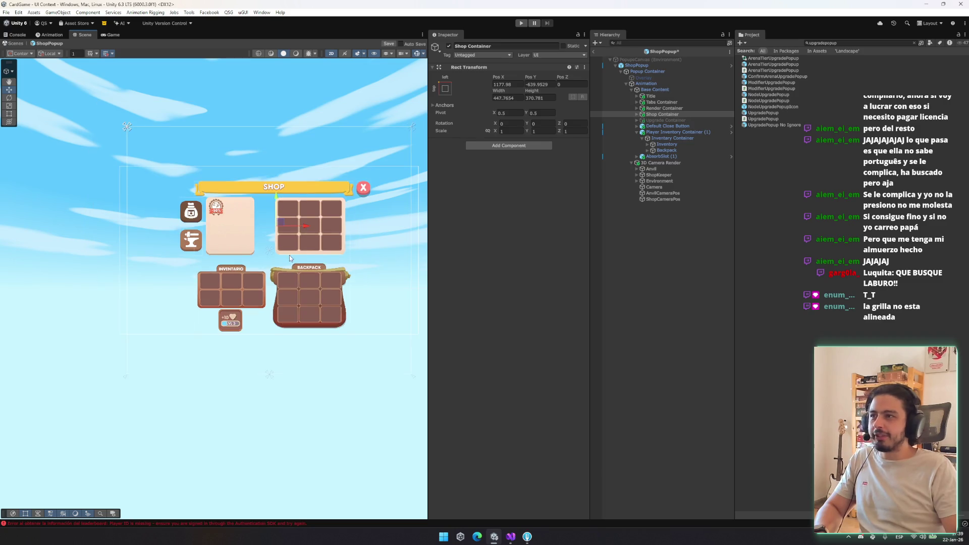
pyautogui.click(349, 295)
pyautogui.click(361, 381)
pyautogui.scroll(5, 313, 328)
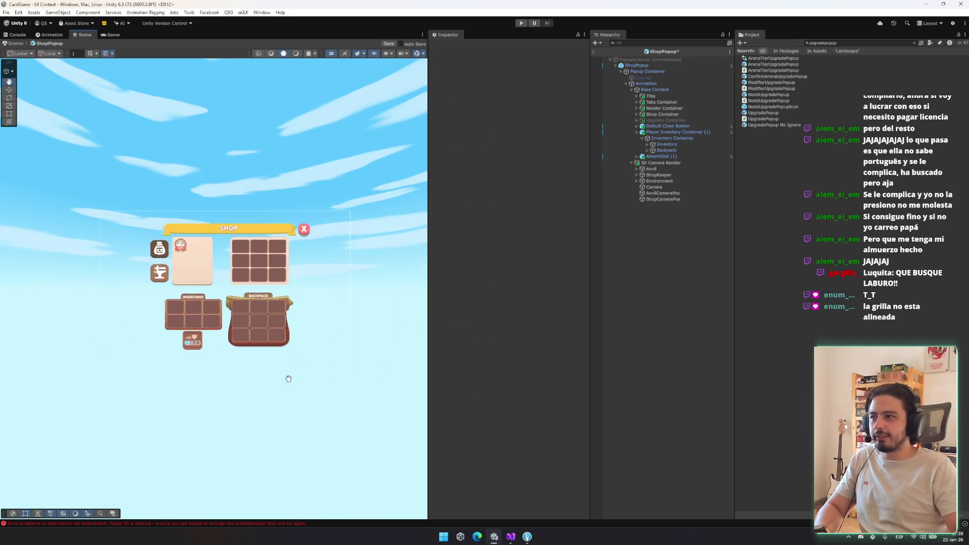
pyautogui.scroll(6, 297, 222)
pyautogui.hotkey('ctrl', 's')
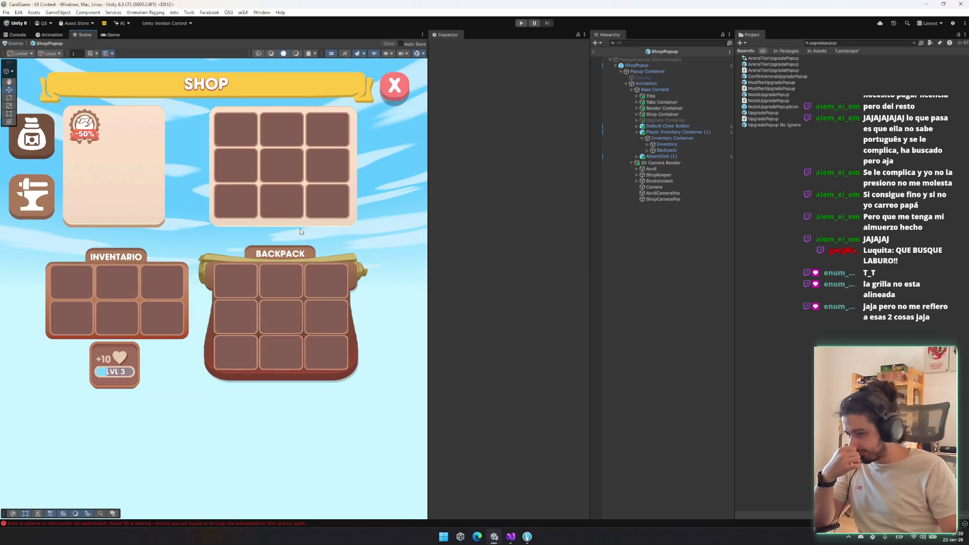
# Step: Move the Render Container slightly right to Pos X 675.7092
pyautogui.moveTo(300, 231)
pyautogui.mouseDown()
pyautogui.moveTo(377, 241)
pyautogui.moveTo(314, 257)
pyautogui.mouseUp()
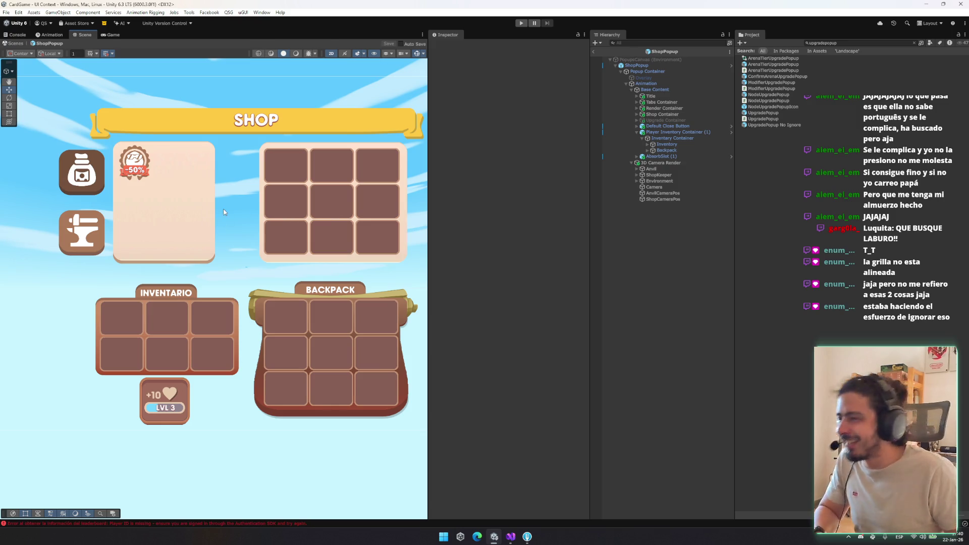
pyautogui.scroll(2, 220, 229)
pyautogui.scroll(8, 175, 263)
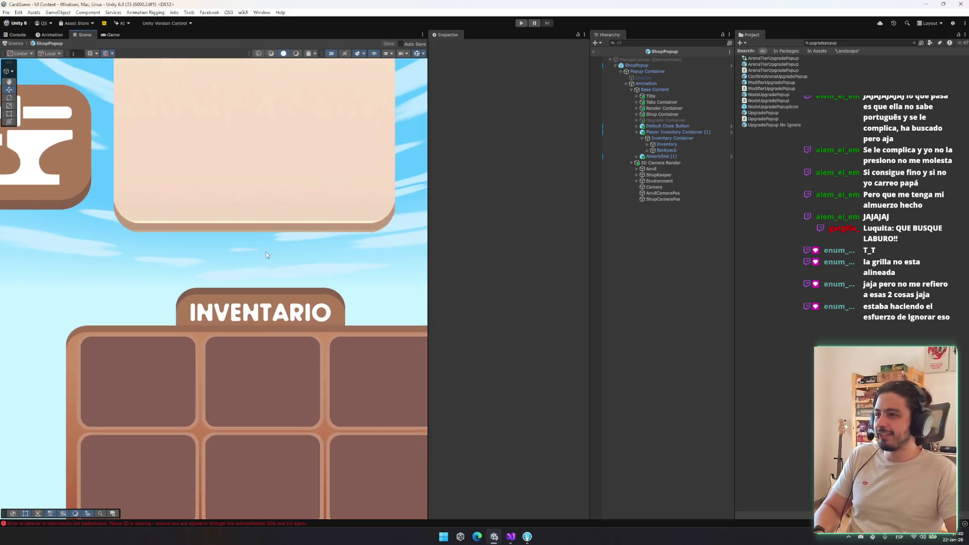
pyautogui.moveTo(281, 258); pyautogui.dragTo(210, 253)
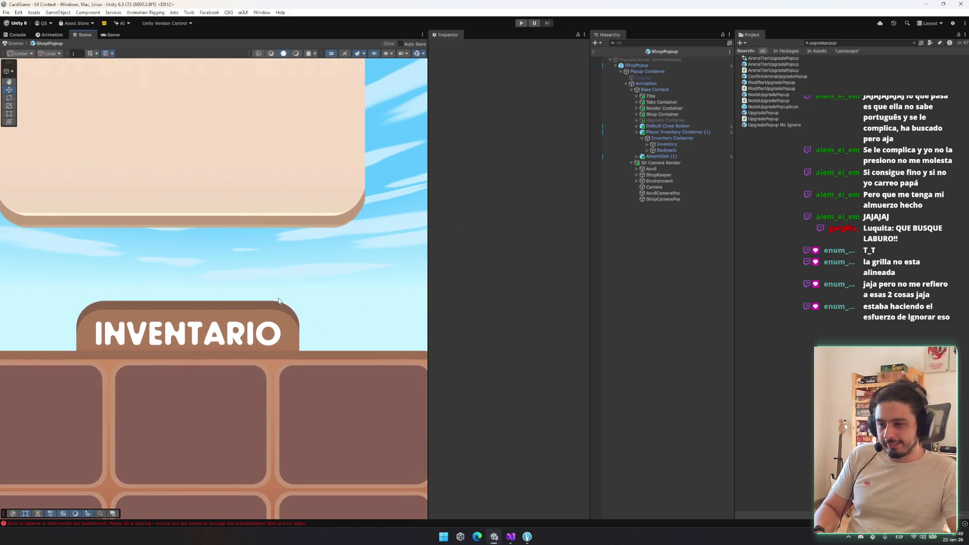
pyautogui.scroll(-4, 275, 300)
pyautogui.scroll(1, 399, 269)
pyautogui.scroll(-5, 331, 275)
pyautogui.click(644, 120)
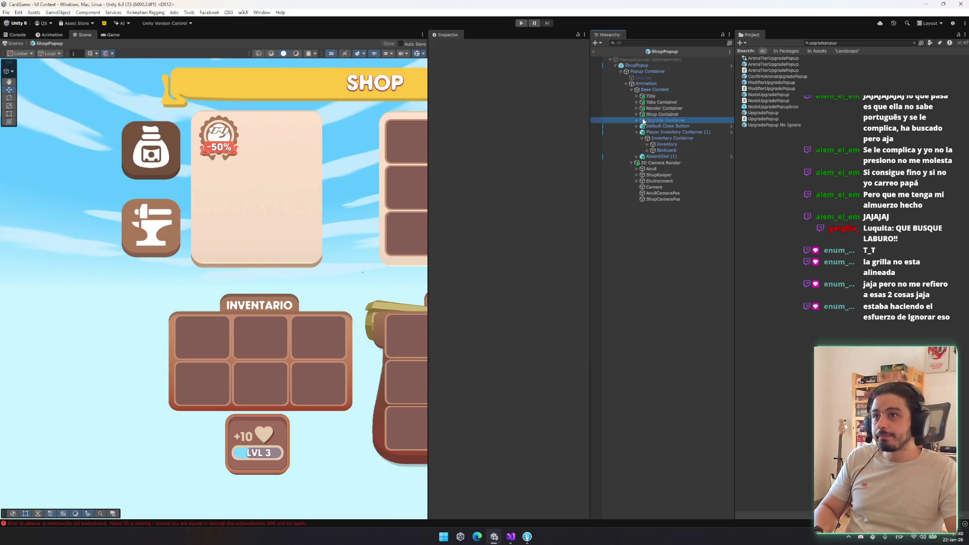
pyautogui.click(284, 215)
pyautogui.moveTo(286, 201); pyautogui.dragTo(292, 201)
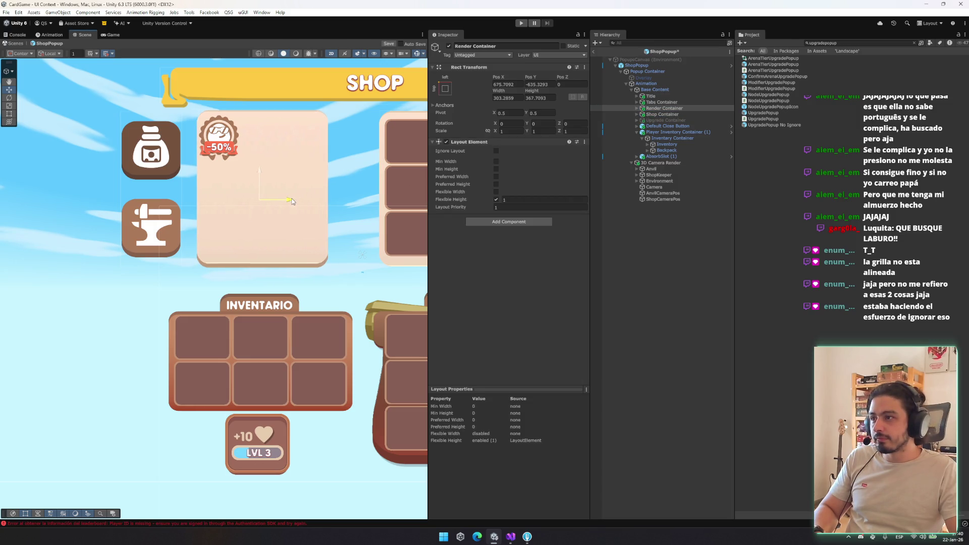
# Step: Fine-tune the Render Container's position to Pos X 676.459
pyautogui.scroll(5, 292, 200)
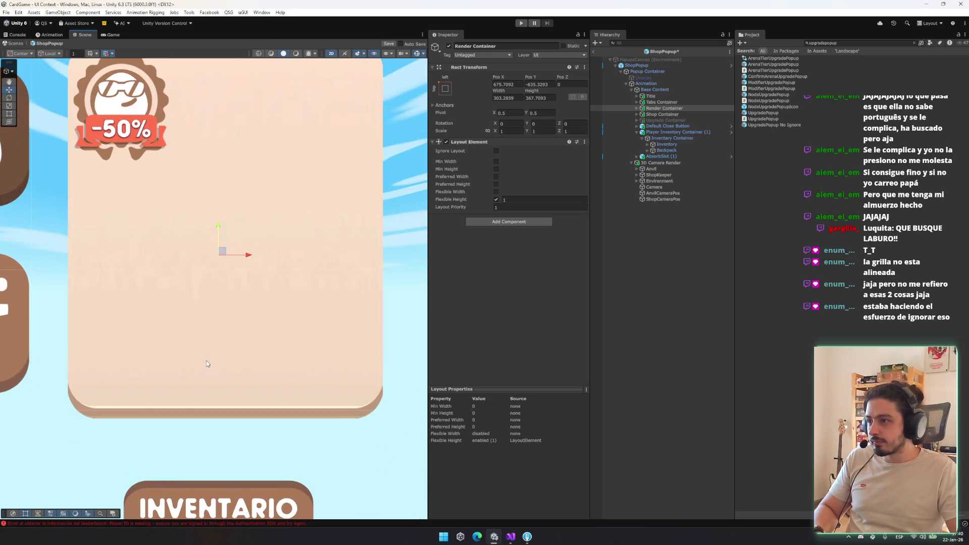
pyautogui.press('t')
pyautogui.moveTo(235, 254); pyautogui.dragTo(239, 259)
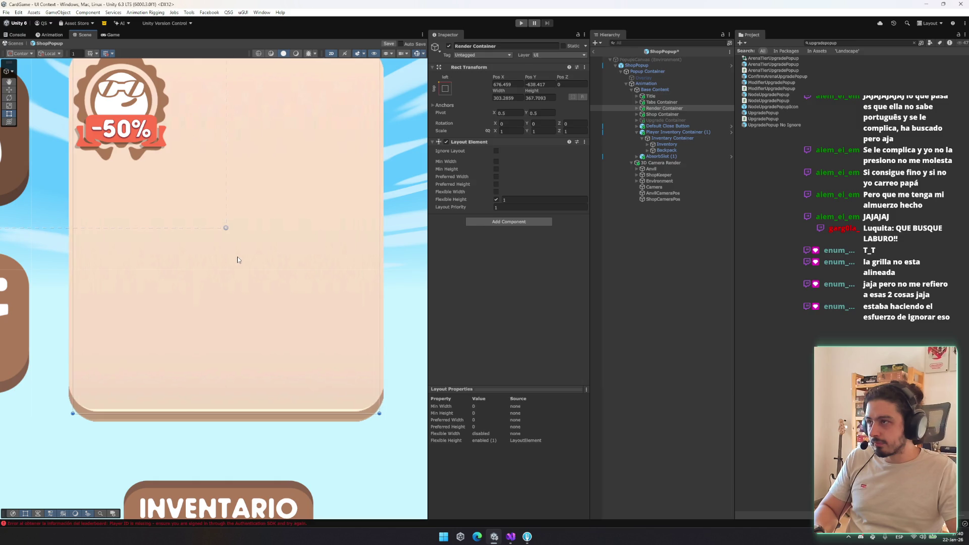
# Step: Select Shop Container and expand it to reach Has Items View
pyautogui.scroll(-2, 239, 261)
pyautogui.scroll(-2, 239, 261)
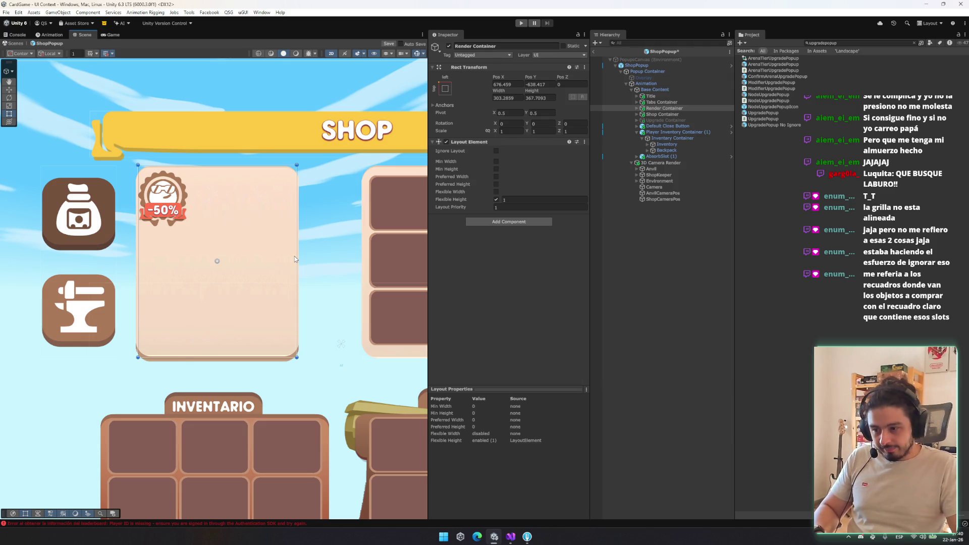
pyautogui.moveTo(346, 241); pyautogui.dragTo(62, 252)
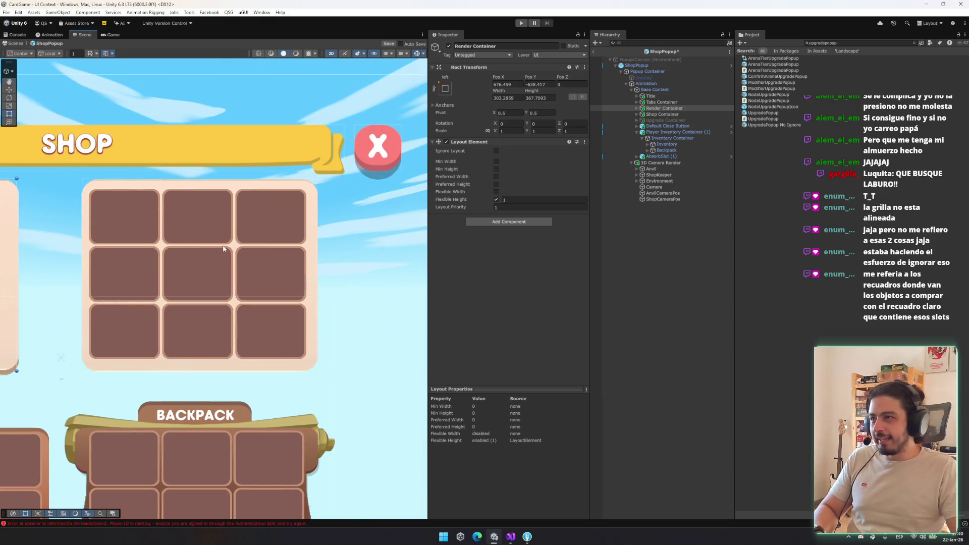
pyautogui.click(680, 116)
pyautogui.press('Right')
pyautogui.press('Right')
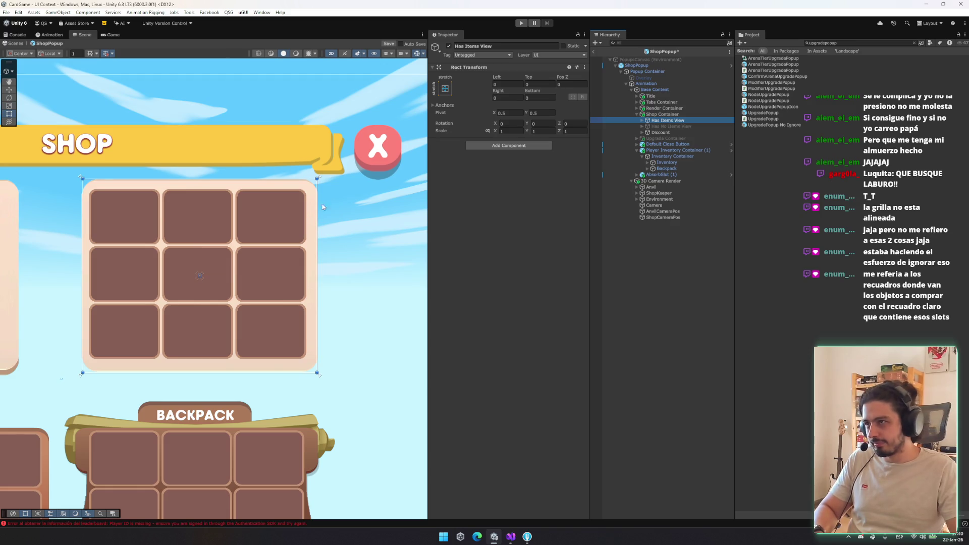
# Step: Nudge the Equipment grid sideways, then anchor it stretch-stretch to fill ShopInventory
pyautogui.press('Right')
pyautogui.press('Right')
pyautogui.press('Right')
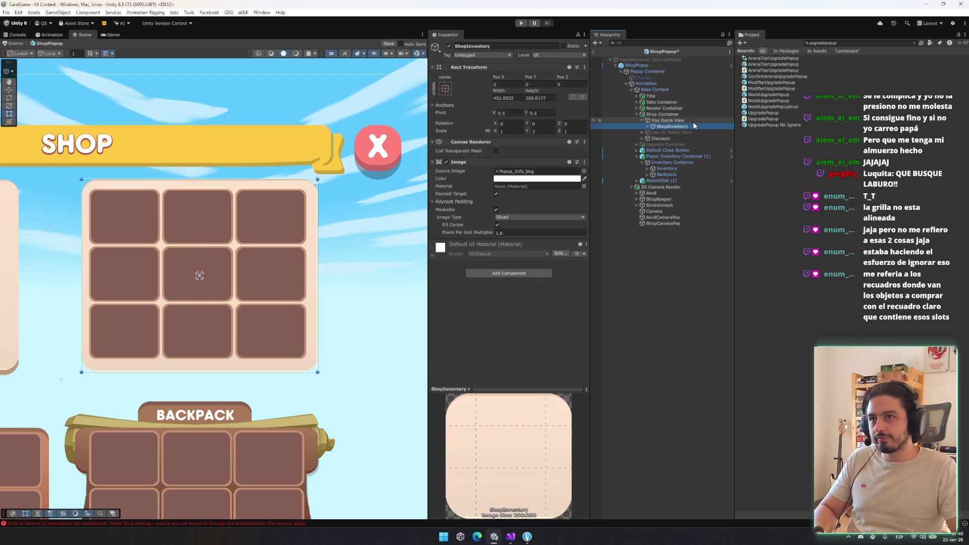
pyautogui.press('w')
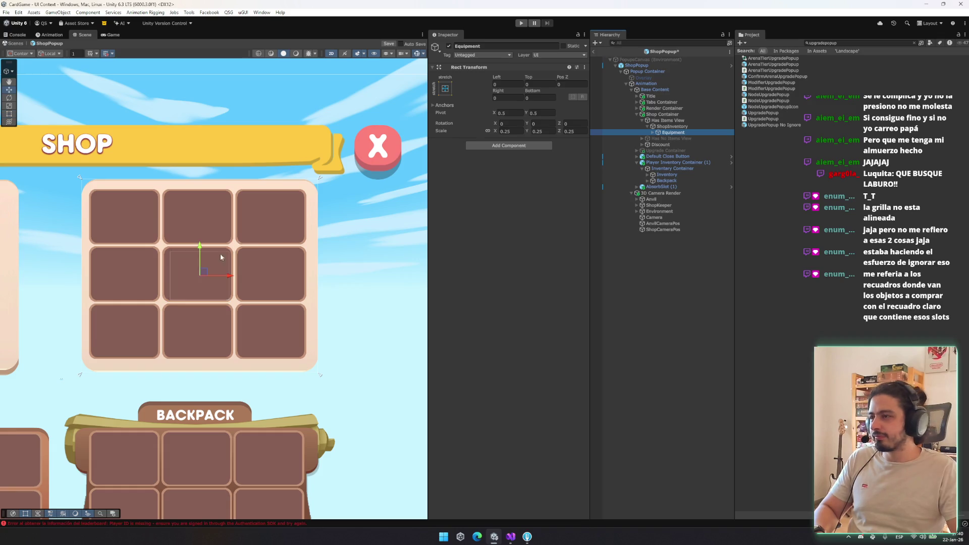
pyautogui.moveTo(220, 278)
pyautogui.mouseDown()
pyautogui.moveTo(249, 276)
pyautogui.moveTo(217, 275)
pyautogui.moveTo(233, 275)
pyautogui.mouseUp()
pyautogui.click(354, 273)
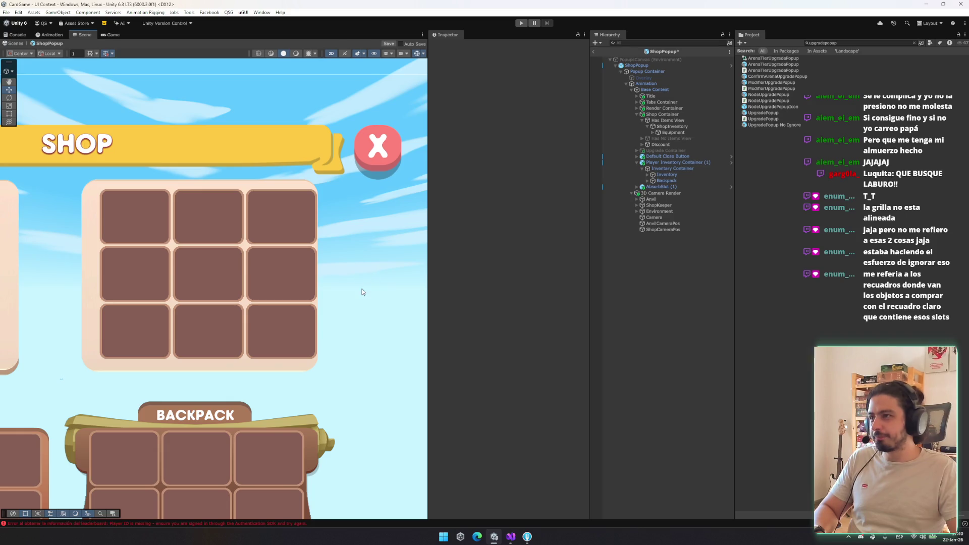
pyautogui.scroll(2, 271, 303)
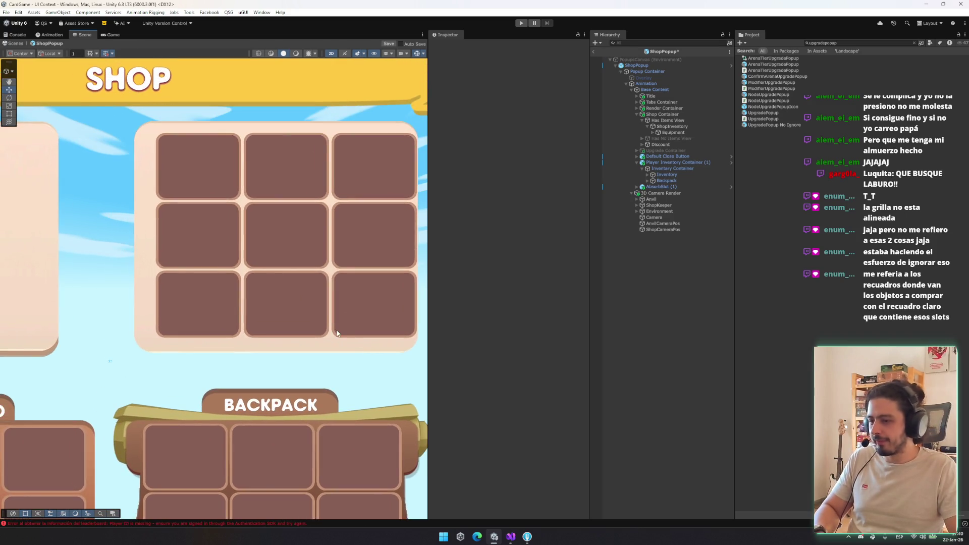
pyautogui.click(329, 267)
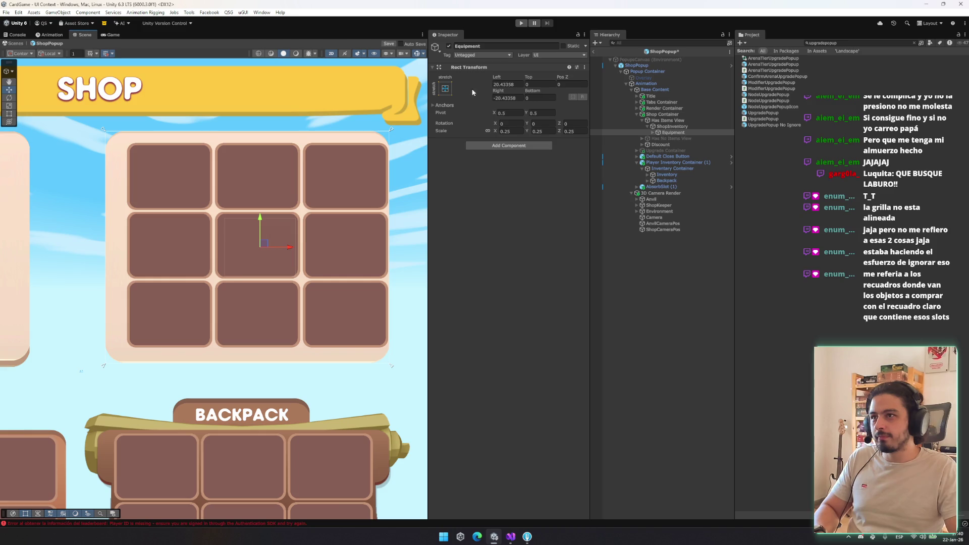
pyautogui.click(444, 88)
pyautogui.keyDown('alt'); pyautogui.click(526, 202); pyautogui.keyUp('alt')
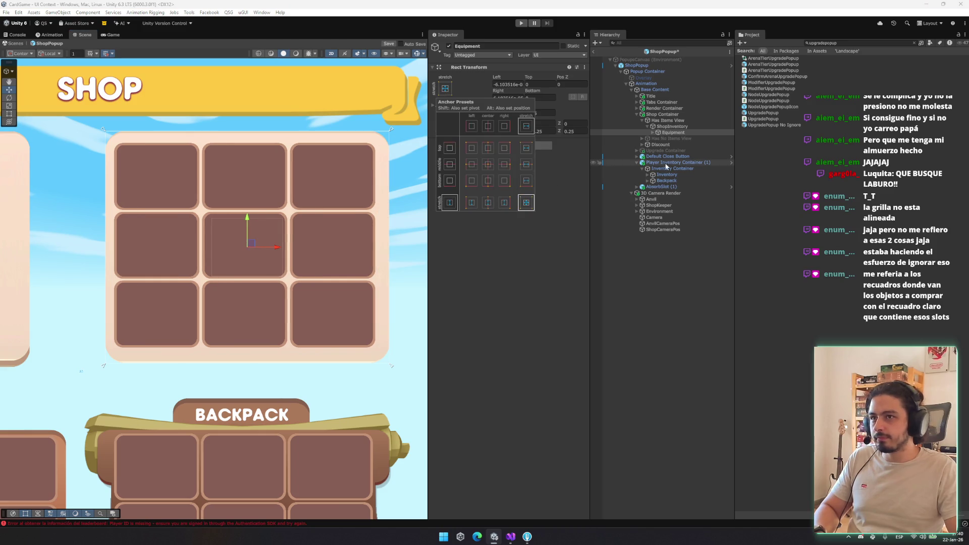
pyautogui.click(672, 126)
# Step: Copy ShopInventory's height 369.0177 into its width so the panel is square
pyautogui.click(536, 112)
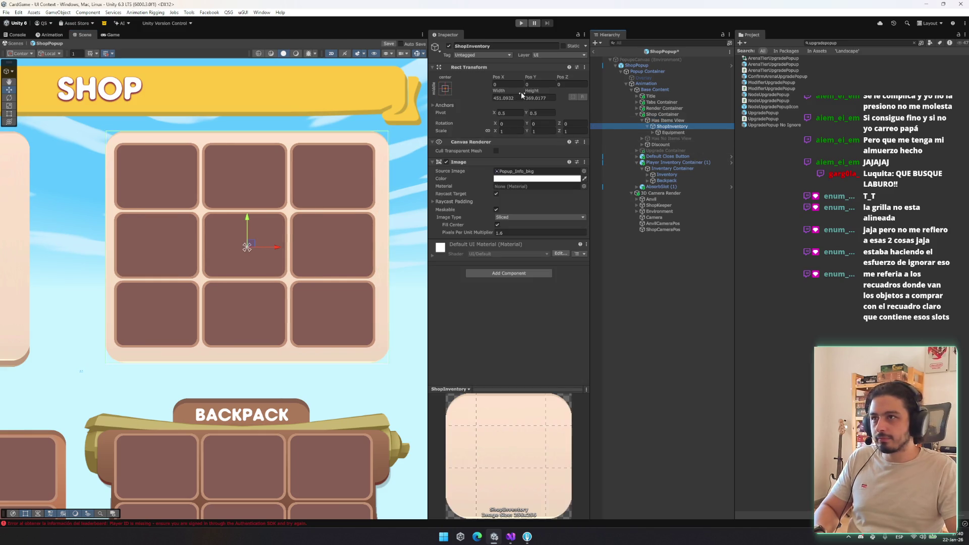
pyautogui.click(539, 97)
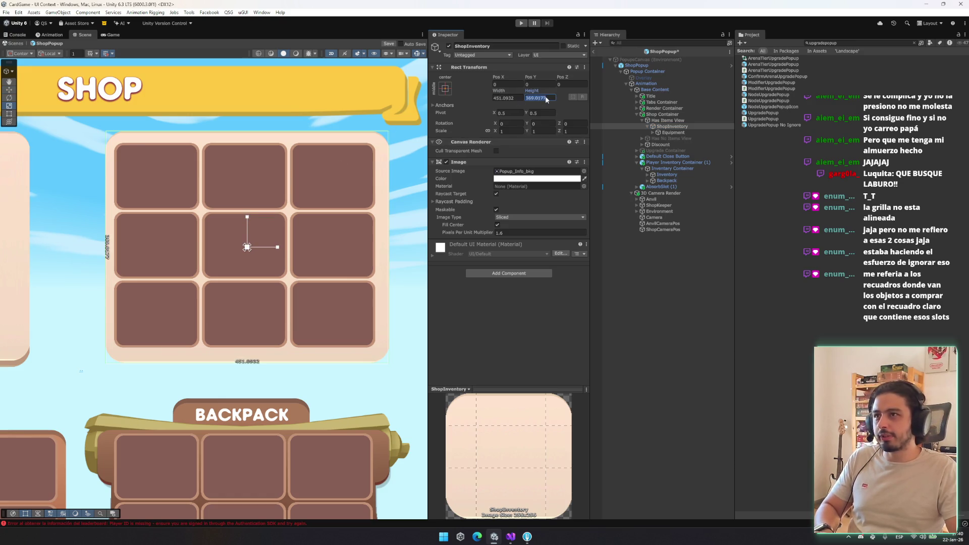
pyautogui.write('451.0932')
pyautogui.press('Escape')
pyautogui.click(504, 98)
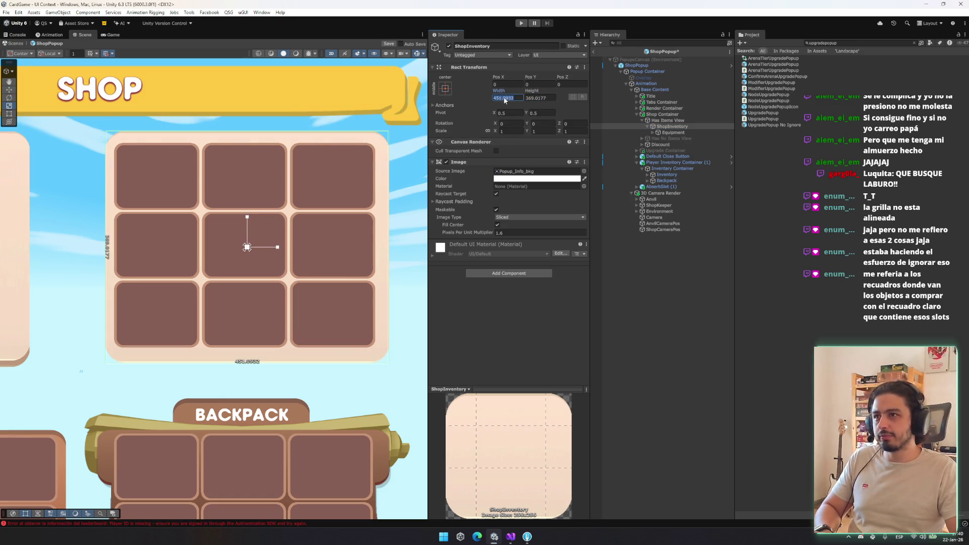
pyautogui.click(671, 120)
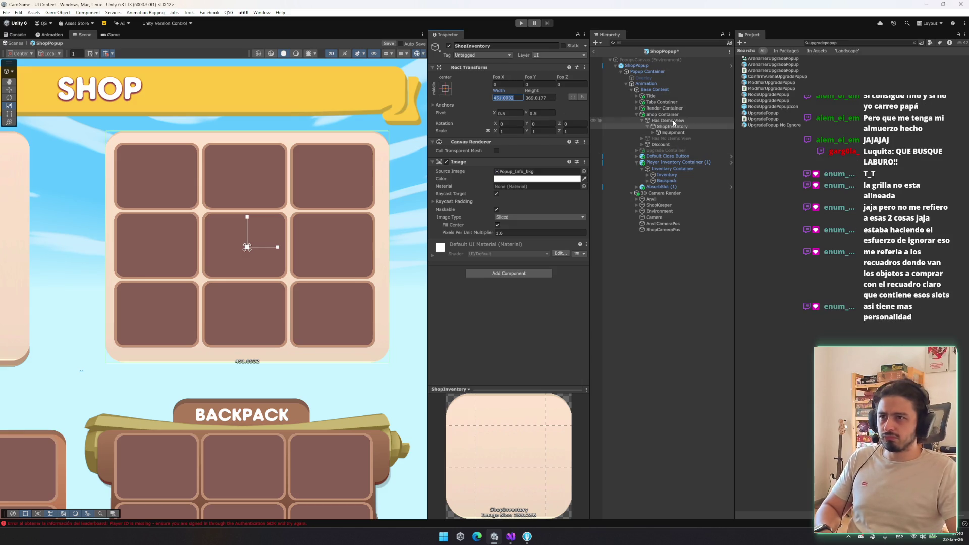
pyautogui.click(675, 126)
pyautogui.press('Up')
pyautogui.press('Down')
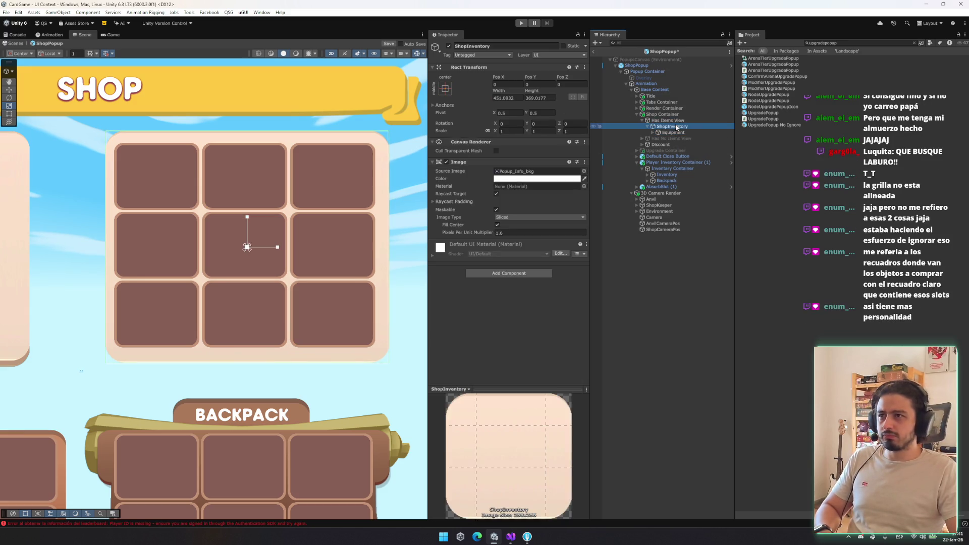
pyautogui.click(541, 98)
pyautogui.hotkey('ctrl', 'c')
pyautogui.click(503, 97)
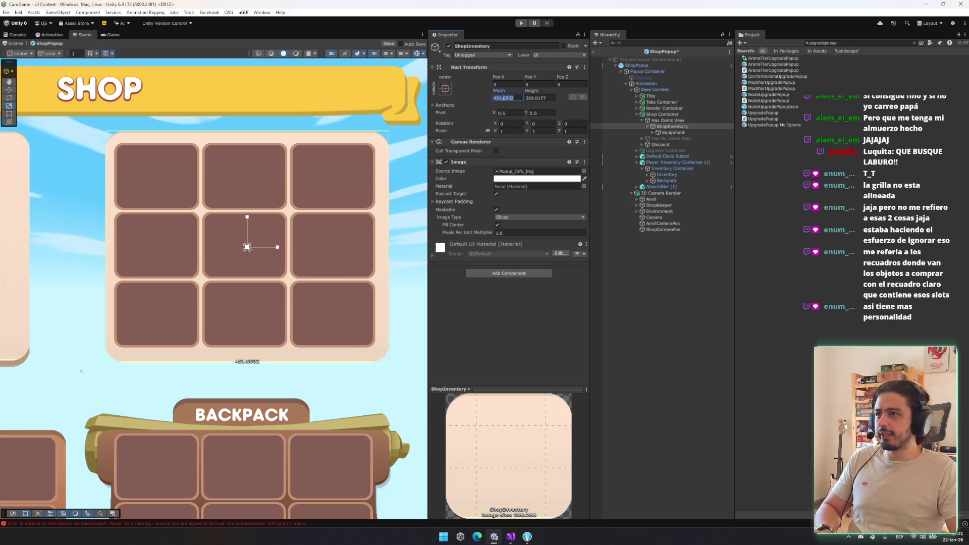
pyautogui.hotkey('ctrl', 'v')
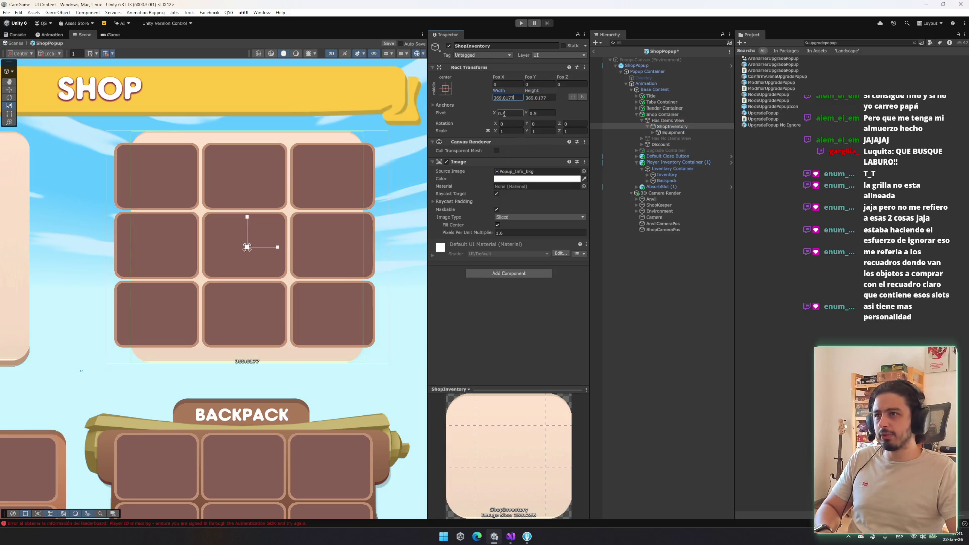
# Step: Try shrinking ShopInventory's height from the top with the Rect tool, then undo it
pyautogui.moveTo(363, 175); pyautogui.dragTo(327, 191)
pyautogui.press('t')
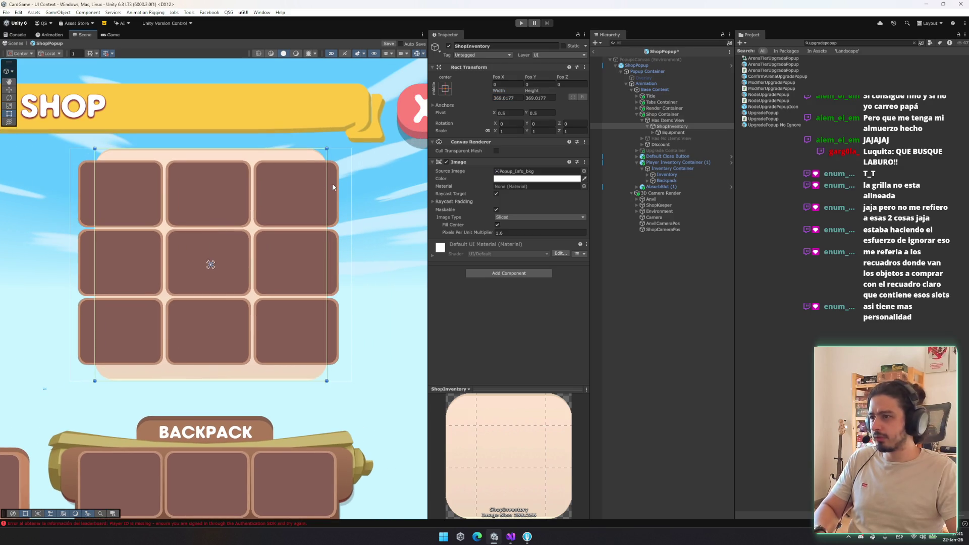
pyautogui.click(538, 98)
pyautogui.moveTo(276, 149); pyautogui.dragTo(275, 186)
pyautogui.hotkey('ctrl', 'z')
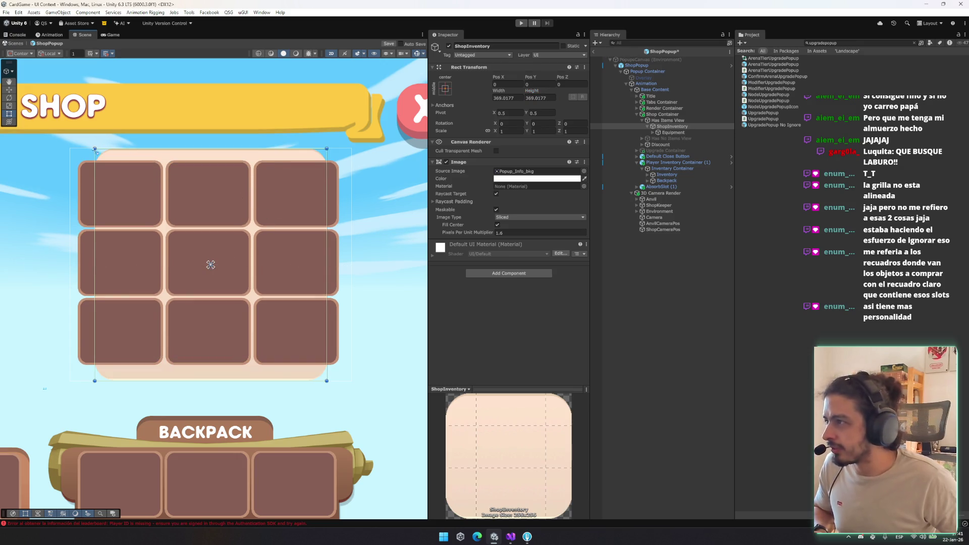
# Step: Walk the Hierarchy selection up from ShopInventory through Animation and Popup Container to ShopPopup
pyautogui.click(672, 108)
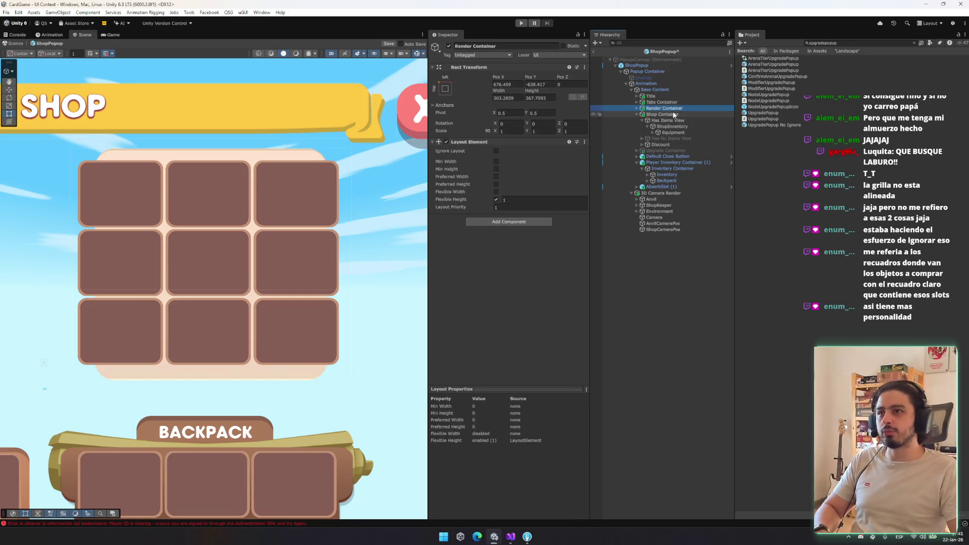
pyautogui.click(614, 120)
pyautogui.press('Down')
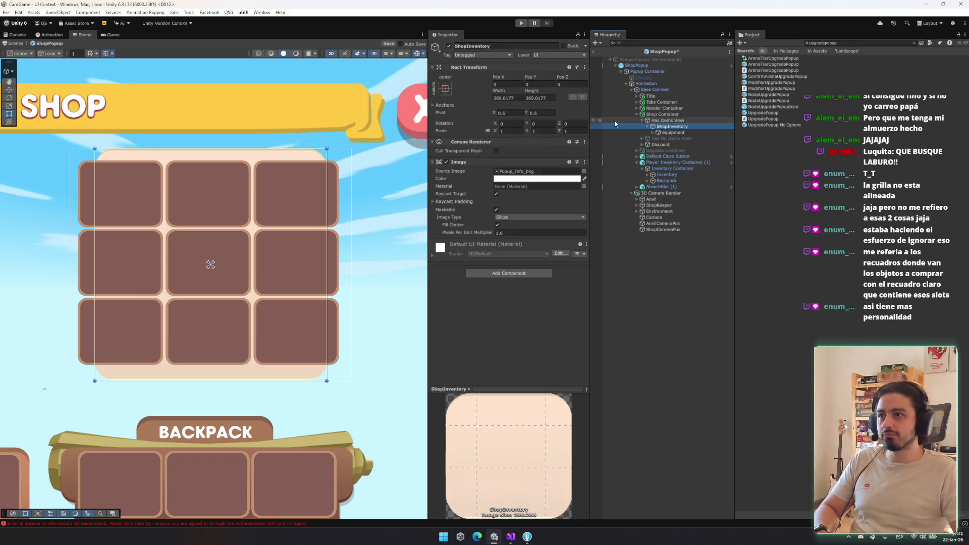
pyautogui.press('Up')
pyautogui.press('Up')
pyautogui.press('Up')
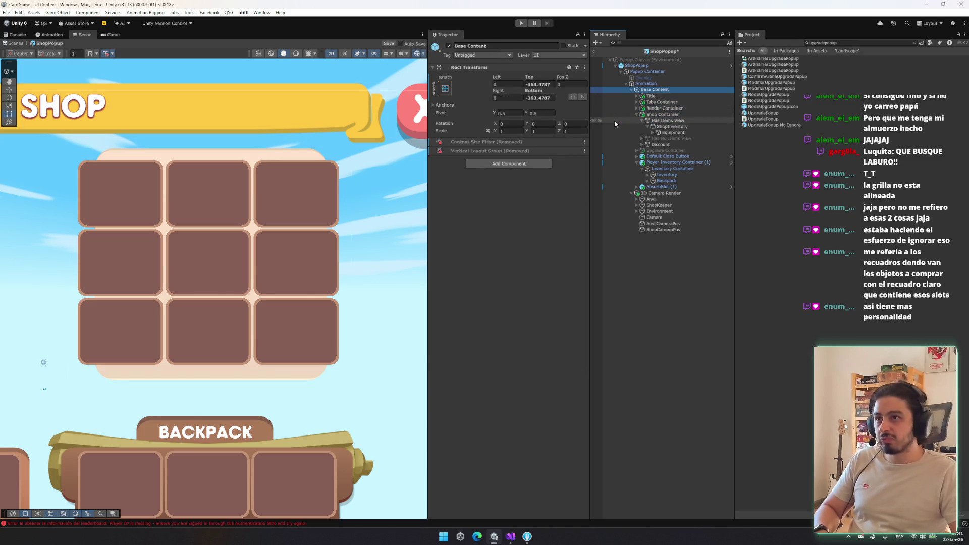
pyautogui.press('Up')
pyautogui.press('Up')
pyautogui.press('Down')
pyautogui.press('Up')
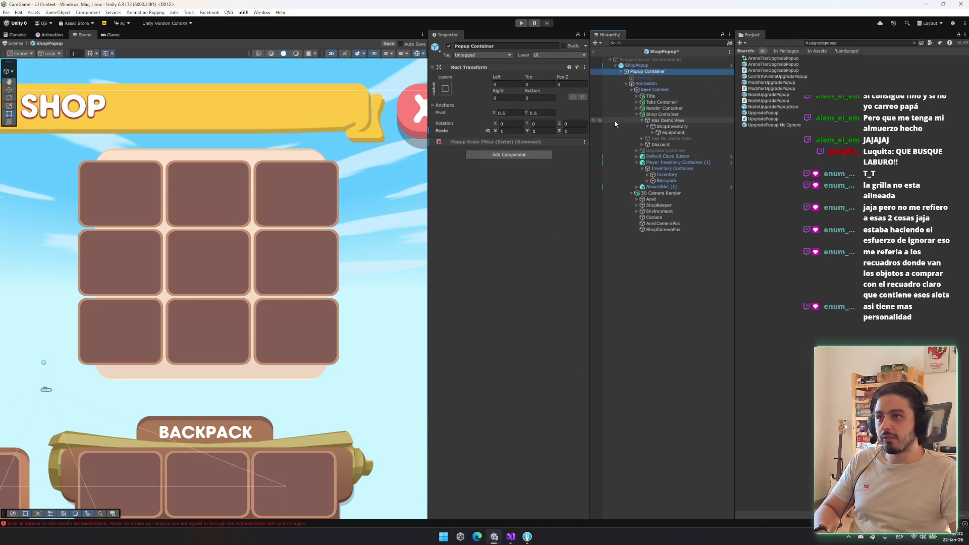
pyautogui.press('Down')
pyautogui.press('Up')
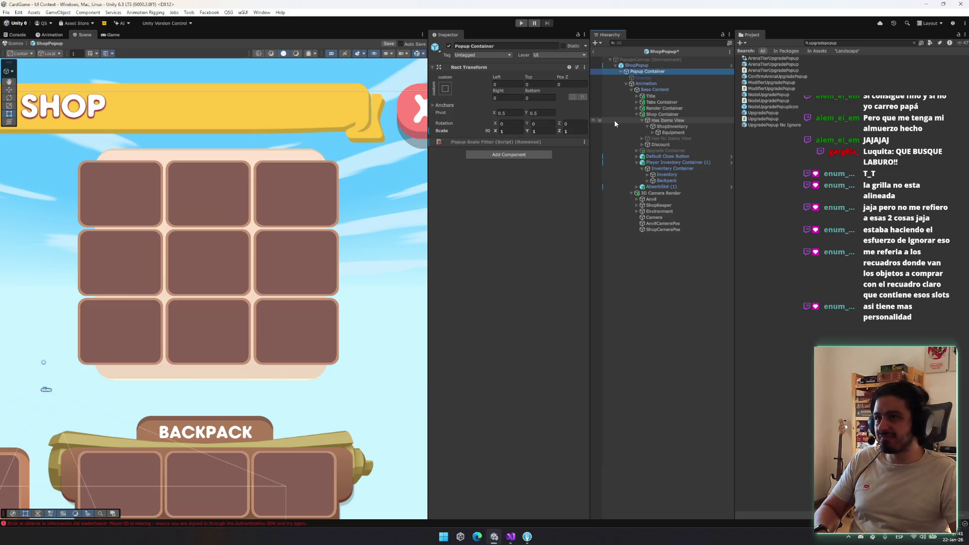
pyautogui.press('Up')
# Step: Step back down through Tabs Container and Has Items View to reselect ShopInventory
pyautogui.press('Down')
pyautogui.press('Down')
pyautogui.press('Down')
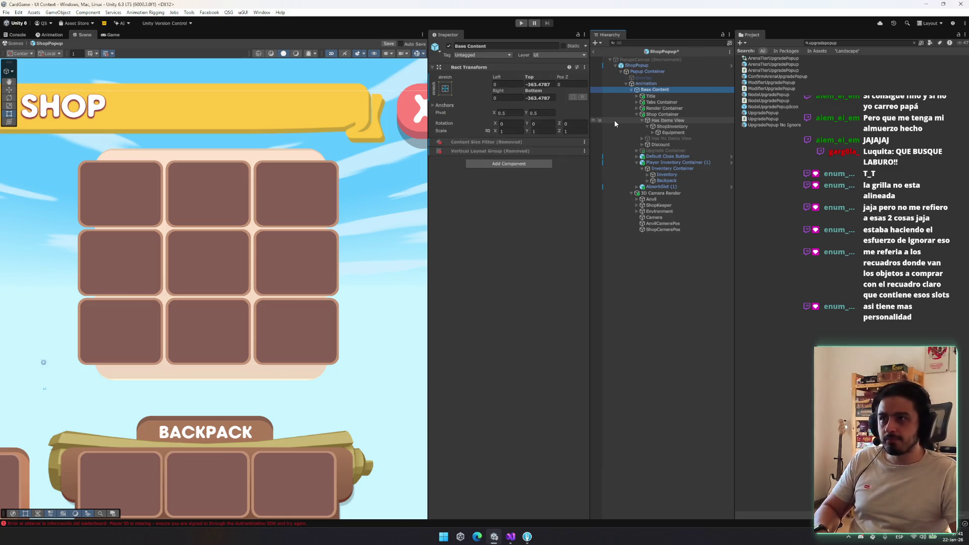
pyautogui.press('Down')
pyautogui.press('Down')
pyautogui.press('Down')
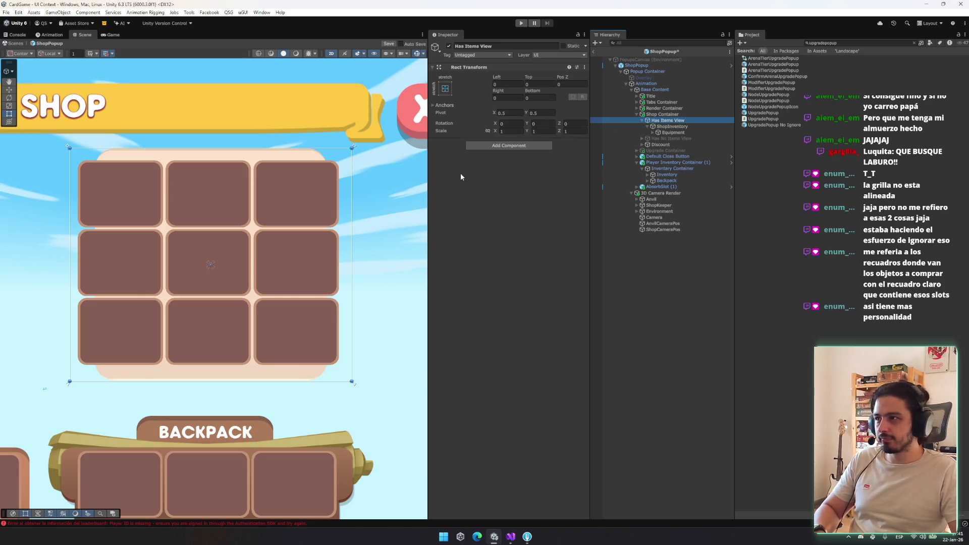
pyautogui.click(704, 125)
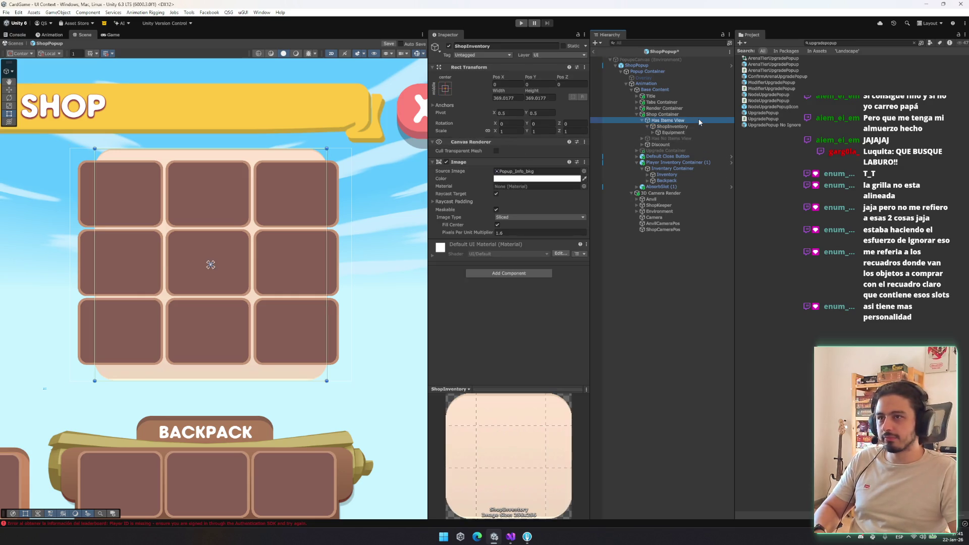
pyautogui.press('Up')
pyautogui.click(667, 127)
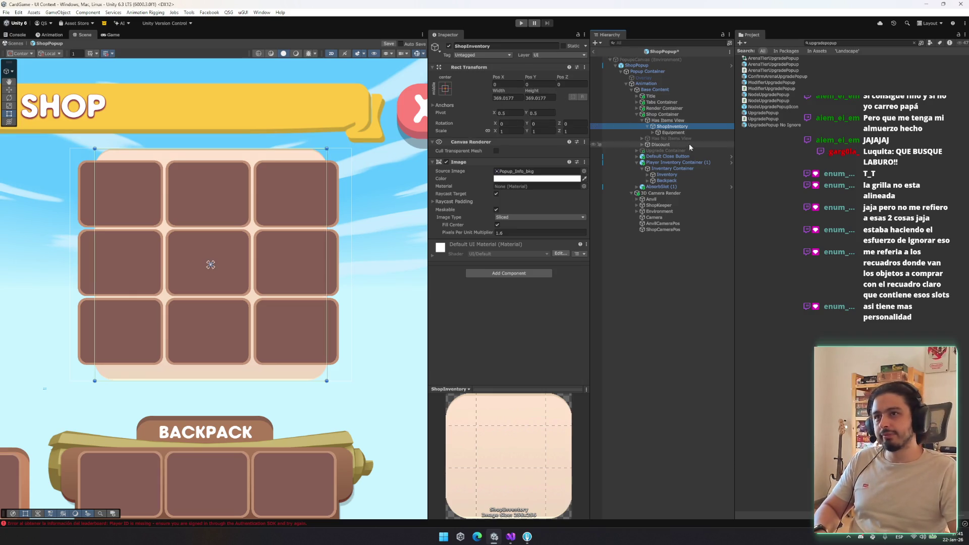
pyautogui.click(649, 121)
pyautogui.press('Down')
pyautogui.click(508, 98)
pyautogui.scroll(1, 259, 175)
pyautogui.click(673, 133)
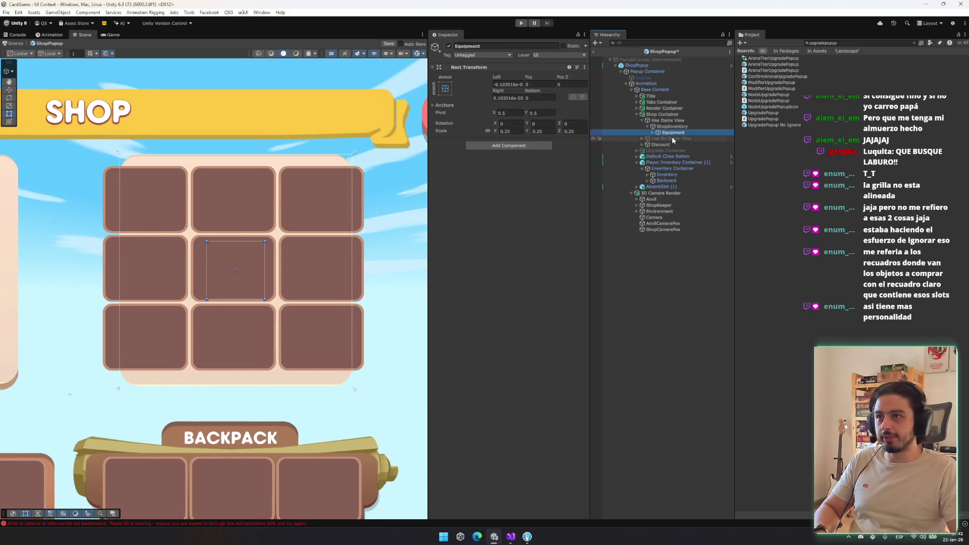
pyautogui.press('Right')
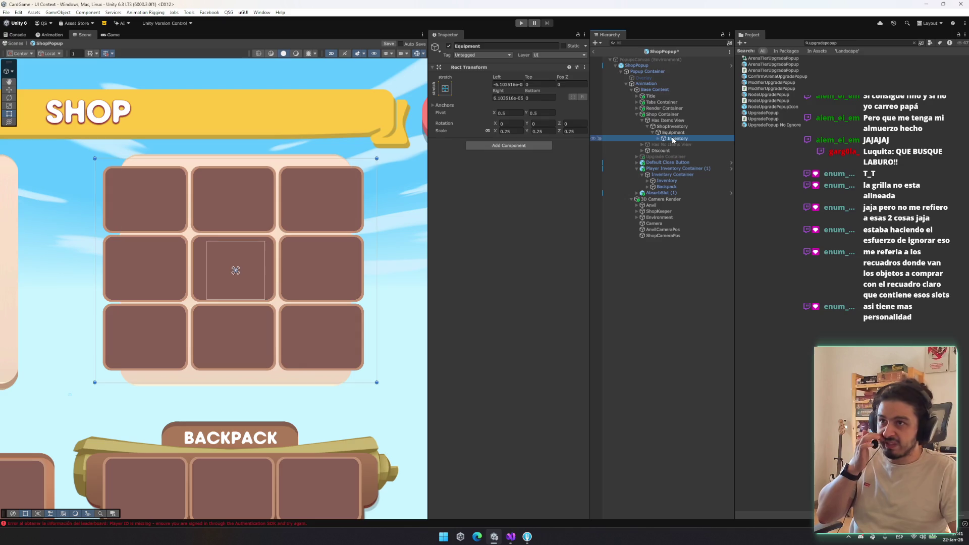
pyautogui.press('Down')
pyautogui.press('Right')
pyautogui.press('Down')
pyautogui.press('Right')
pyautogui.press('Down')
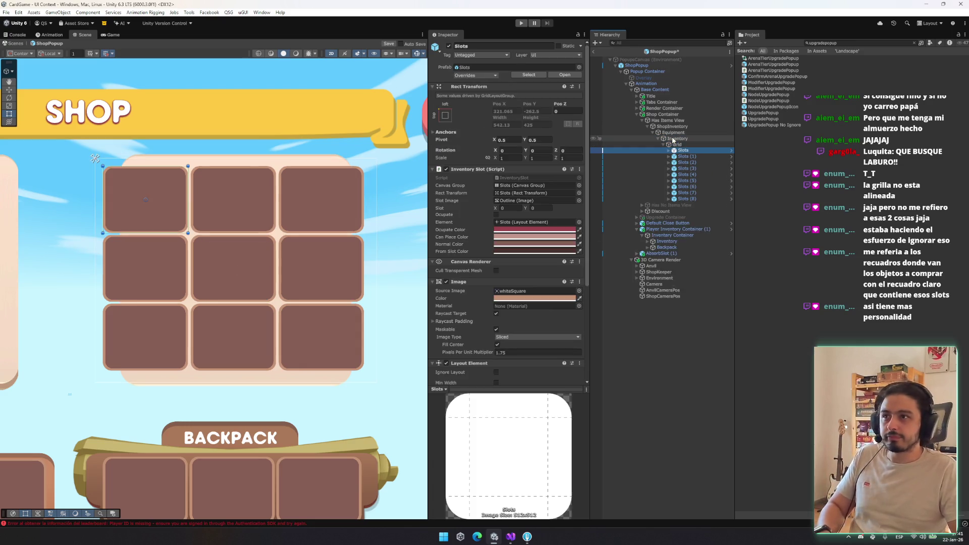
pyautogui.click(509, 102)
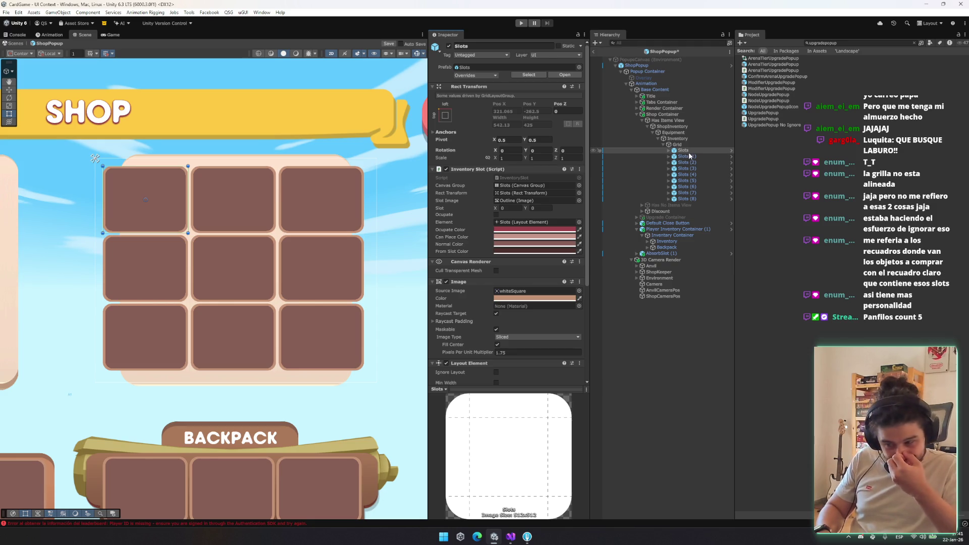
pyautogui.click(699, 115)
pyautogui.press('Down')
pyautogui.press('Down')
pyautogui.press('Down')
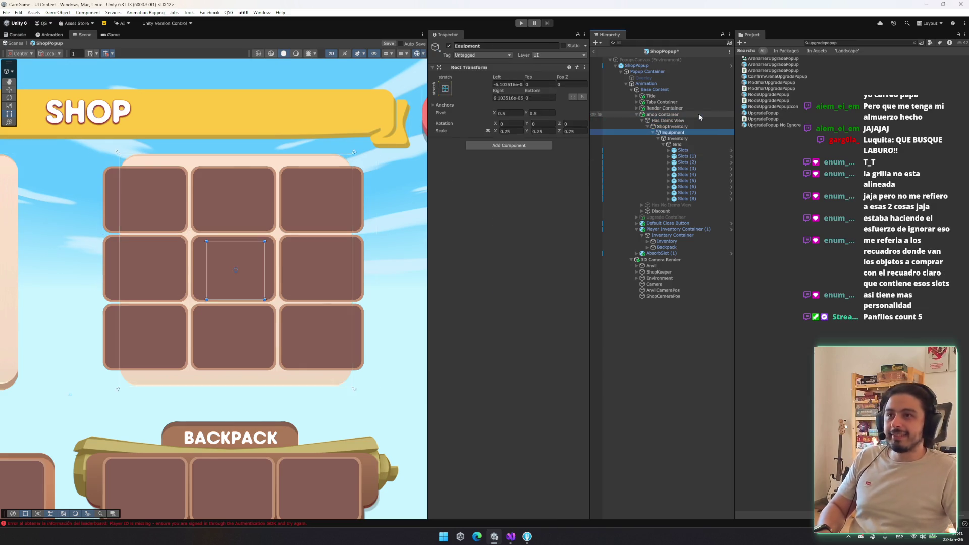
pyautogui.press('Left')
pyautogui.press('Left')
pyautogui.press('Left')
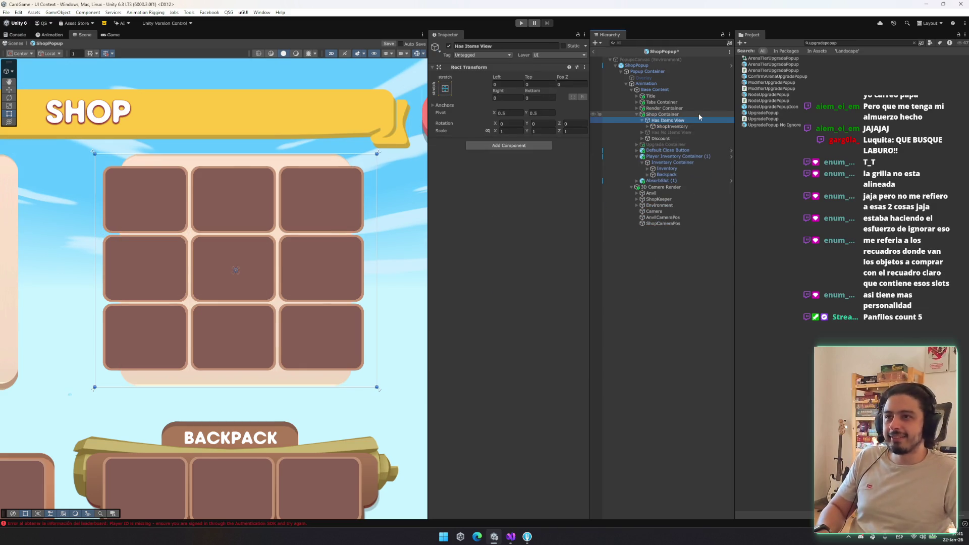
pyautogui.click(672, 115)
pyautogui.press('Down')
pyautogui.press('Down')
pyautogui.press('Right')
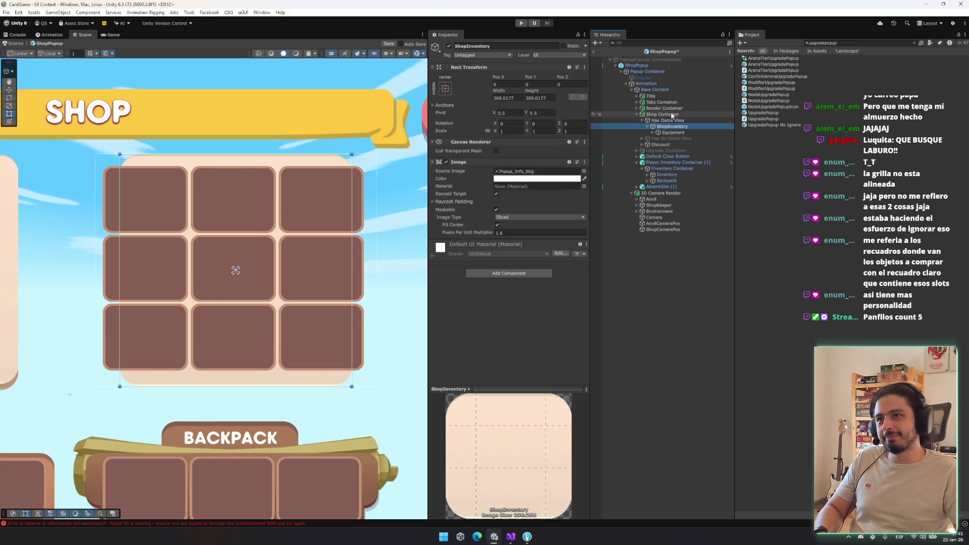
pyautogui.press('Left')
pyautogui.press('Left')
pyautogui.click(672, 115)
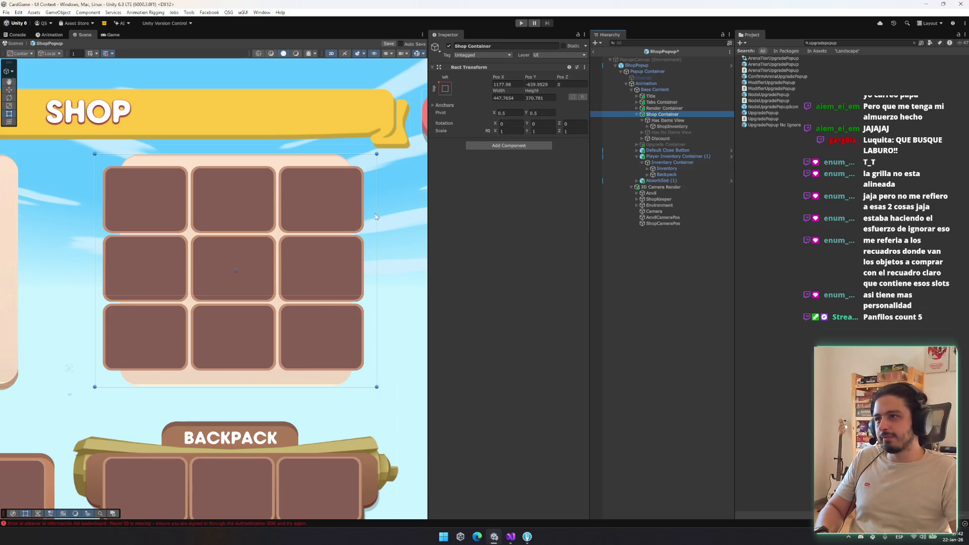
pyautogui.click(676, 121)
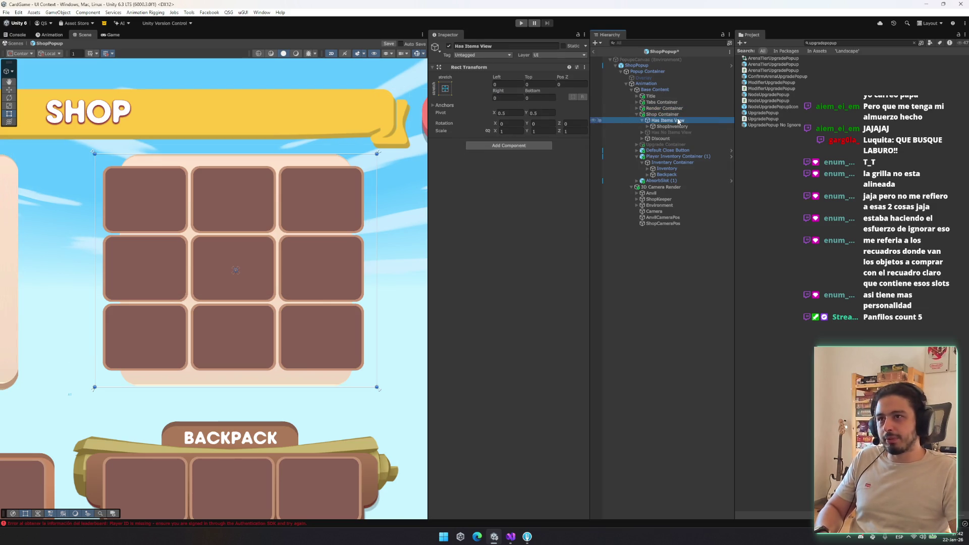
pyautogui.press('Down')
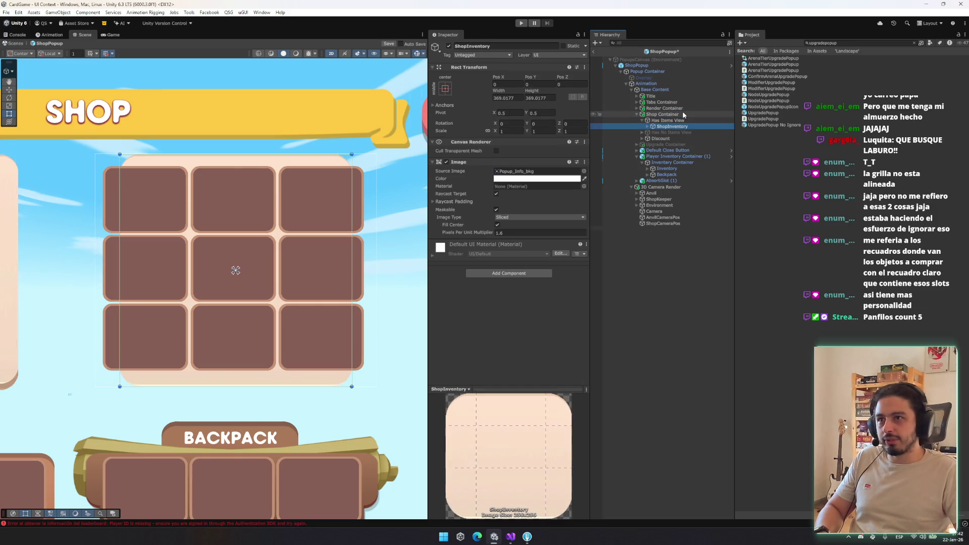
pyautogui.press('Right')
# Step: Widen ShopInventory to about 448, anchor the Equipment grid middle-centre and shift it right
pyautogui.moveTo(352, 207); pyautogui.dragTo(376, 207)
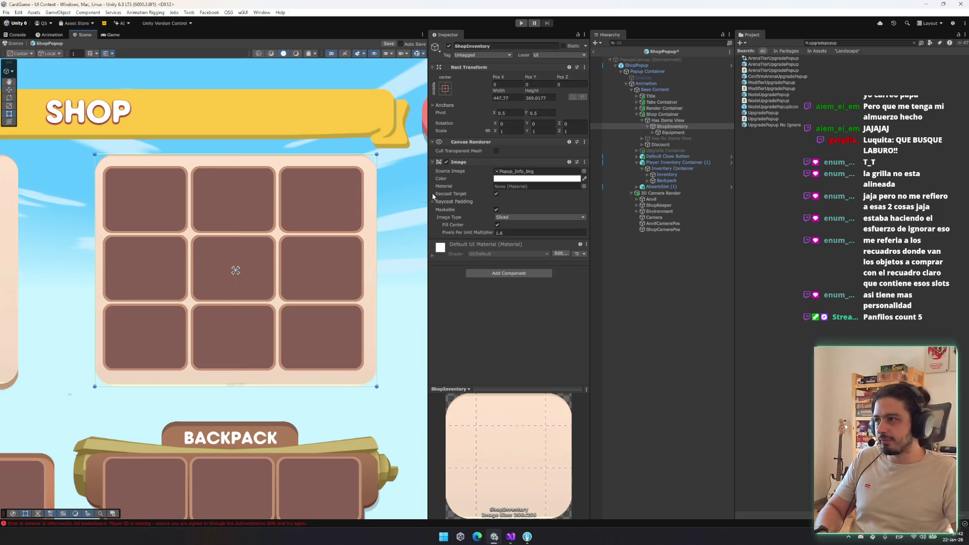
pyautogui.click(445, 89)
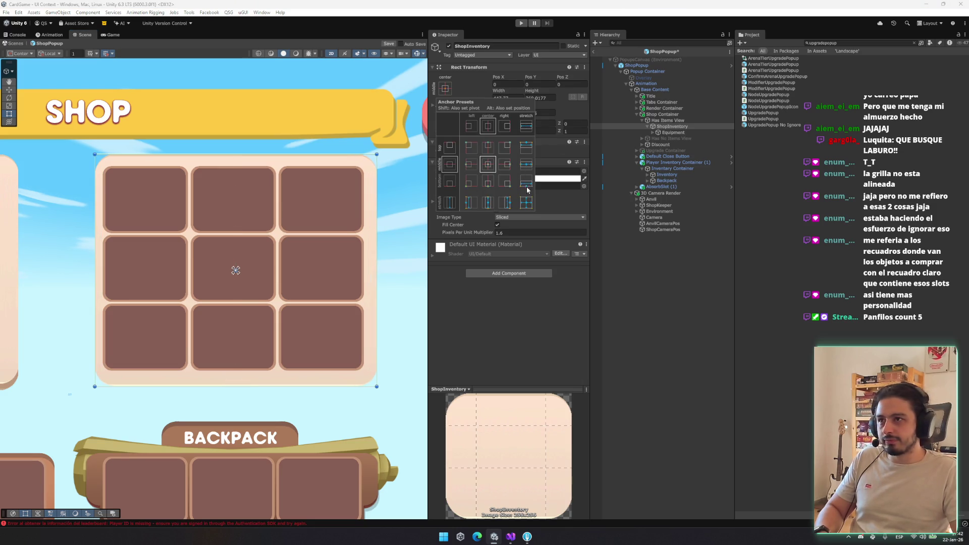
pyautogui.click(681, 132)
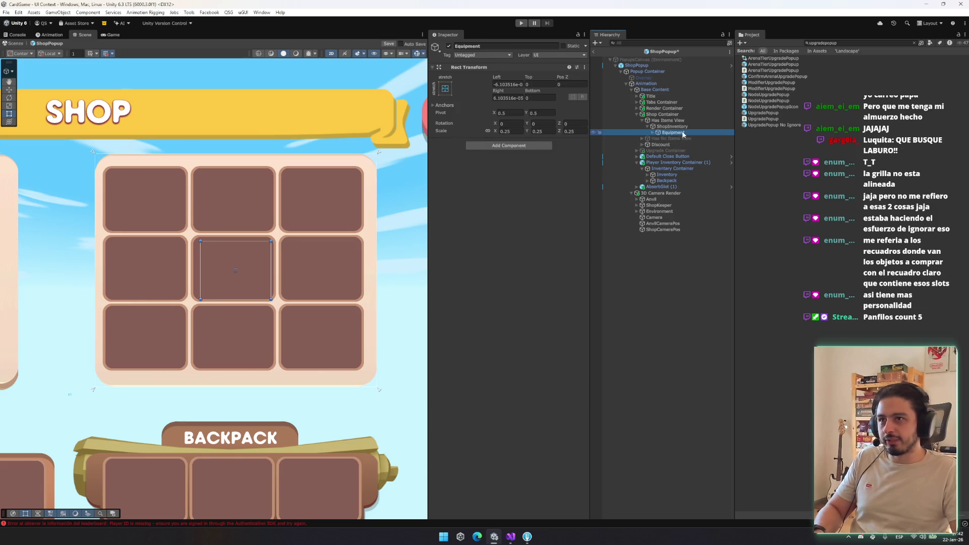
pyautogui.click(445, 89)
pyautogui.click(488, 163)
pyautogui.click(515, 84)
pyautogui.press('Return')
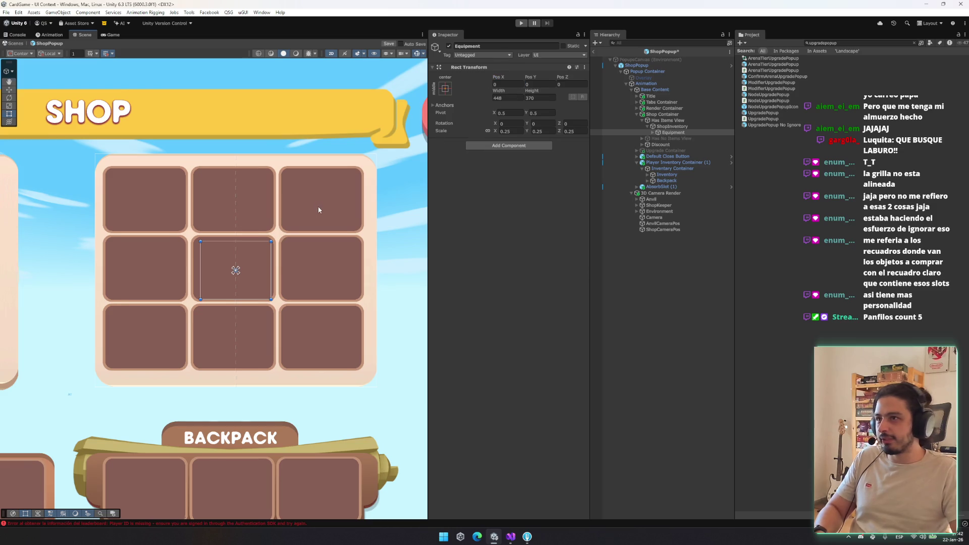
pyautogui.press('w')
pyautogui.moveTo(266, 268); pyautogui.dragTo(270, 268)
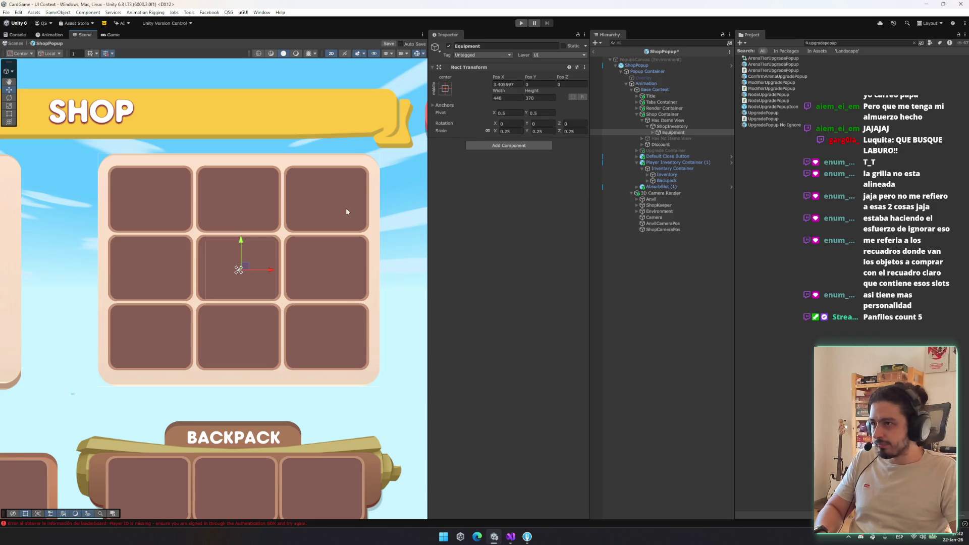
# Step: Inset the panel's top and bottom edges and raise Has Items View's bottom by about 17
pyautogui.click(292, 153)
pyautogui.press('t')
pyautogui.moveTo(292, 152); pyautogui.dragTo(294, 152)
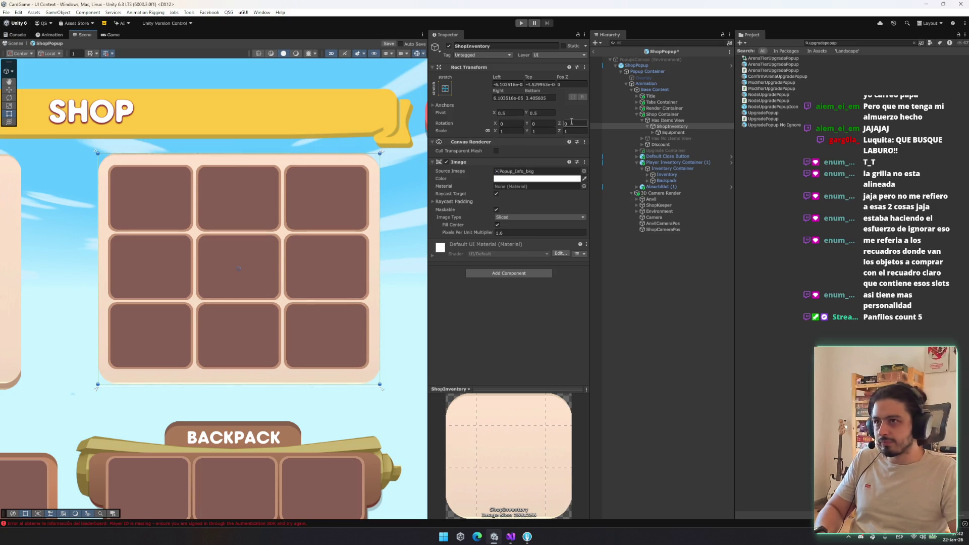
pyautogui.click(445, 88)
pyautogui.click(527, 202)
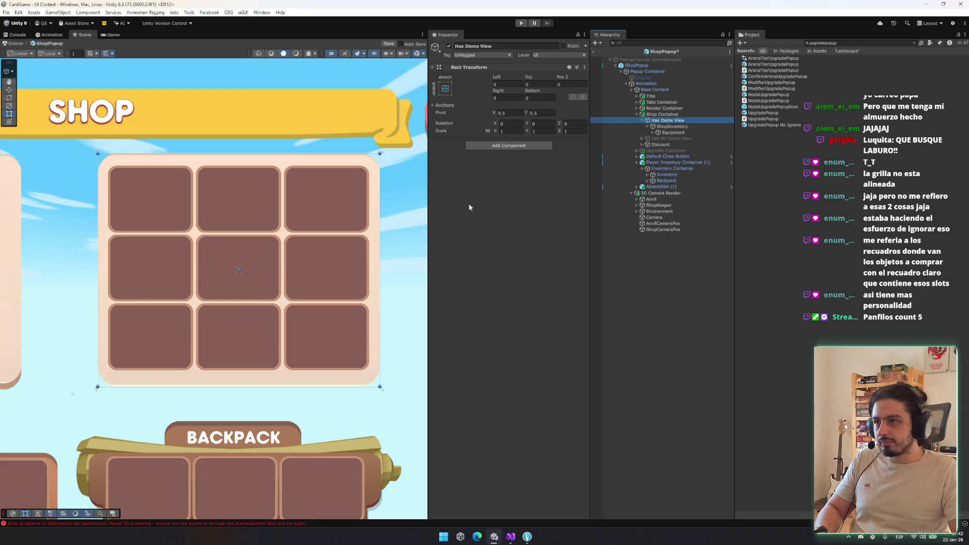
pyautogui.moveTo(278, 387); pyautogui.dragTo(280, 377)
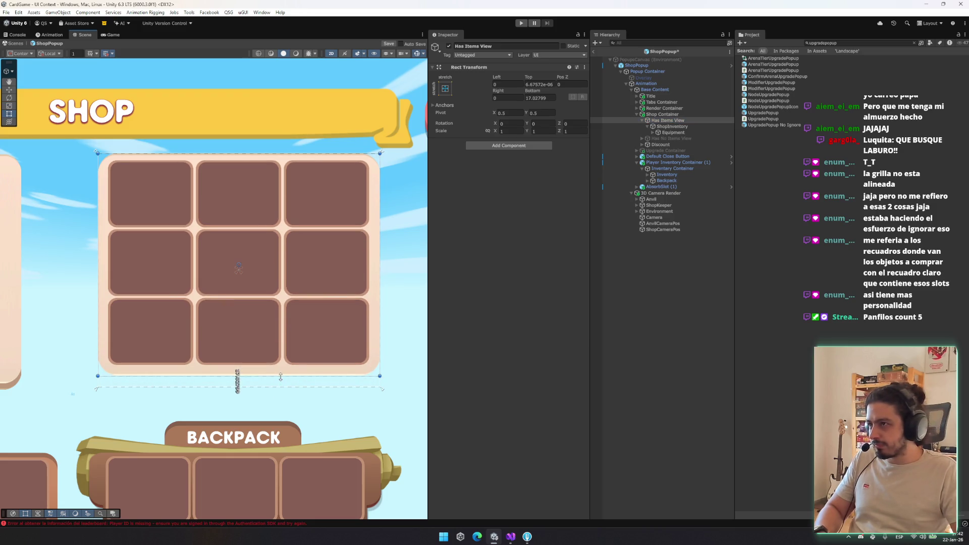
# Step: Set the ShopInventory image's Pixels Per Unit Multiplier to 3 to soften its corners
pyautogui.click(675, 127)
pyautogui.click(507, 233)
pyautogui.write('59')
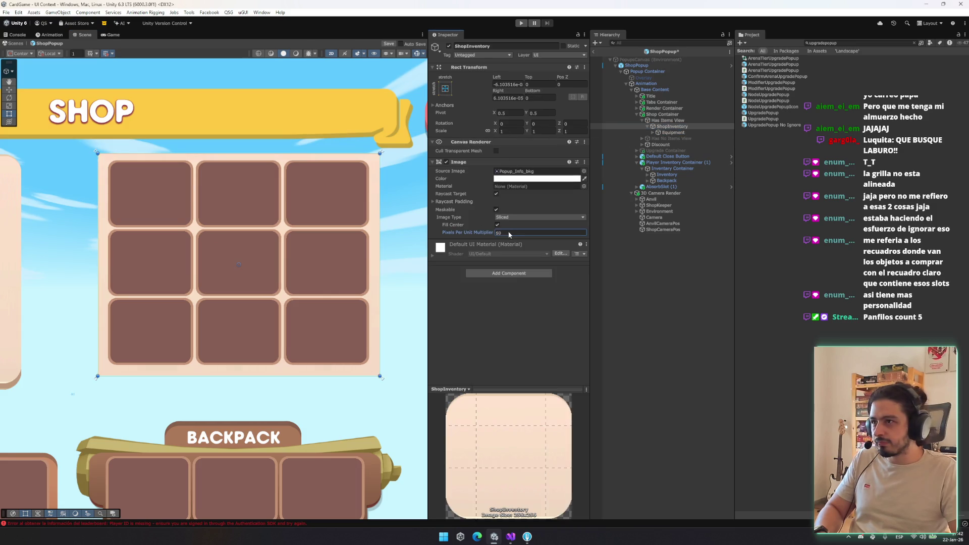
pyautogui.moveTo(488, 228); pyautogui.dragTo(483, 230)
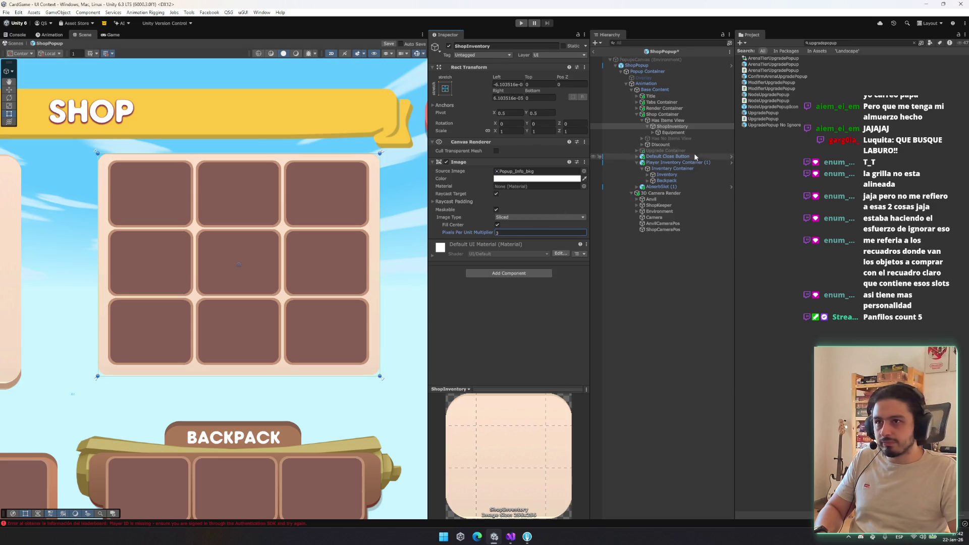
# Step: Nudge the nine-slot Equipment grid slightly downward
pyautogui.click(667, 120)
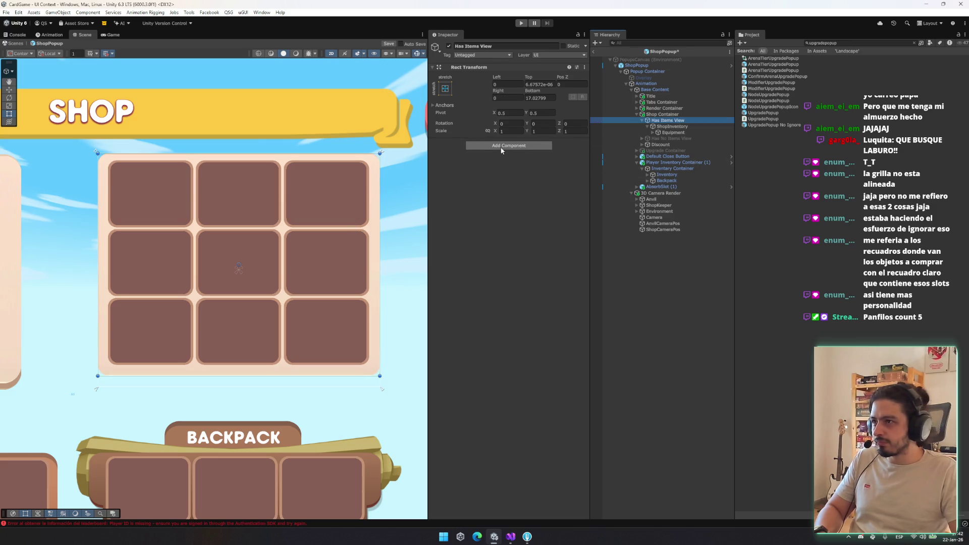
pyautogui.press('Down')
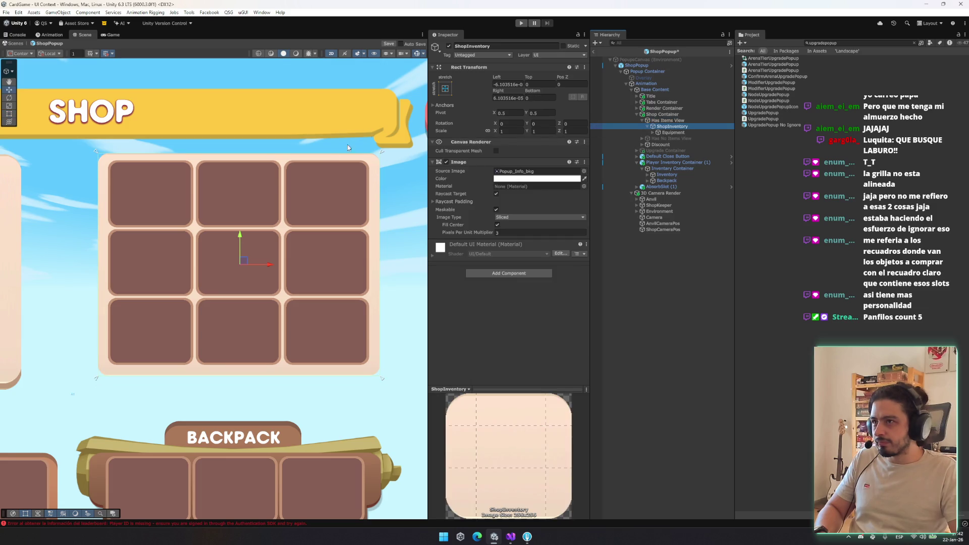
pyautogui.click(691, 131)
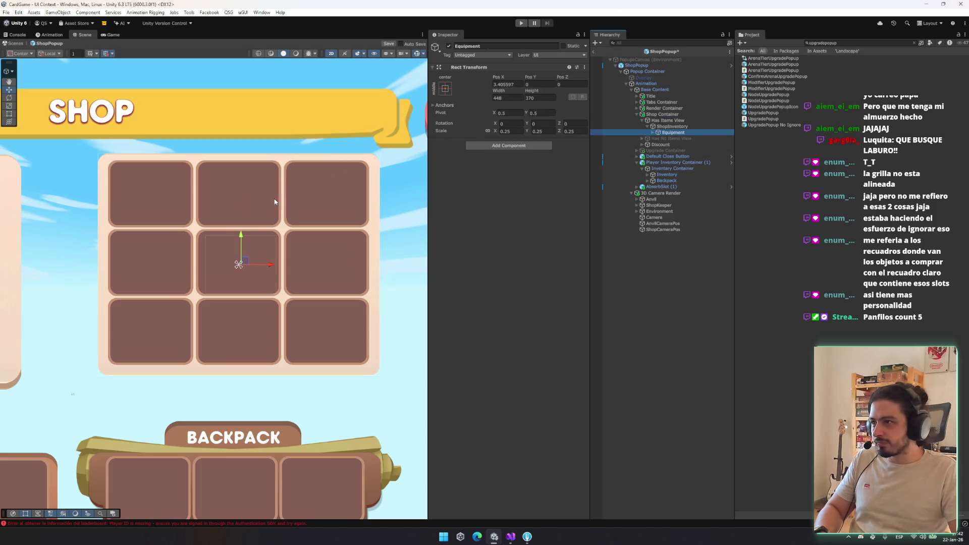
pyautogui.moveTo(242, 240); pyautogui.dragTo(241, 240)
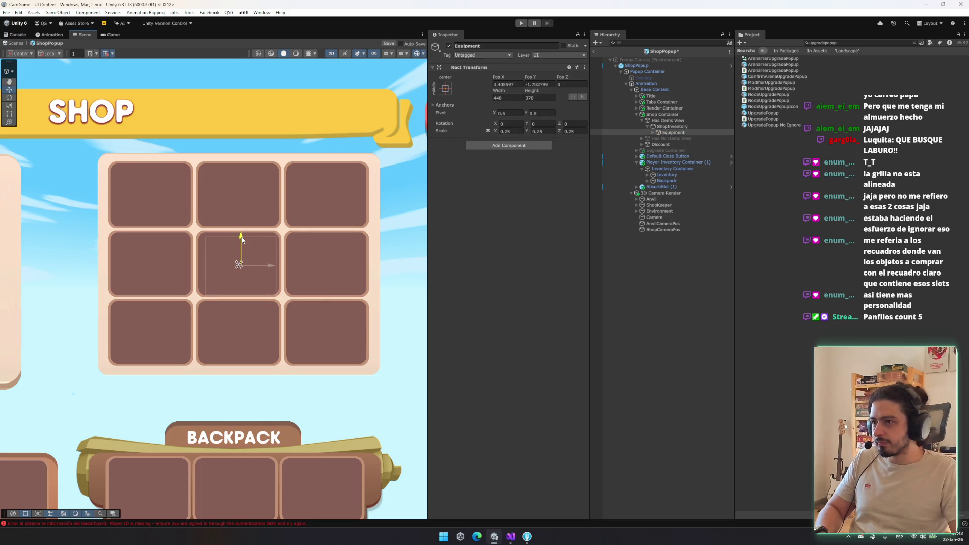
# Step: Move the Shop Container to Pos X 1176.277, Pos Y -448.4669 and save the prefab
pyautogui.click(659, 114)
pyautogui.press('Left')
pyautogui.moveTo(193, 281)
pyautogui.mouseDown()
pyautogui.moveTo(83, 292)
pyautogui.moveTo(210, 293)
pyautogui.mouseUp()
pyautogui.moveTo(214, 296); pyautogui.dragTo(215, 296)
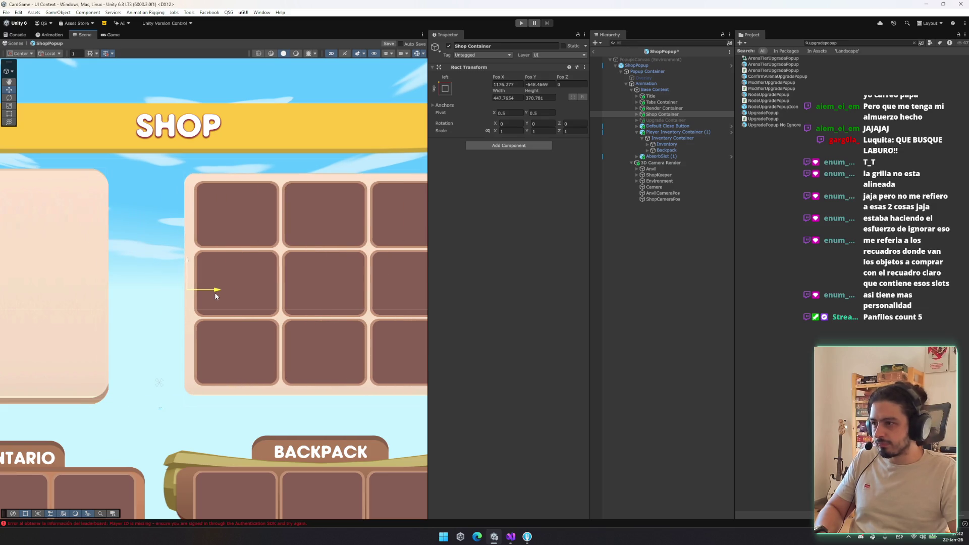
pyautogui.hotkey('ctrl', 's')
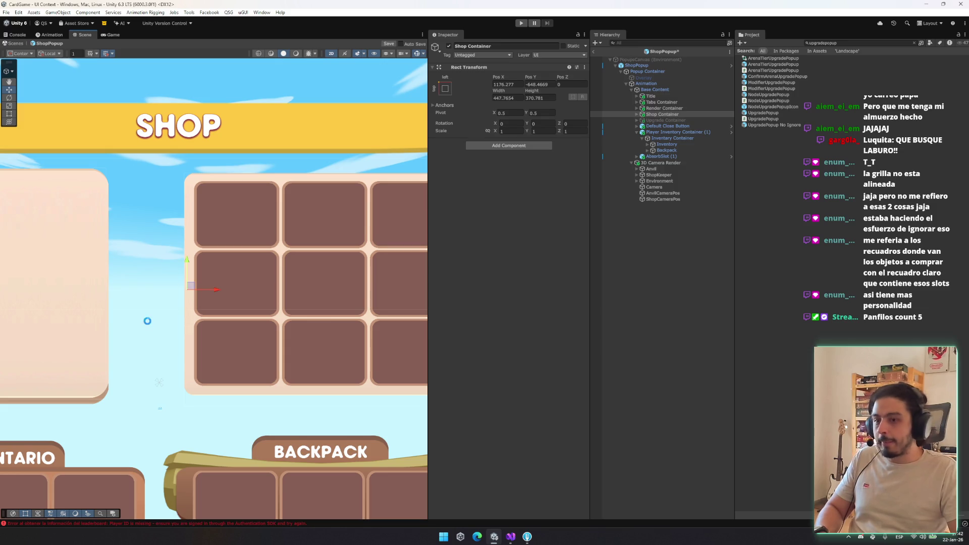
# Step: Frame the whole ShopPopup on Player Inventory Container (1), then clear the selection
pyautogui.scroll(-3, 149, 322)
pyautogui.click(189, 340)
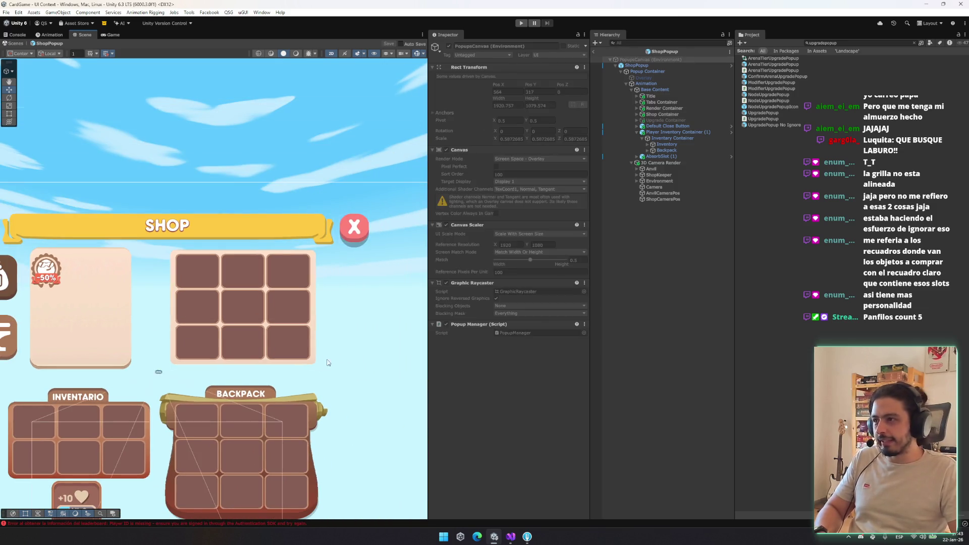
pyautogui.press('f')
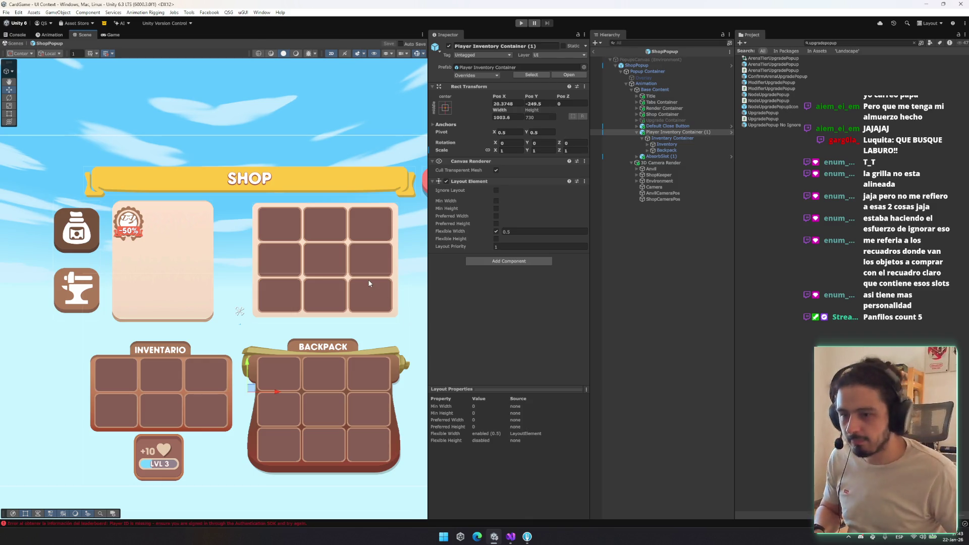
pyautogui.click(707, 131)
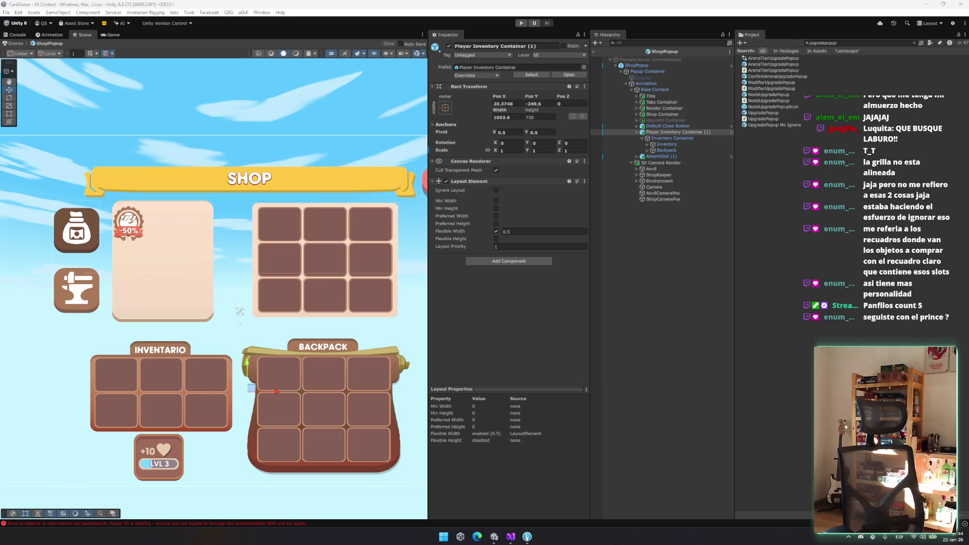
pyautogui.click(644, 301)
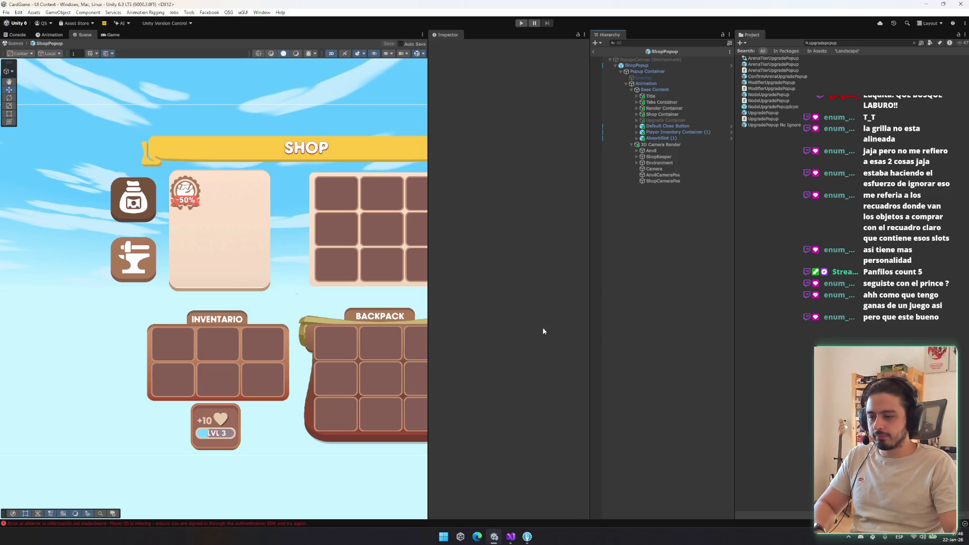
pyautogui.click(819, 43)
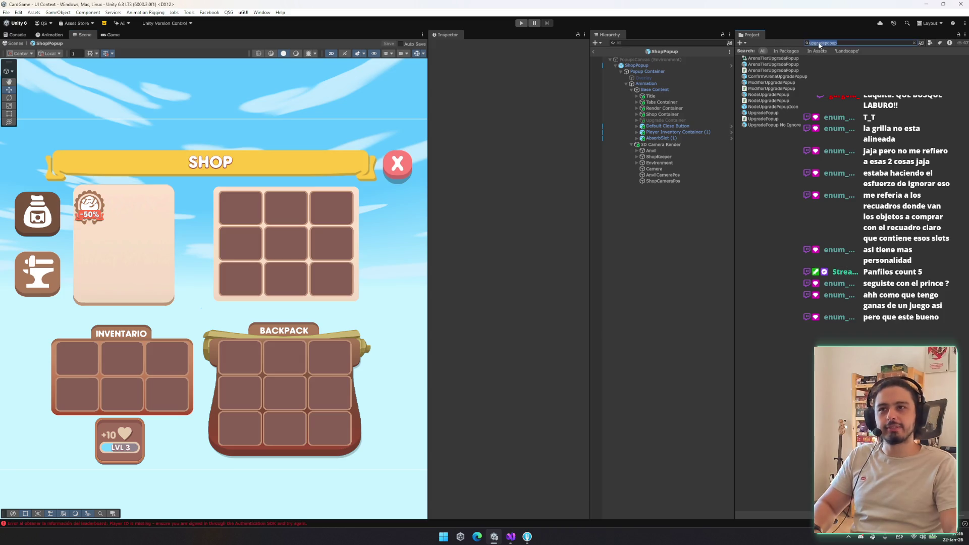
pyautogui.press('BackSpace')
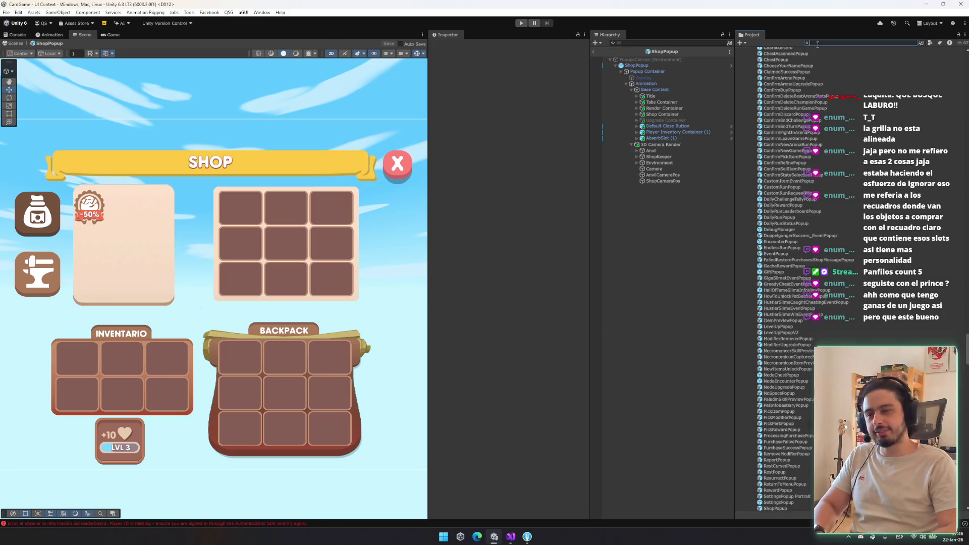
pyautogui.write('upgrade')
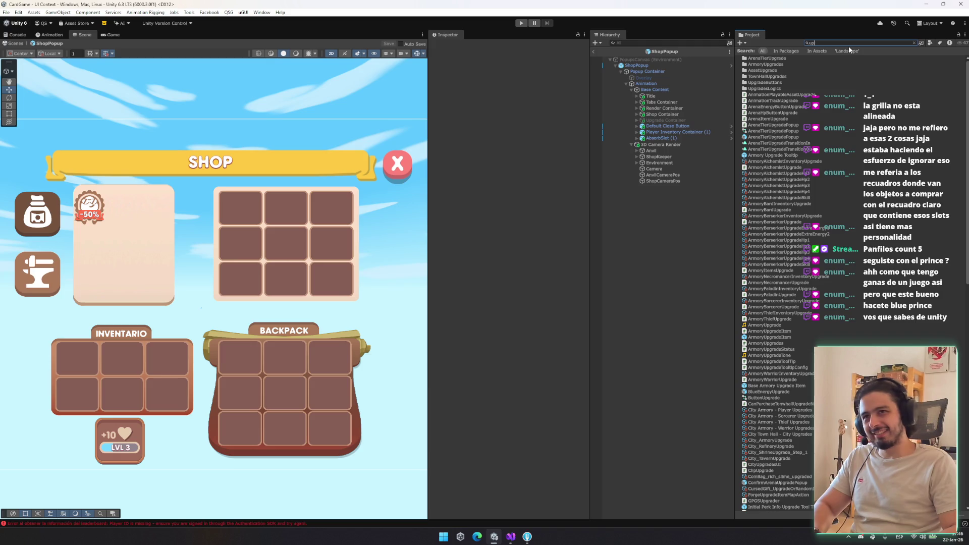
pyautogui.press('BackSpace')
pyautogui.press('BackSpace')
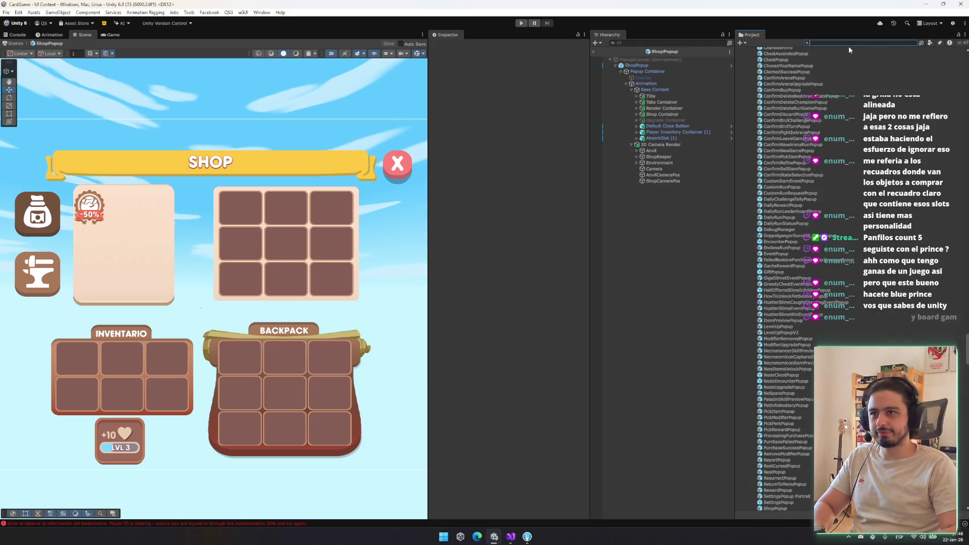
pyautogui.write('upgrade')
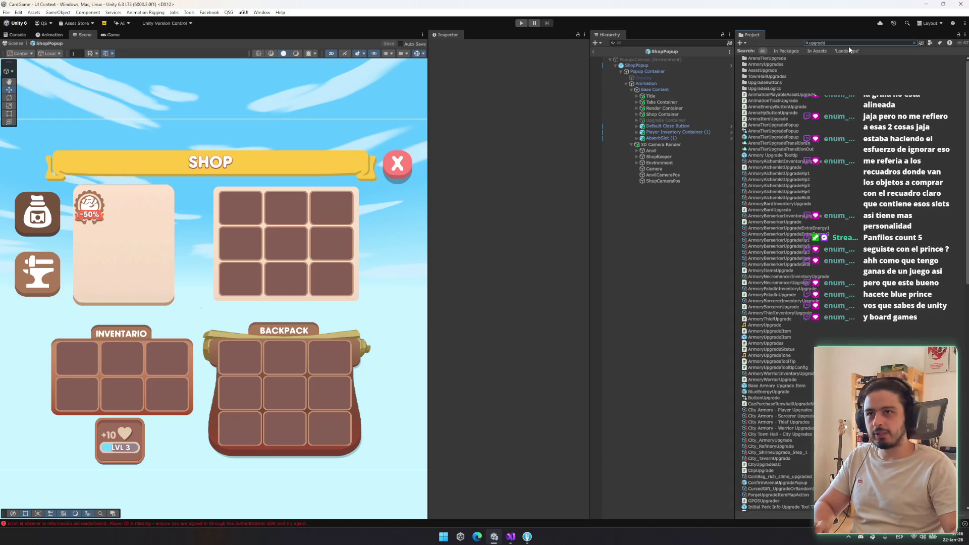
pyautogui.scroll(-5, 821, 173)
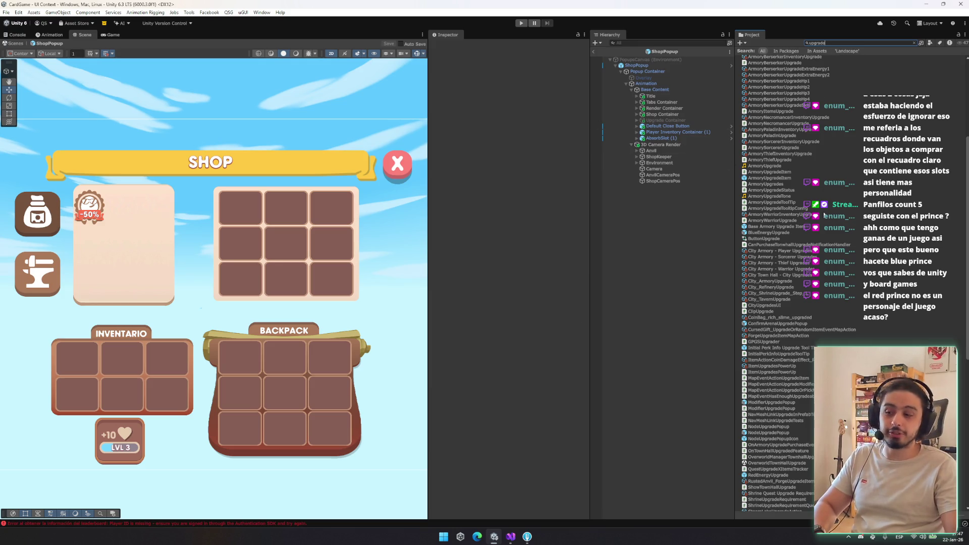
pyautogui.rightClick(767, 233)
# Step: Review the ArmoryUpgradeItem script, search Project for 'upgradepopup' and drag an UpgradePopup into the scene
pyautogui.click(832, 171)
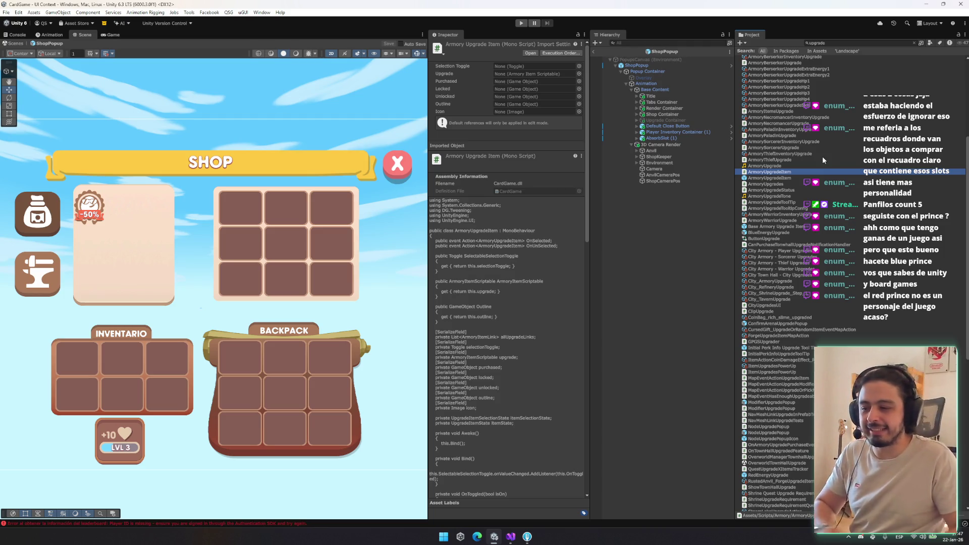
pyautogui.click(847, 43)
pyautogui.press('End')
pyautogui.write('popup')
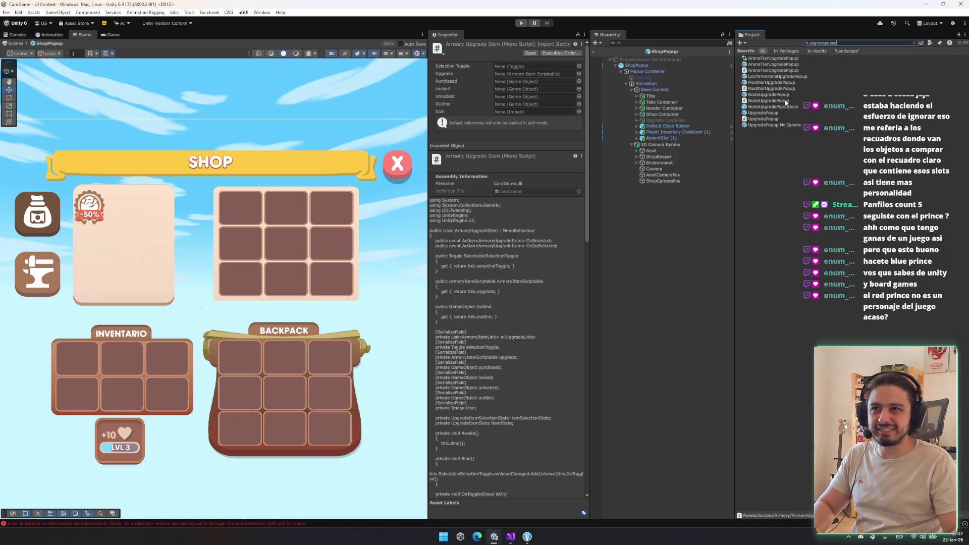
pyautogui.moveTo(781, 115); pyautogui.dragTo(656, 172)
# Step: Place and delete UpgradePopup, then add NodeUpgradePopup under ShopPopup and expand it
pyautogui.click(668, 204)
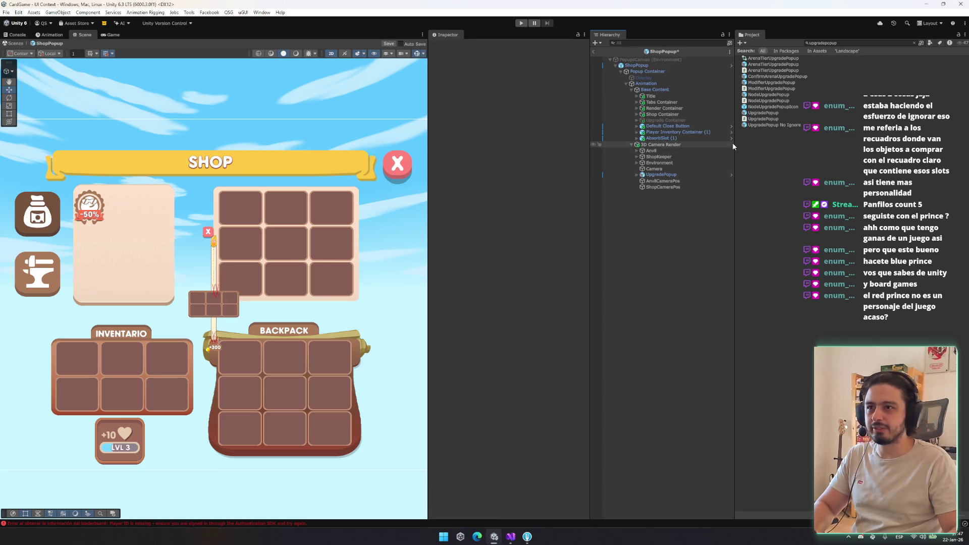
pyautogui.click(695, 174)
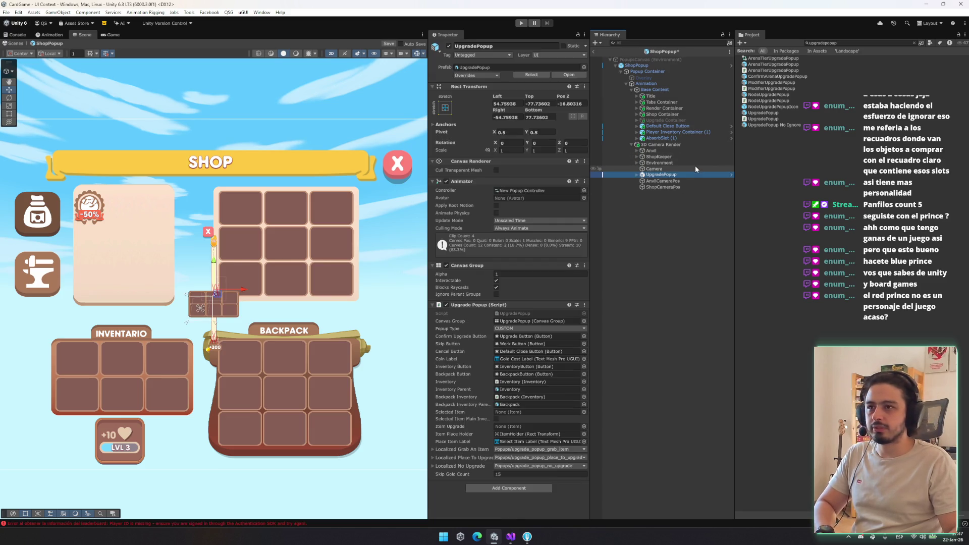
pyautogui.press('Delete')
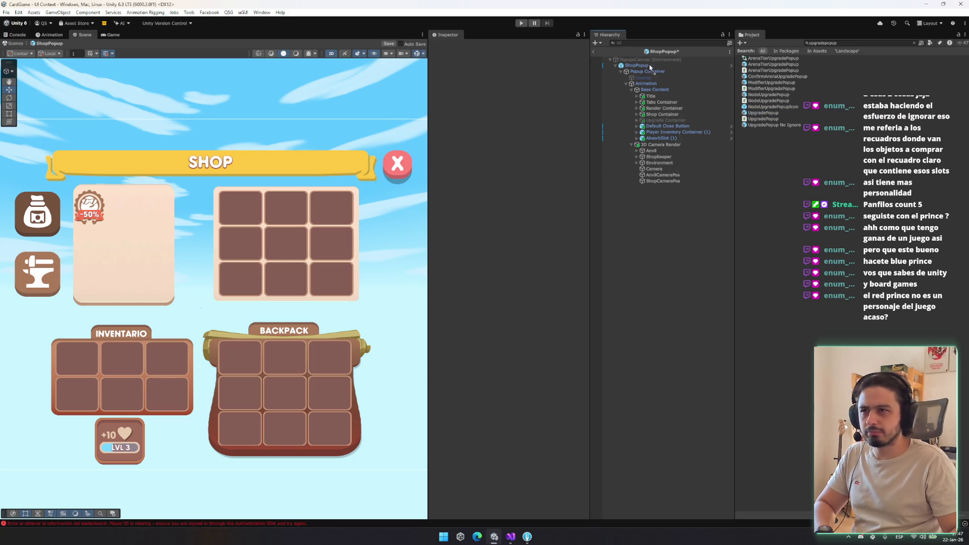
pyautogui.moveTo(646, 68); pyautogui.dragTo(646, 69)
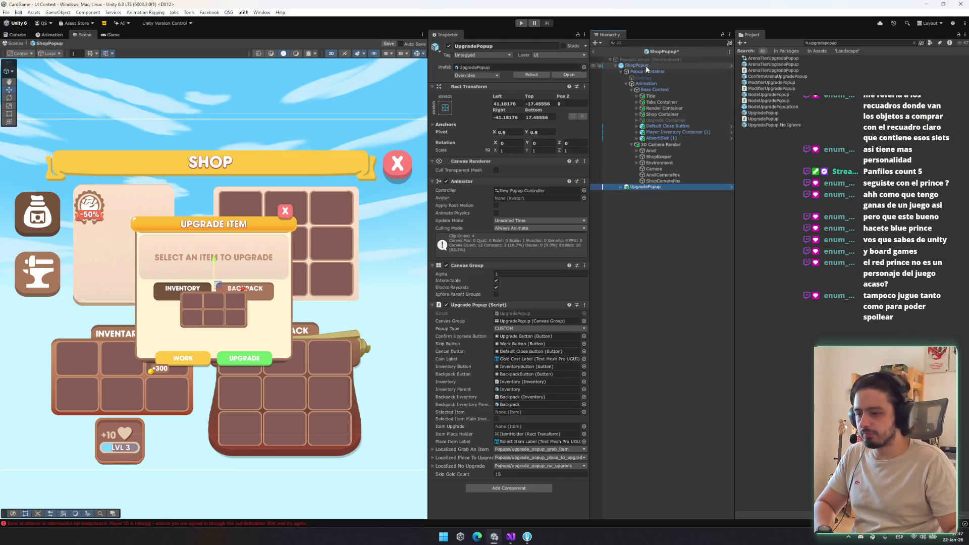
pyautogui.press('Delete')
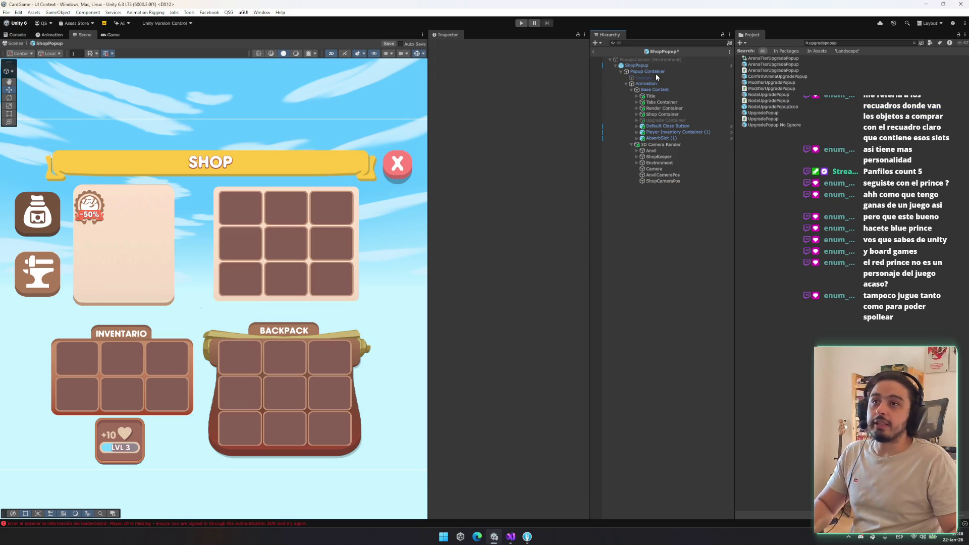
pyautogui.moveTo(784, 94)
pyautogui.mouseDown()
pyautogui.moveTo(666, 61)
pyautogui.moveTo(646, 71)
pyautogui.mouseUp()
pyautogui.click(621, 71)
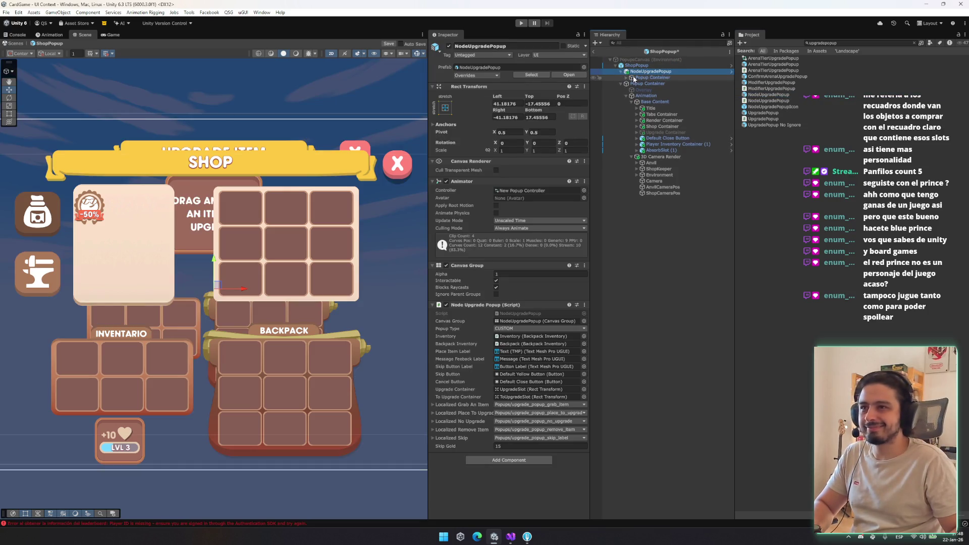
# Step: Expand NodeUpgradePopup's Animation and Base Content groups in the Hierarchy
pyautogui.click(634, 78)
pyautogui.press('Right')
pyautogui.press('Down')
pyautogui.press('Down')
pyautogui.press('Right')
pyautogui.press('Down')
pyautogui.press('Right')
pyautogui.press('Down')
pyautogui.press('Down')
pyautogui.press('Down')
# Step: Frame the NodeUpgradePopup and move it beside the shop in the scene
pyautogui.click(643, 71)
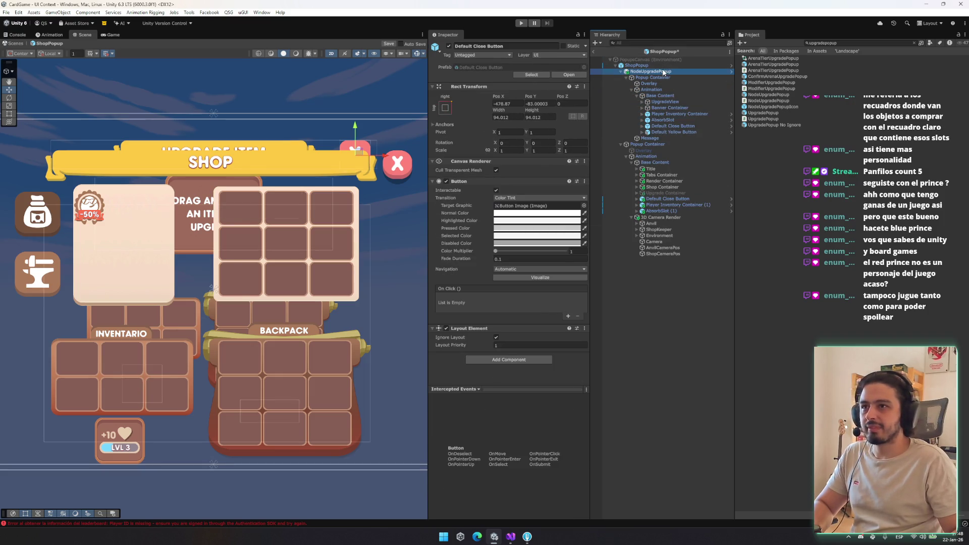
pyautogui.press('f')
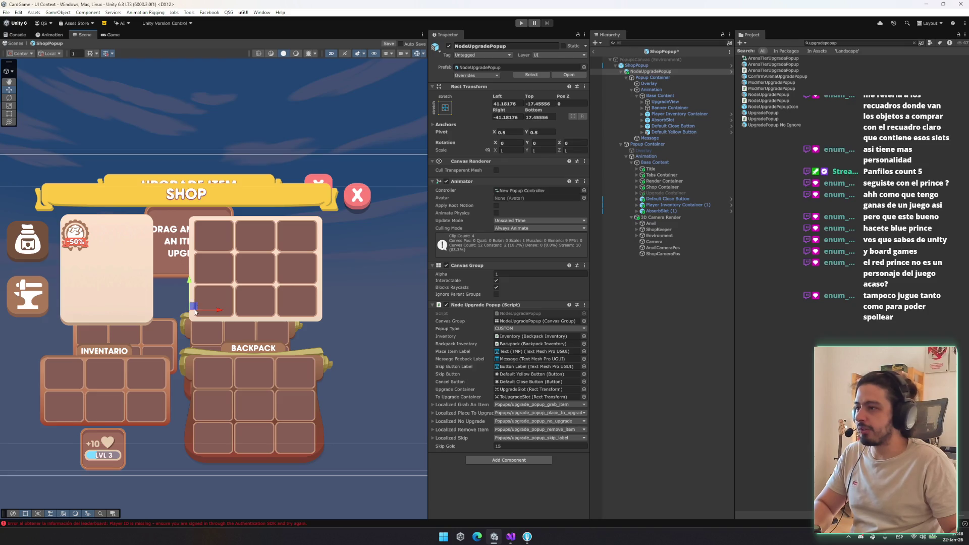
pyautogui.moveTo(195, 312)
pyautogui.mouseDown()
pyautogui.moveTo(222, 126)
pyautogui.moveTo(398, 162)
pyautogui.mouseUp()
pyautogui.press('f')
pyautogui.moveTo(184, 144)
pyautogui.mouseDown()
pyautogui.moveTo(232, 206)
pyautogui.moveTo(286, 242)
pyautogui.mouseUp()
pyautogui.moveTo(286, 295); pyautogui.dragTo(258, 297)
# Step: Browse the node popup's children, checking UpgradeView's UpgradeSlot, and select UpgradeView
pyautogui.click(686, 113)
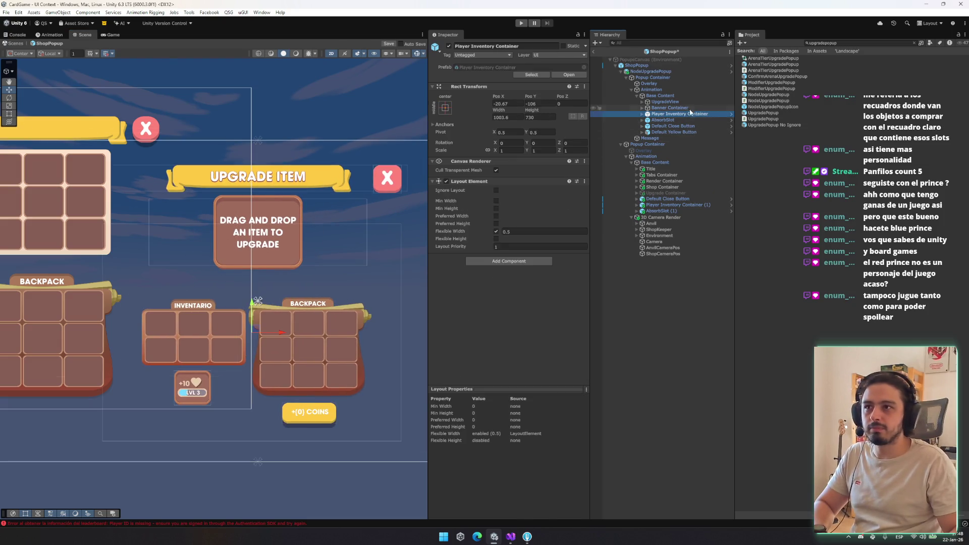
pyautogui.click(689, 103)
pyautogui.press('Right')
pyautogui.press('Down')
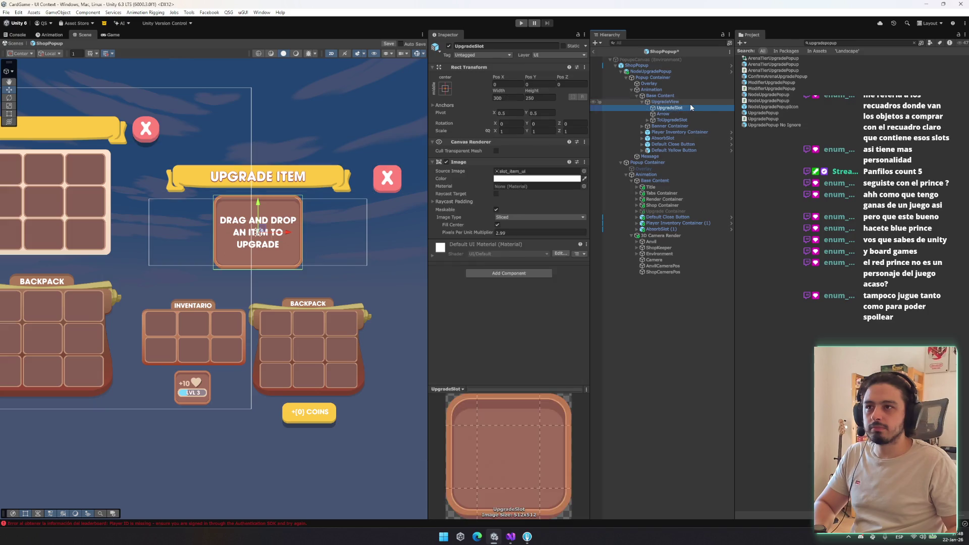
pyautogui.press('Left')
pyautogui.press('Left')
pyautogui.press('Down')
pyautogui.press('Down')
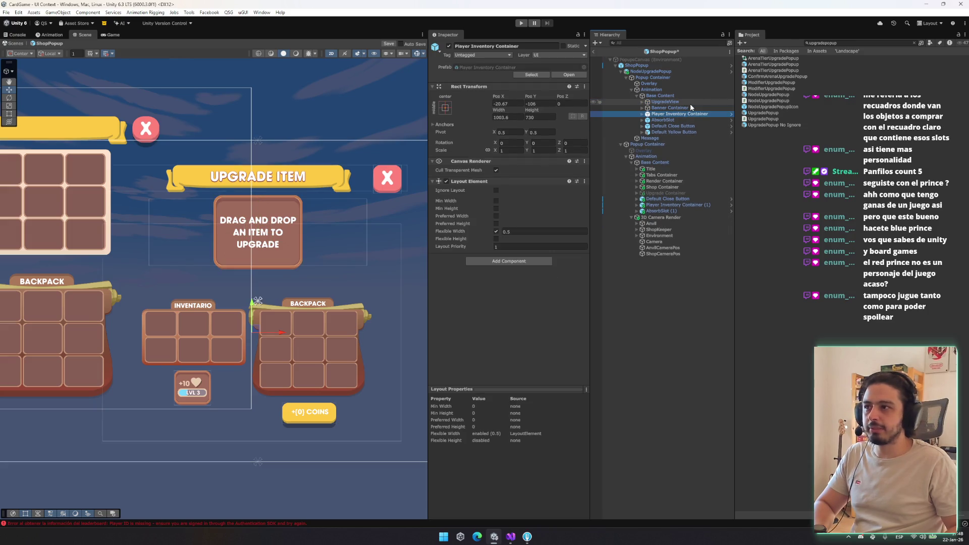
pyautogui.click(689, 104)
pyautogui.press('Down')
pyautogui.press('Up')
pyautogui.press('Down')
pyautogui.press('Up')
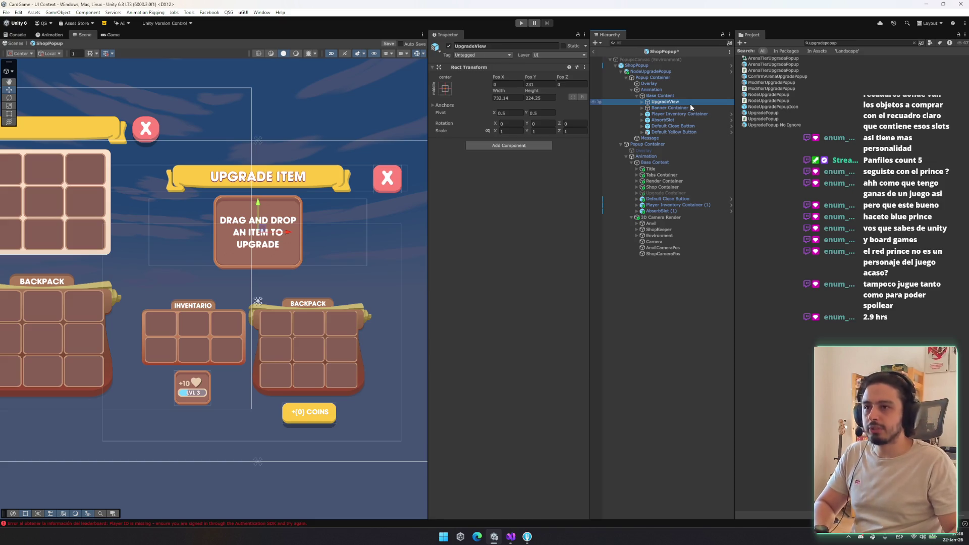
# Step: Duplicate UpgradeView into ShopPopup's Base Content and delete the NodeUpgradePopup instance
pyautogui.hotkey('ctrl', 'd')
pyautogui.moveTo(650, 173); pyautogui.dragTo(655, 168)
pyautogui.click(680, 73)
pyautogui.press('Delete')
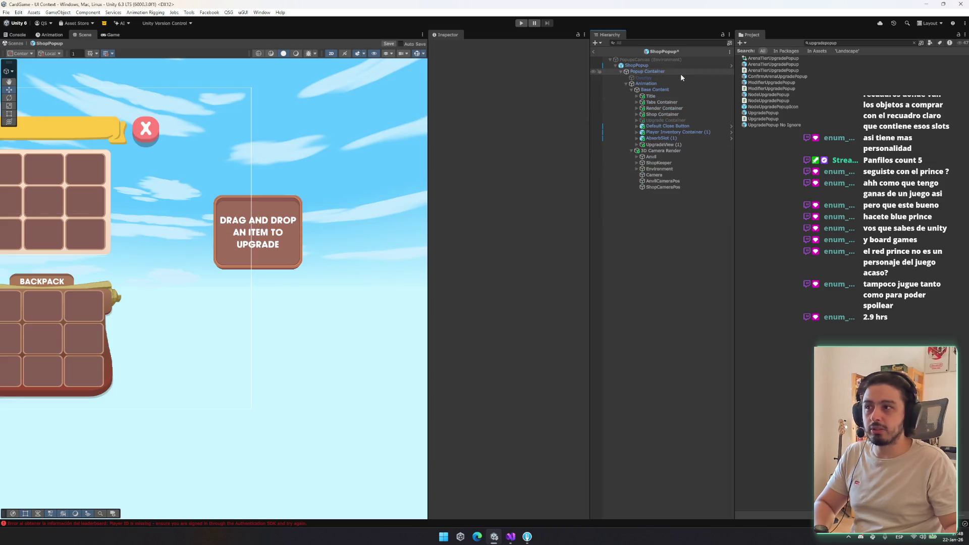
# Step: Deactivate the Shop Container and move UpgradeView (1) up near the shop banner
pyautogui.click(668, 121)
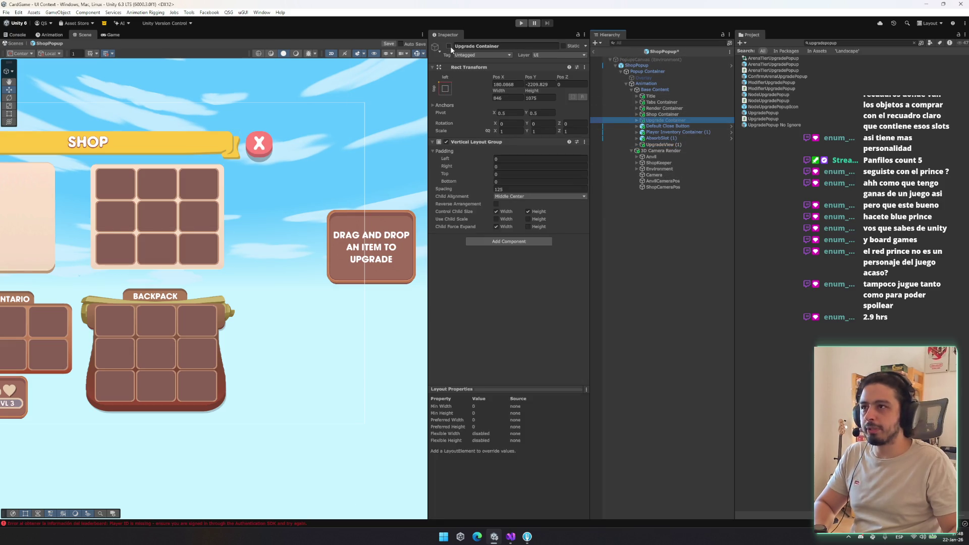
pyautogui.click(662, 114)
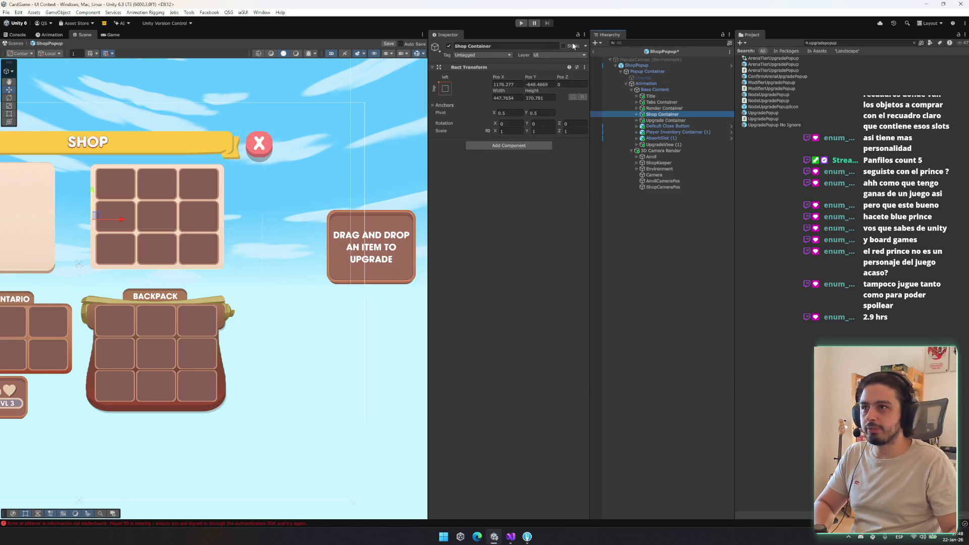
pyautogui.click(446, 46)
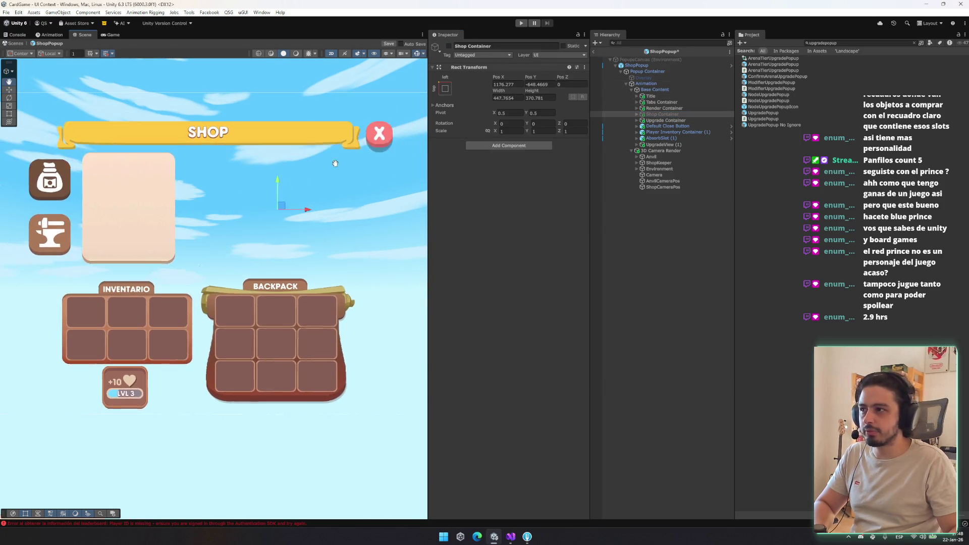
pyautogui.click(663, 144)
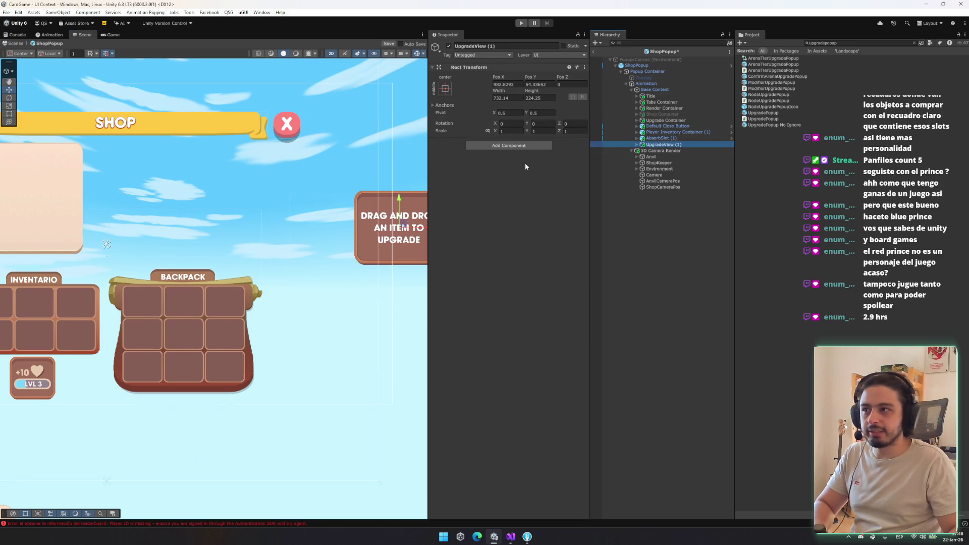
pyautogui.moveTo(403, 227)
pyautogui.mouseDown()
pyautogui.moveTo(283, 162)
pyautogui.moveTo(197, 198)
pyautogui.moveTo(218, 191)
pyautogui.mouseUp()
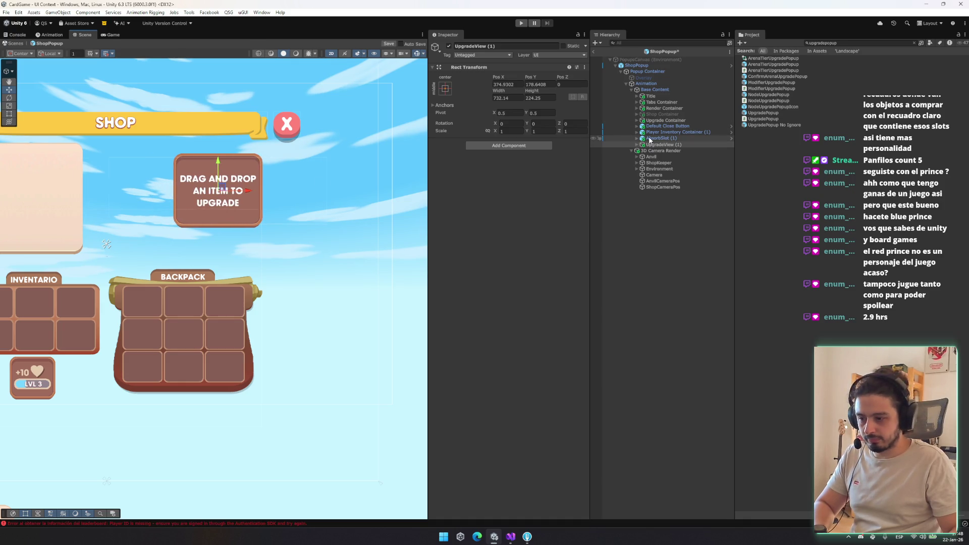
# Step: Launch Steam from the system search
pyautogui.press('super')
pyautogui.write('stye')
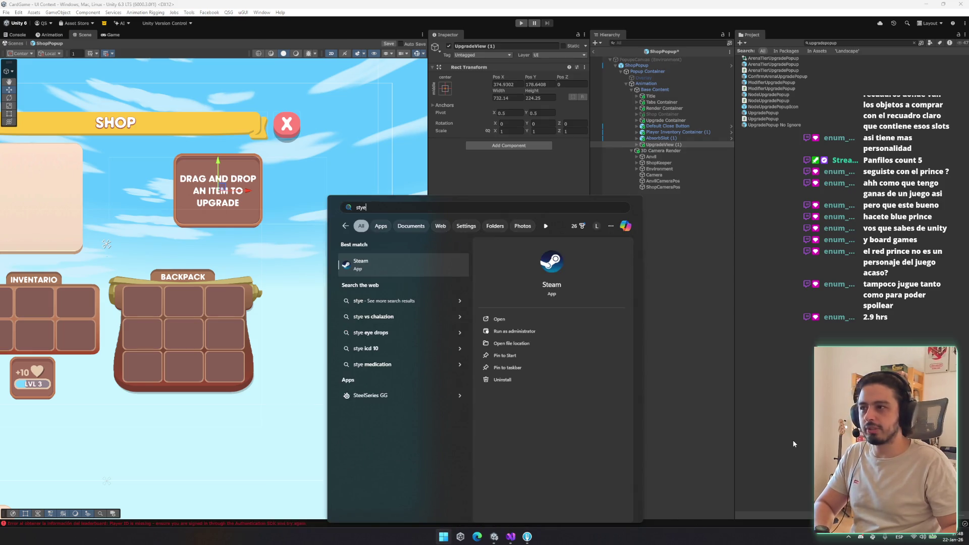
pyautogui.press('Return')
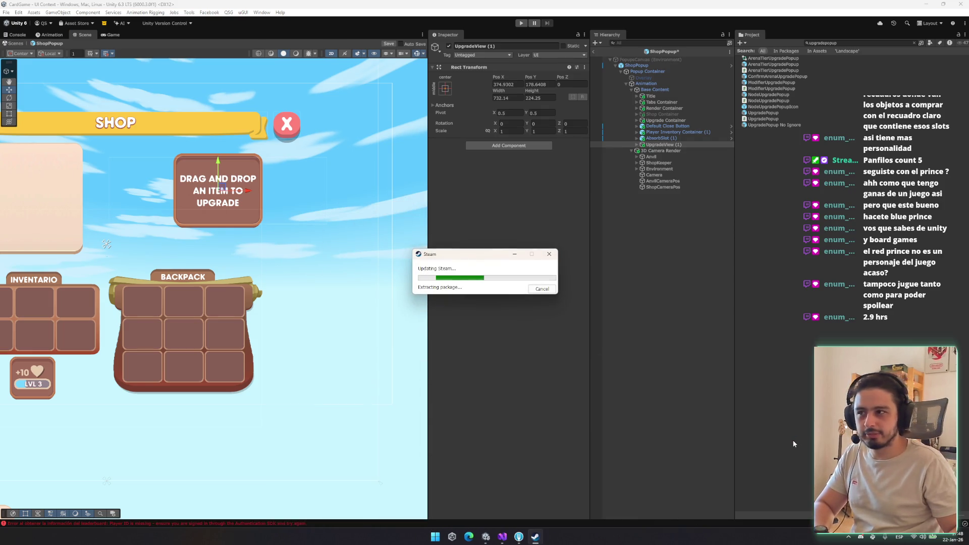
# Step: Nest UpgradeView (1) under Upgrade Container and expand it to show its children
pyautogui.moveTo(682, 144); pyautogui.dragTo(680, 118)
pyautogui.click(679, 118)
pyautogui.click(636, 120)
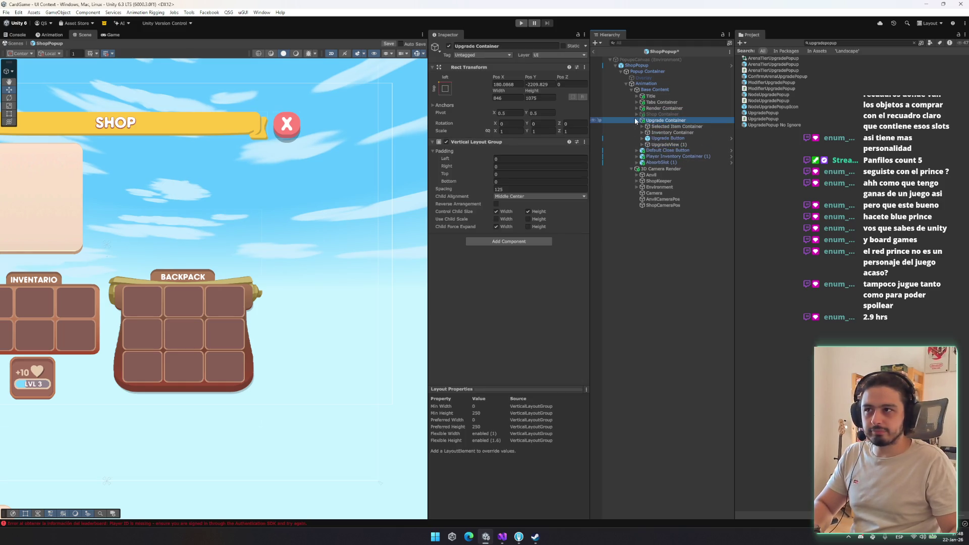
# Step: Frame the upgrade popup, remove the Upgrade Container's vertical layout group, then undo a nesting change
pyautogui.click(671, 133)
pyautogui.press('f')
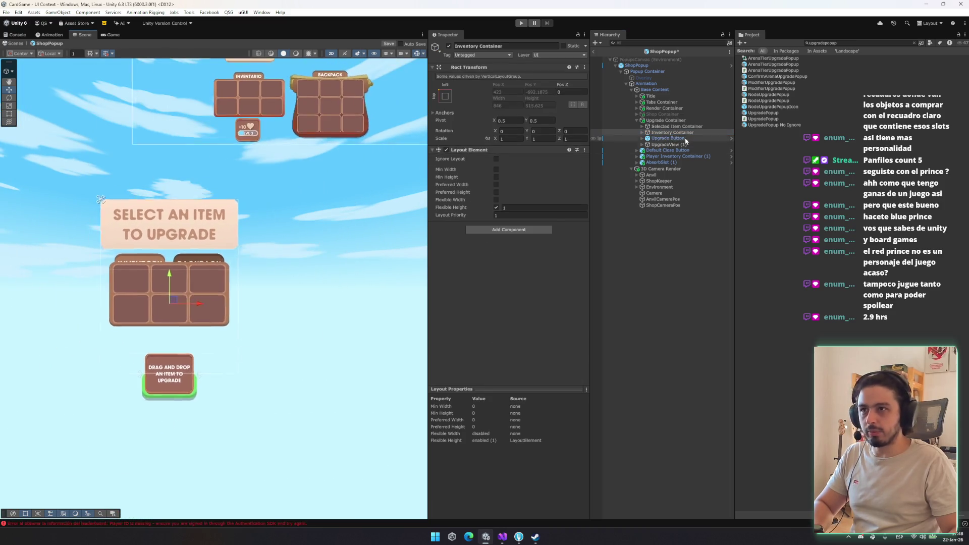
pyautogui.click(665, 120)
pyautogui.rightClick(520, 142)
pyautogui.click(550, 179)
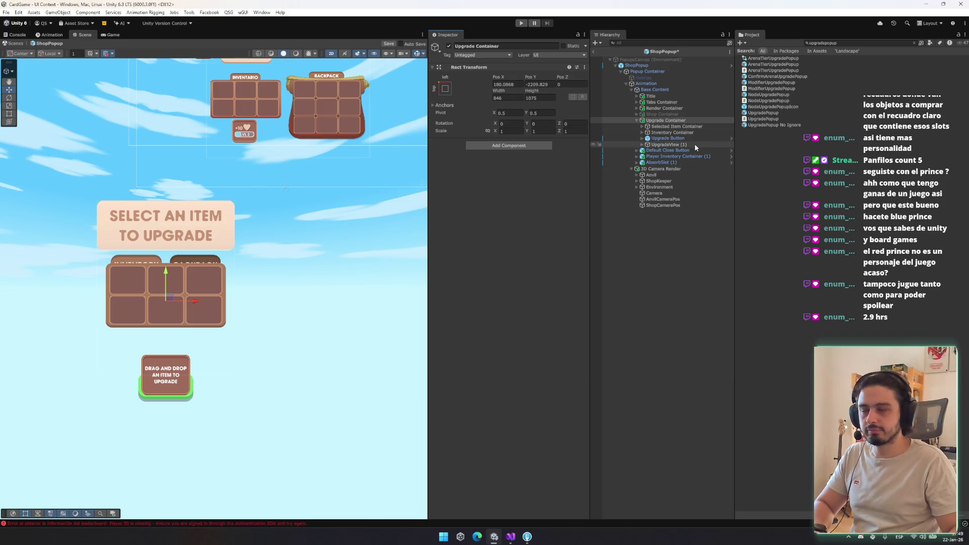
pyautogui.hotkey('ctrl', 'z')
pyautogui.hotkey('ctrl', 'z')
pyautogui.hotkey('ctrl', 'z')
# Step: Move the upgrade group up and right, then delete Selected Item Container, Inventory Container and Upgrade Button
pyautogui.click(673, 120)
pyautogui.moveTo(176, 304)
pyautogui.mouseDown()
pyautogui.moveTo(239, 245)
pyautogui.moveTo(217, 276)
pyautogui.mouseUp()
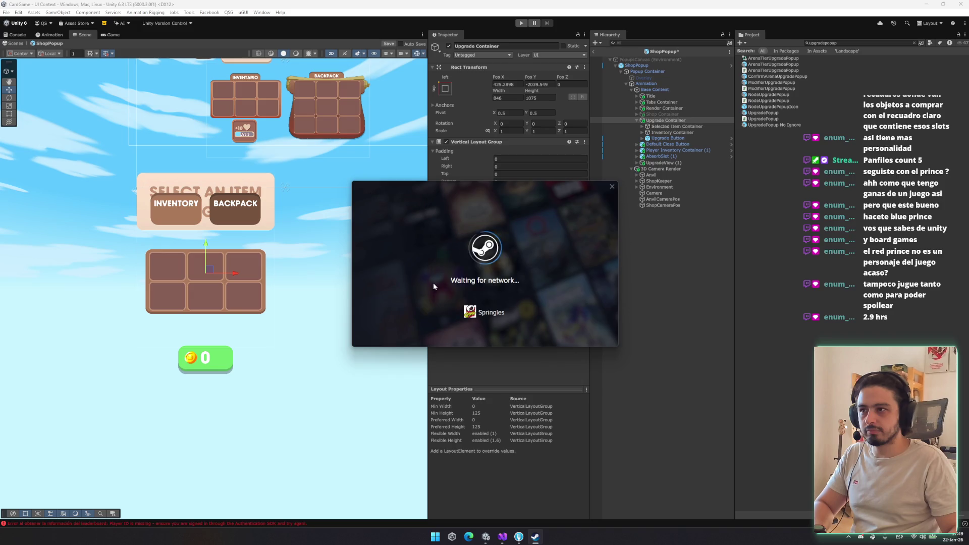
pyautogui.click(679, 138)
pyautogui.click(676, 126)
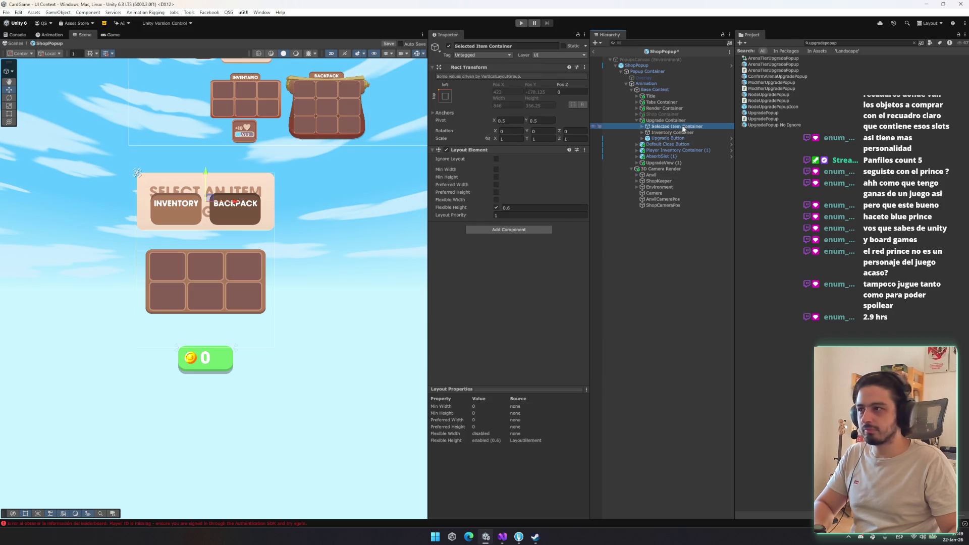
pyautogui.press('Up')
pyautogui.press('Down')
pyautogui.keyDown('shift'); pyautogui.click(694, 138); pyautogui.keyUp('shift')
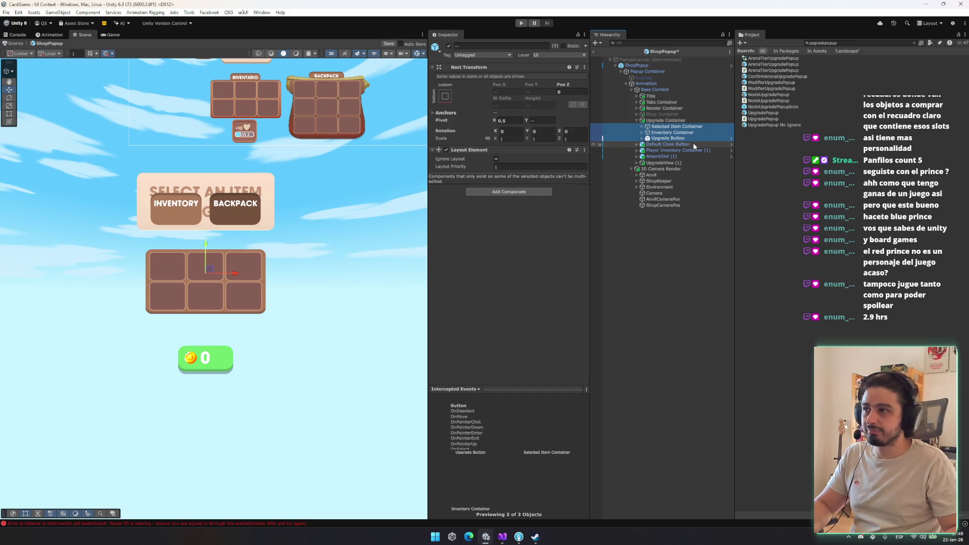
pyautogui.press('Delete')
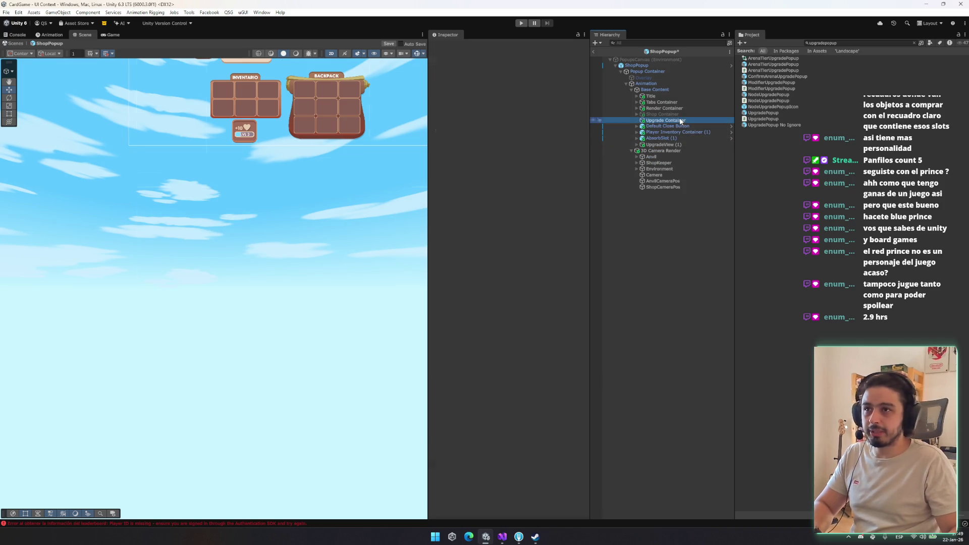
# Step: Remove the Vertical Layout Group component from the now-empty Upgrade Container
pyautogui.rightClick(530, 137)
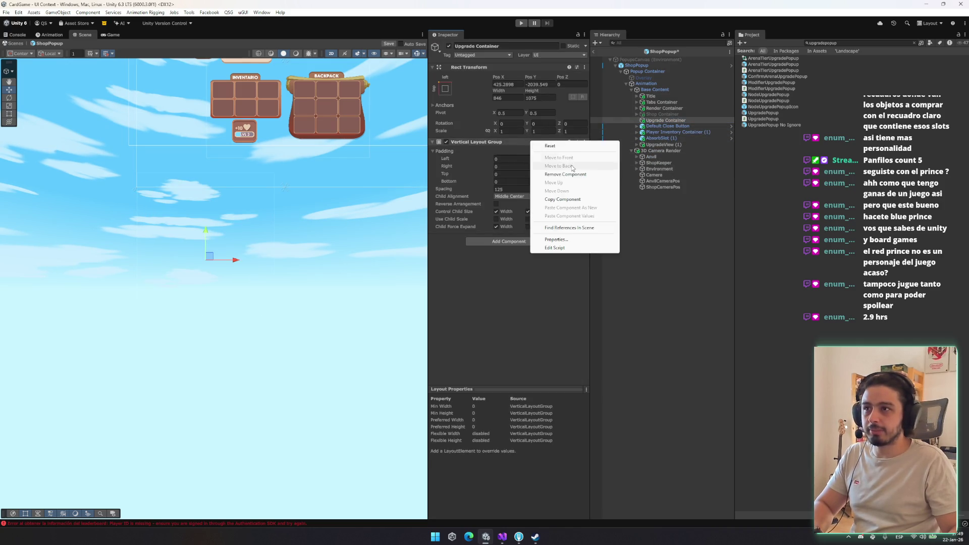
pyautogui.click(580, 174)
pyautogui.click(445, 88)
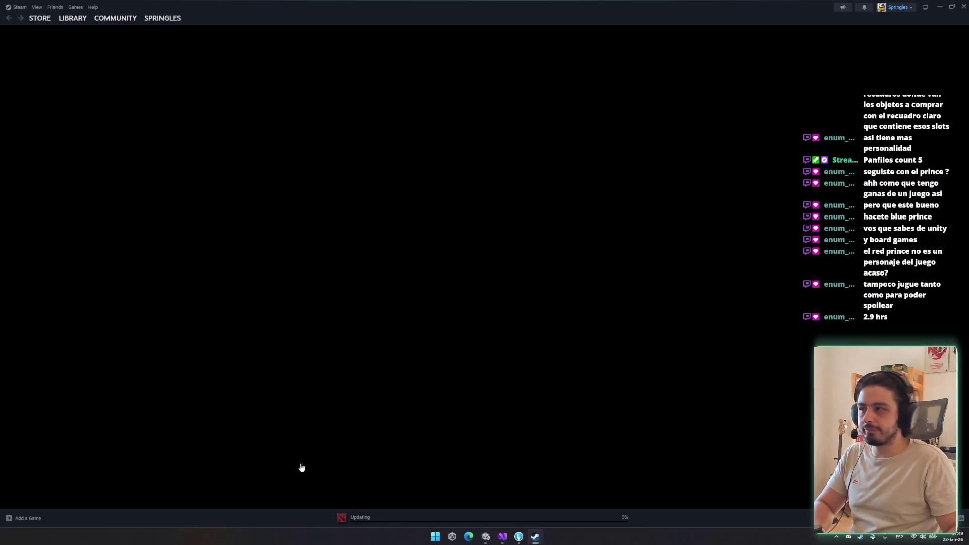
# Step: View Blue Prince in the Steam library, close it, then open the advertised No Rest for the Wicked deal
pyautogui.click(72, 19)
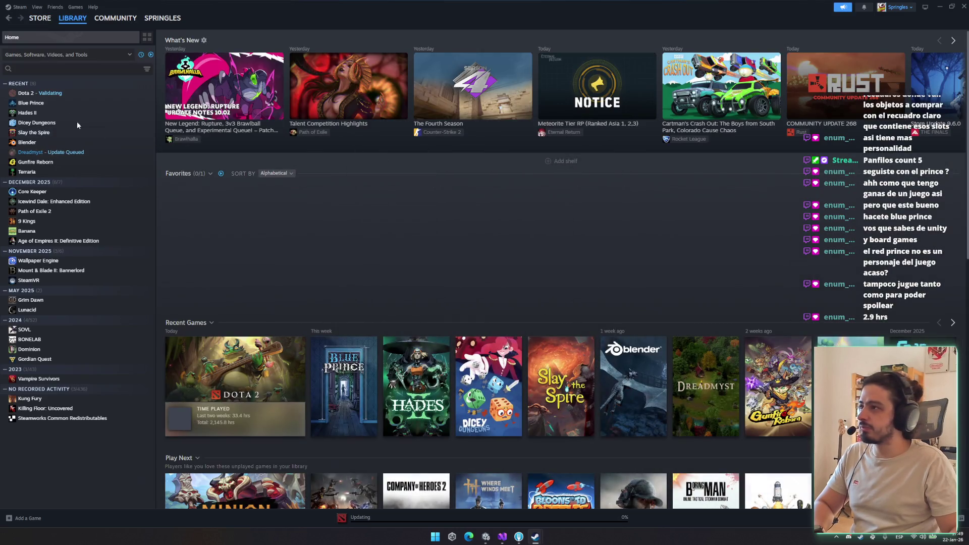
pyautogui.click(31, 102)
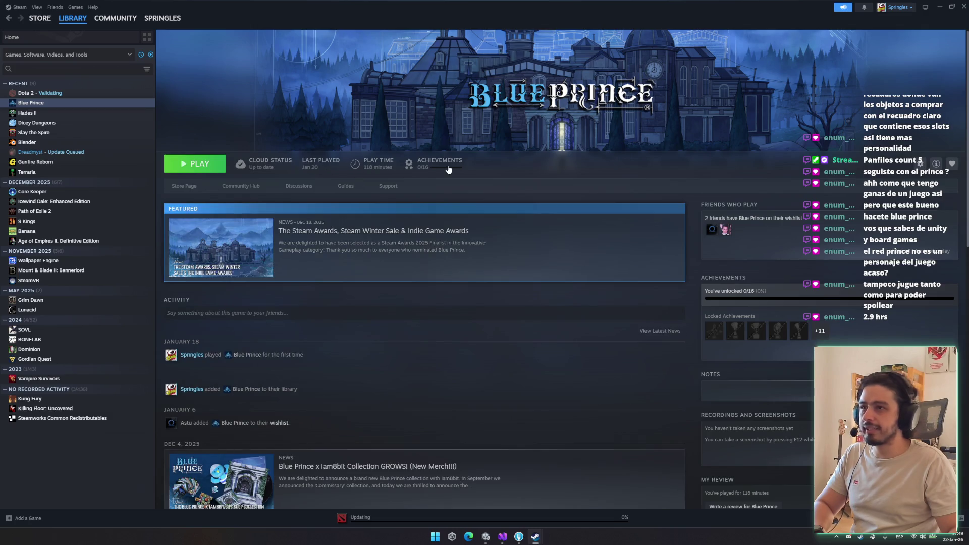
pyautogui.click(964, 6)
pyautogui.moveTo(468, 286)
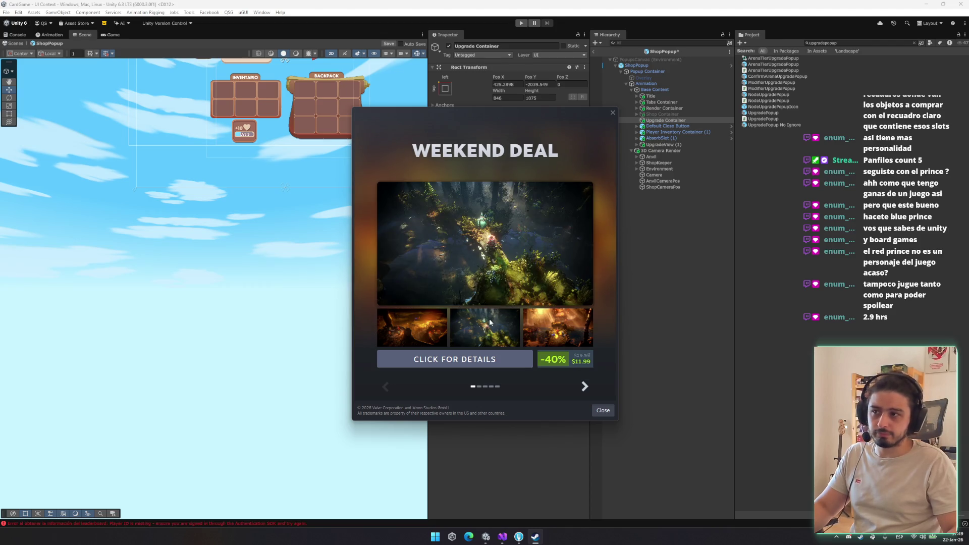
pyautogui.moveTo(514, 251)
pyautogui.click(510, 212)
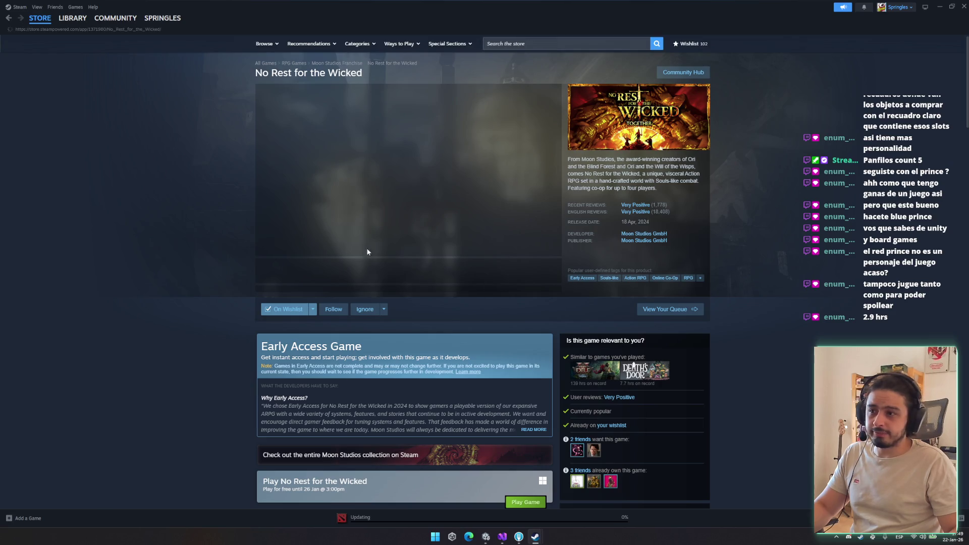
# Step: Browse the No Rest for the Wicked store page screenshots, including the tavern shot
pyautogui.scroll(-2, 425, 392)
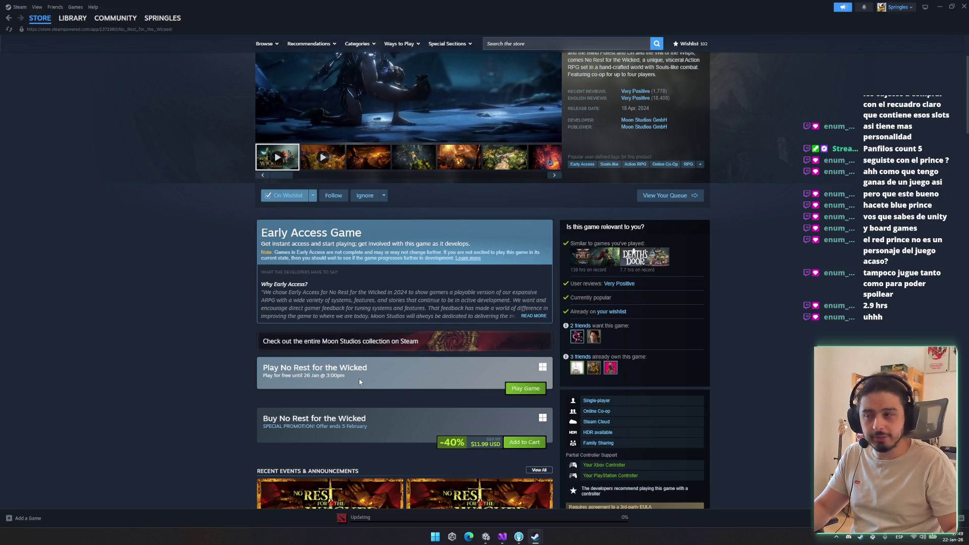
pyautogui.scroll(2, 359, 378)
pyautogui.click(368, 271)
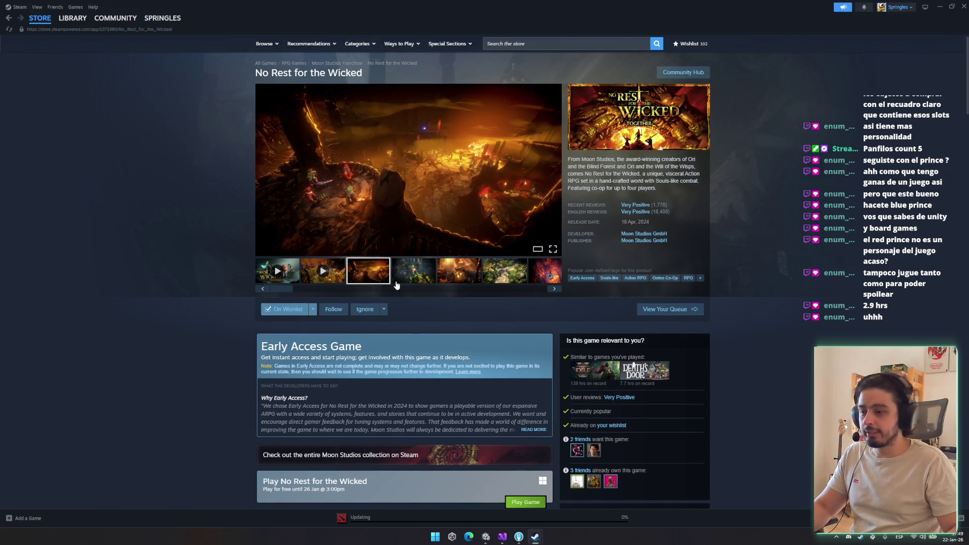
pyautogui.click(414, 272)
pyautogui.click(455, 275)
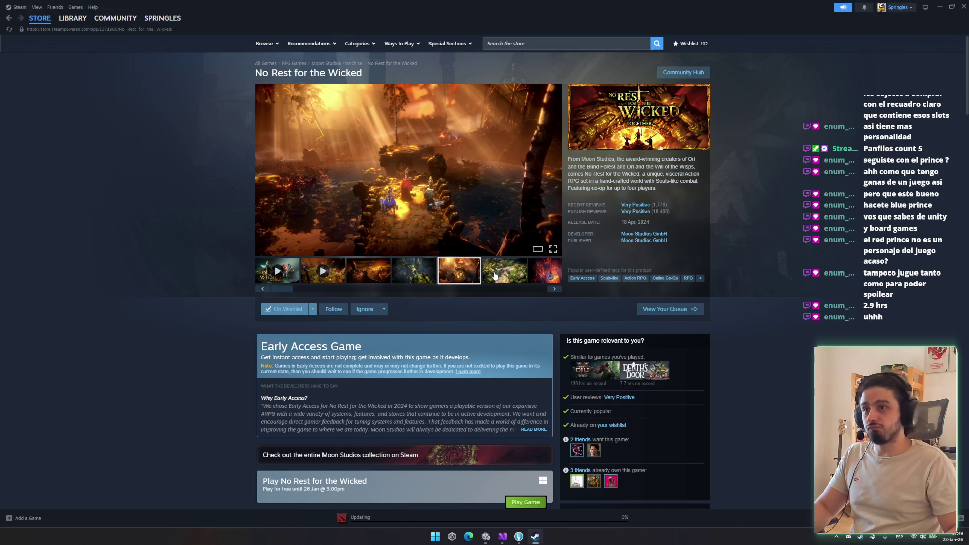
pyautogui.click(541, 278)
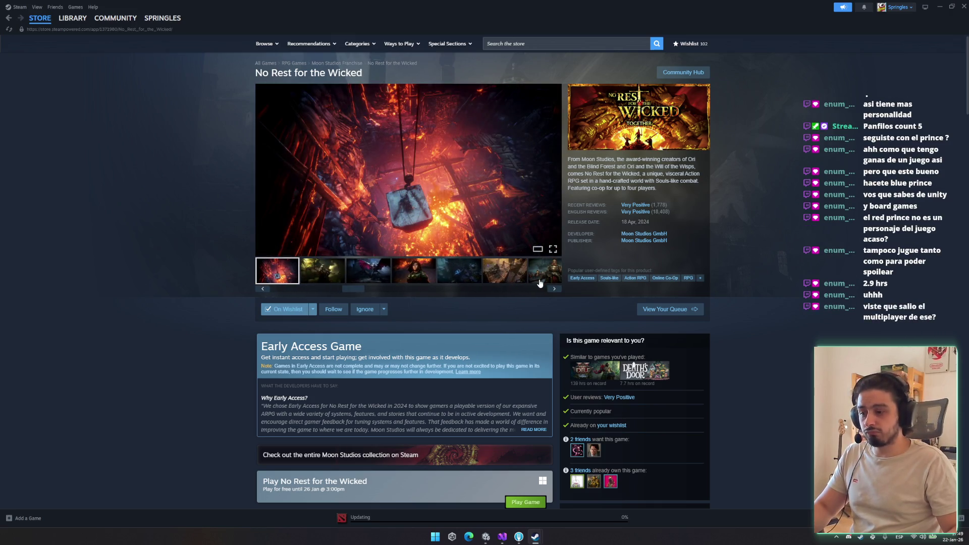
pyautogui.click(460, 276)
pyautogui.click(544, 271)
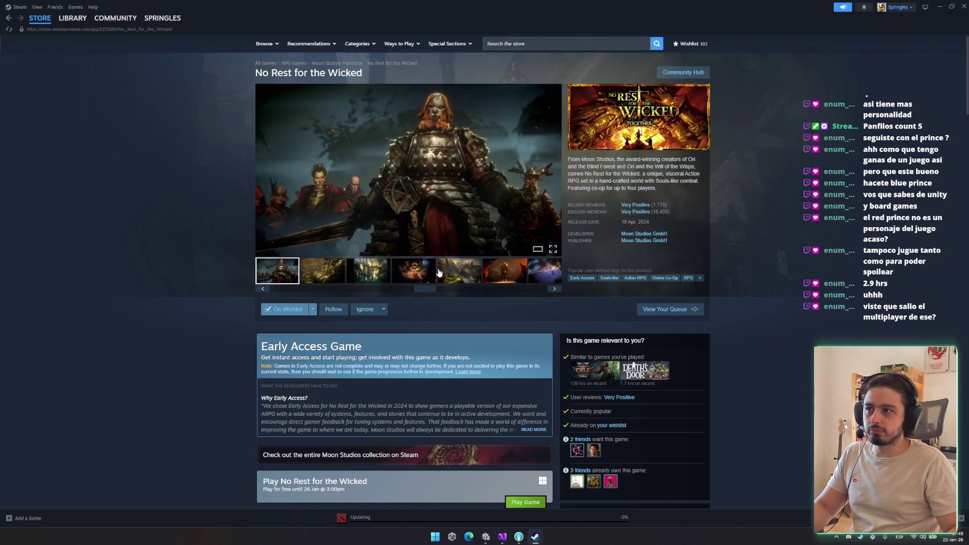
pyautogui.click(426, 271)
pyautogui.click(356, 271)
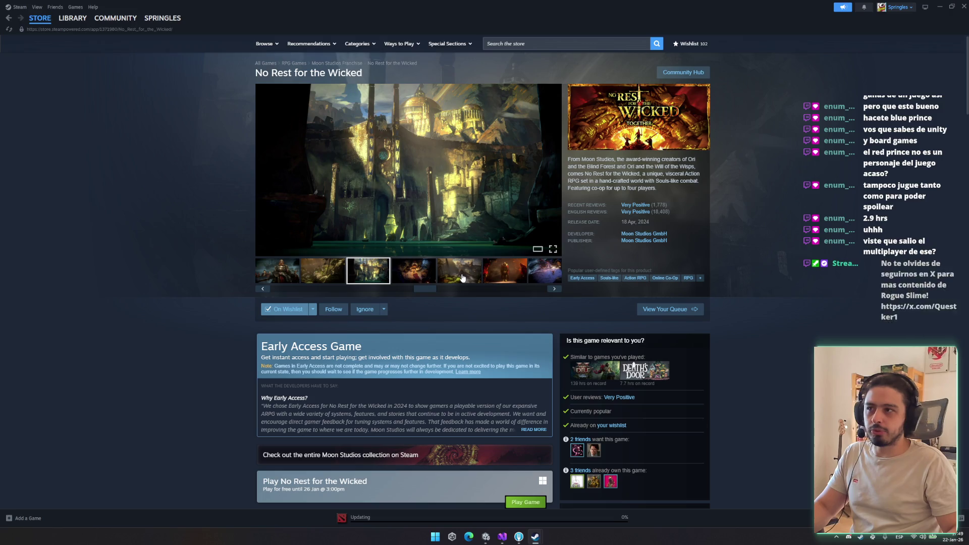
# Step: Look at the Online Co-Op tag page, return to the game page, and close Steam
pyautogui.scroll(-2, 453, 286)
pyautogui.scroll(-3, 449, 303)
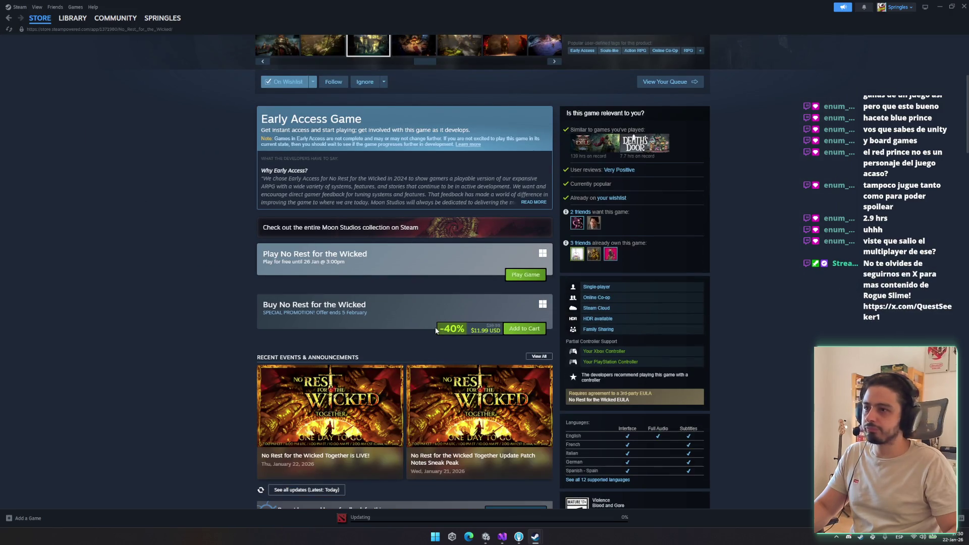
pyautogui.scroll(4, 548, 259)
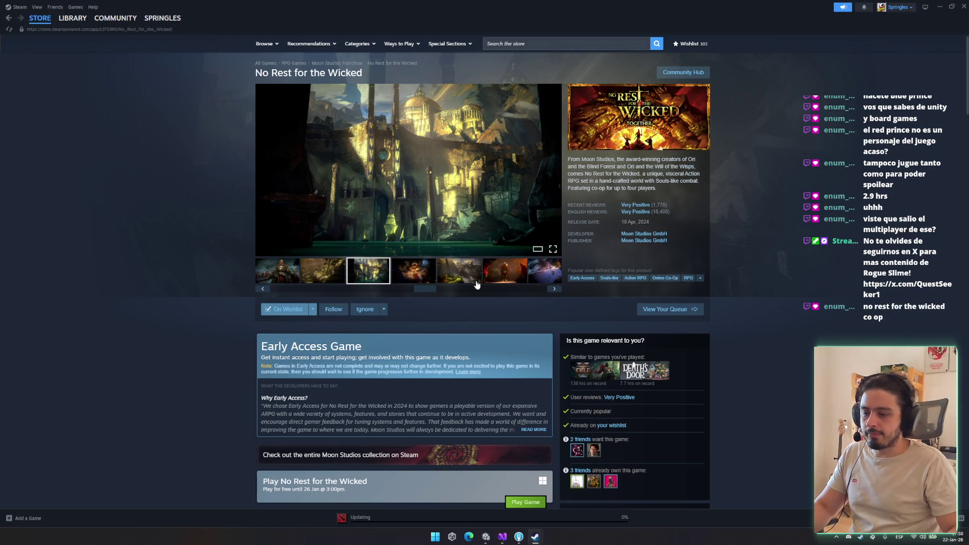
pyautogui.click(659, 279)
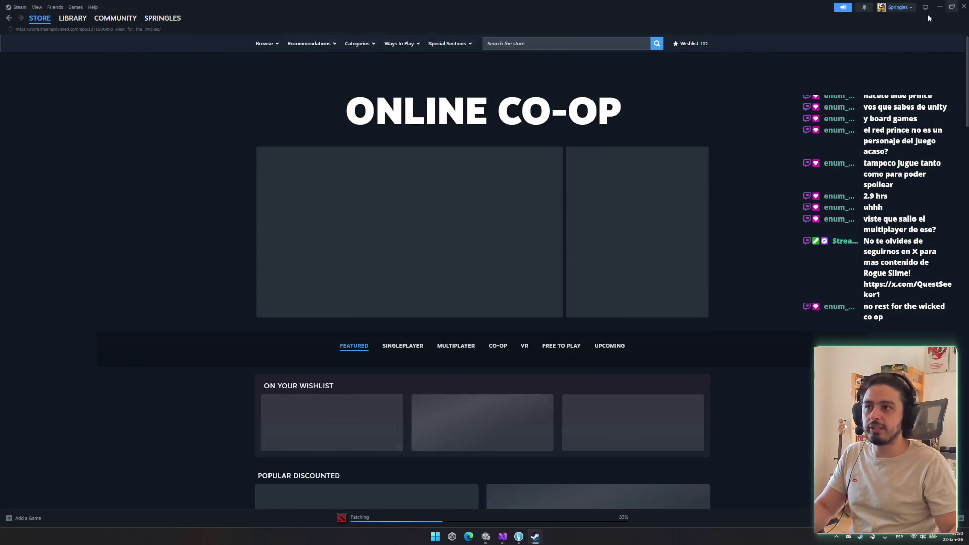
pyautogui.click(9, 18)
pyautogui.scroll(3, 633, 228)
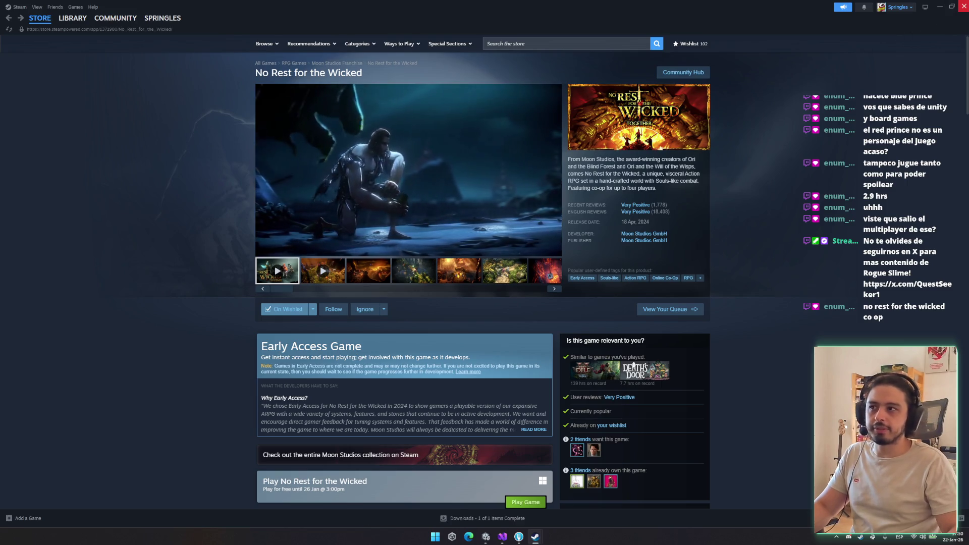
pyautogui.click(939, 6)
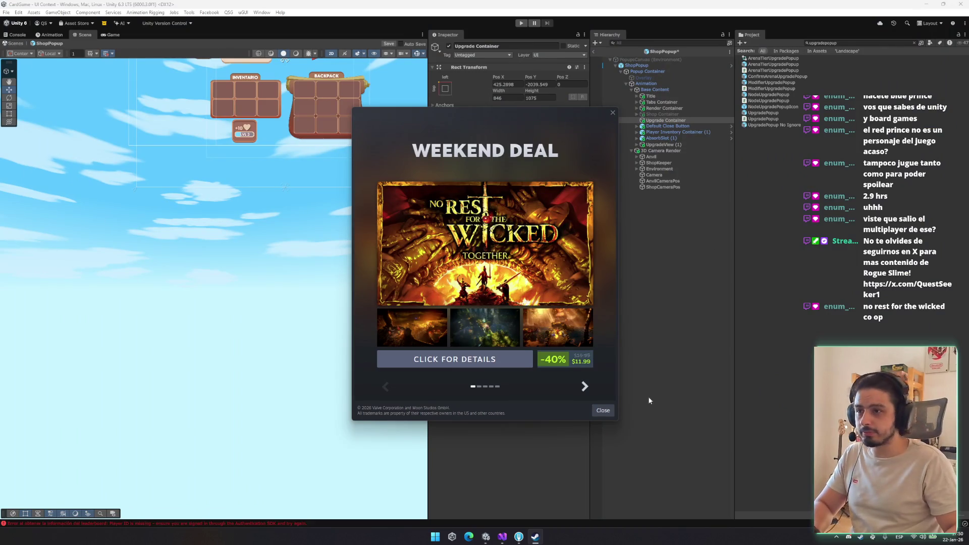
# Step: Dismiss the Weekend Deal popup and frame the Upgrade Container in the Scene view
pyautogui.click(605, 411)
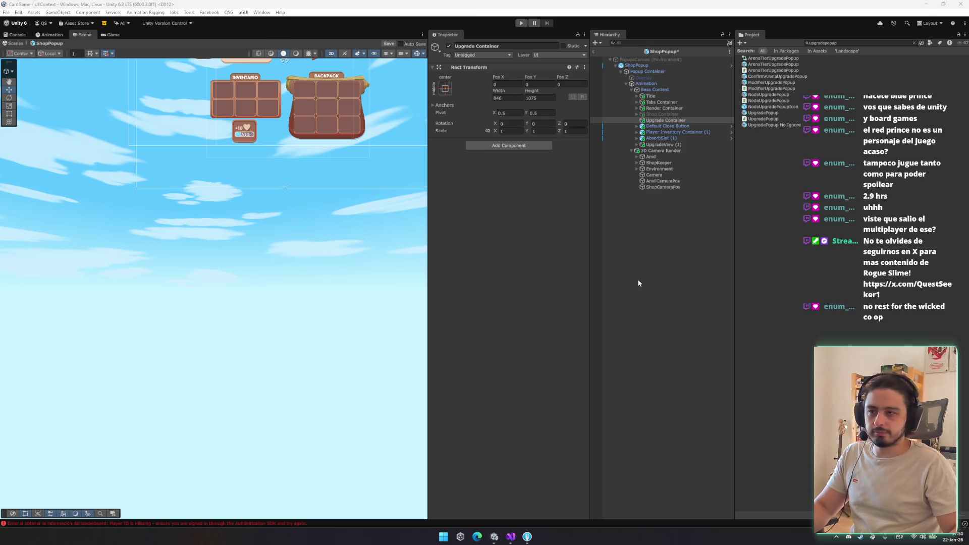
pyautogui.doubleClick(668, 121)
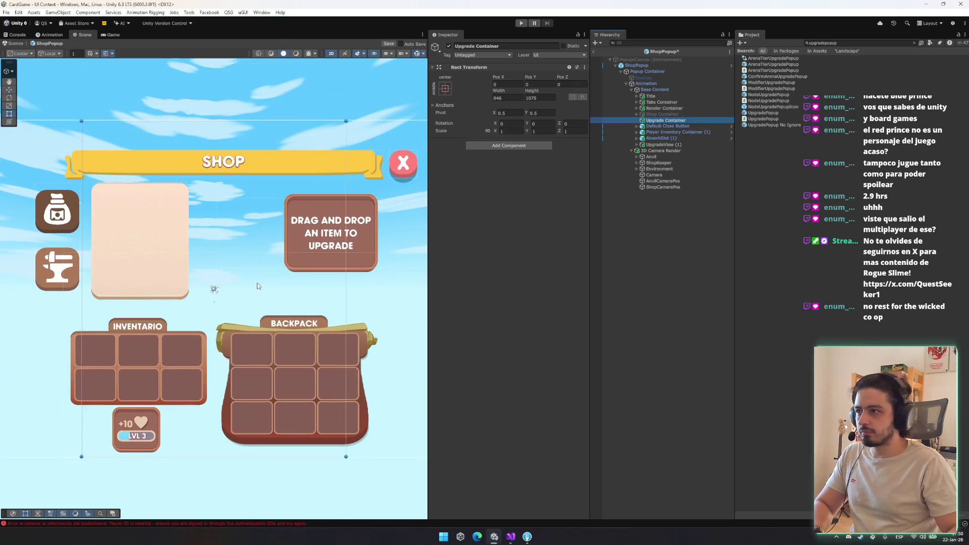
pyautogui.click(654, 126)
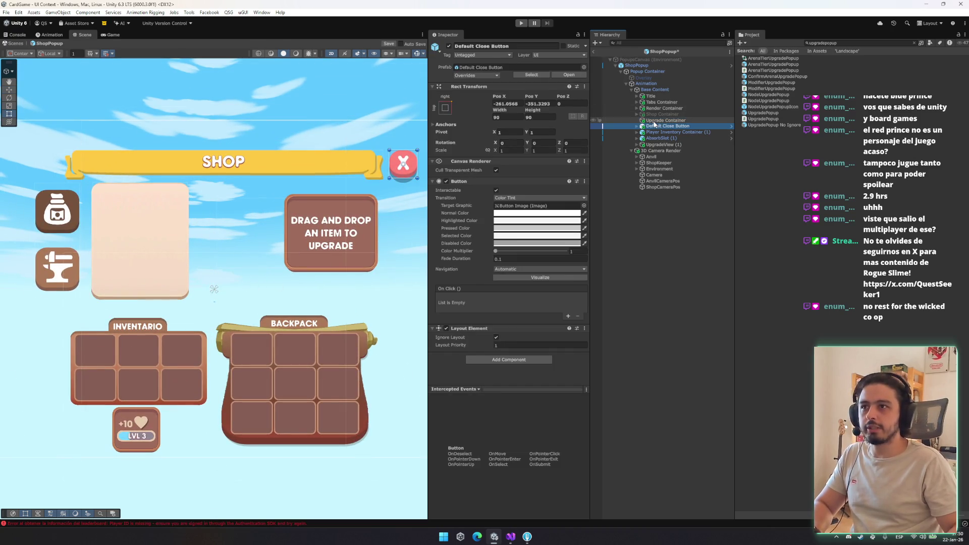
pyautogui.click(654, 121)
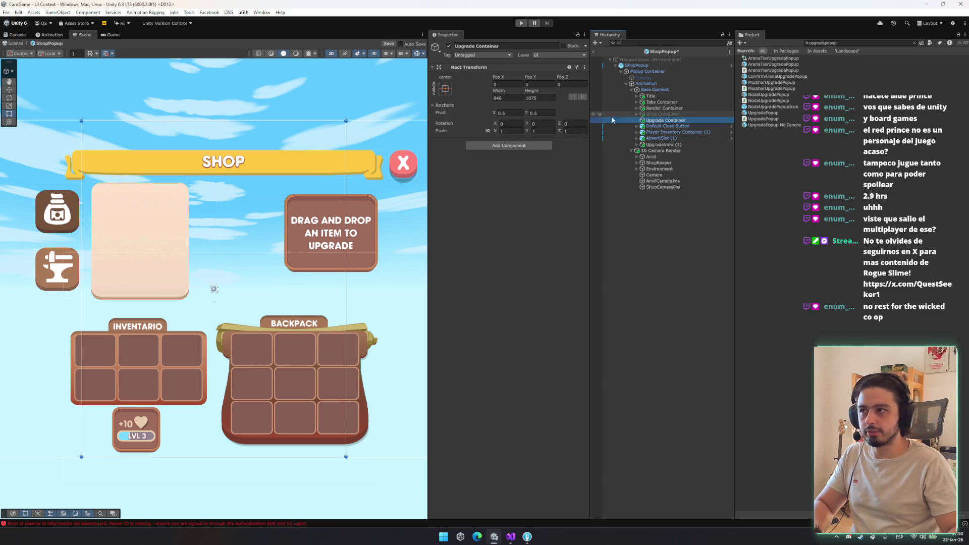
# Step: Drag the Upgrade Container's four edges to resize it to about 704 by 332
pyautogui.moveTo(275, 122); pyautogui.dragTo(260, 182)
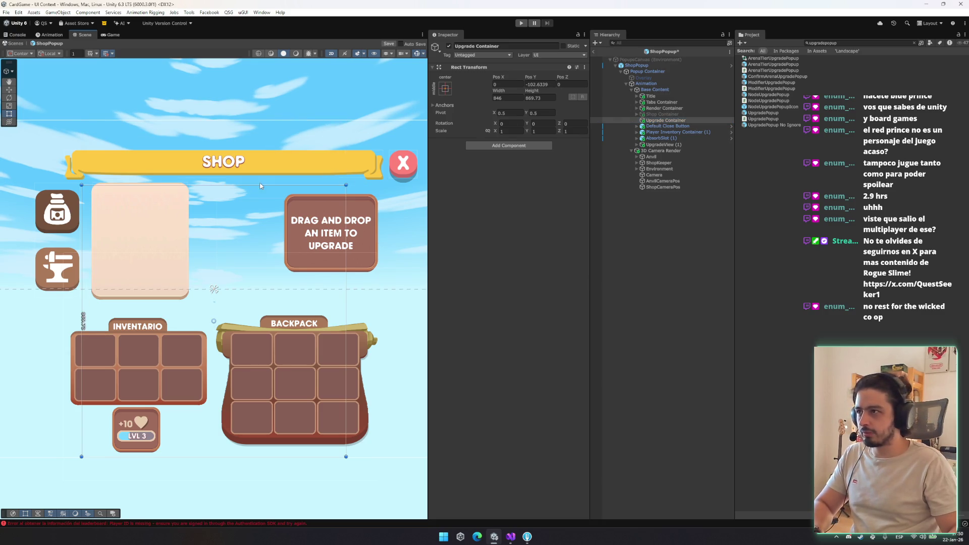
pyautogui.moveTo(242, 456); pyautogui.dragTo(236, 289)
pyautogui.moveTo(82, 245); pyautogui.dragTo(214, 245)
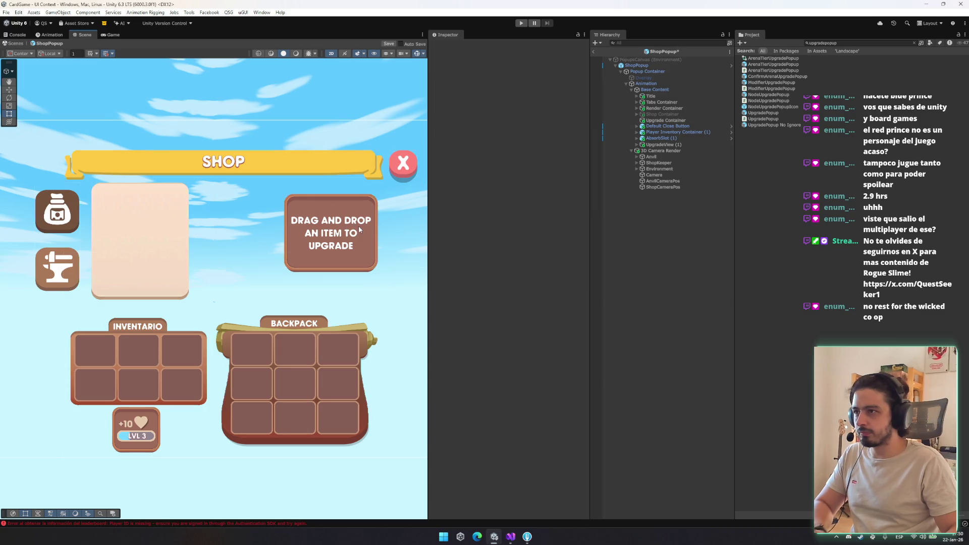
pyautogui.moveTo(265, 227)
pyautogui.mouseDown()
pyautogui.moveTo(399, 232)
pyautogui.moveTo(213, 233)
pyautogui.mouseUp()
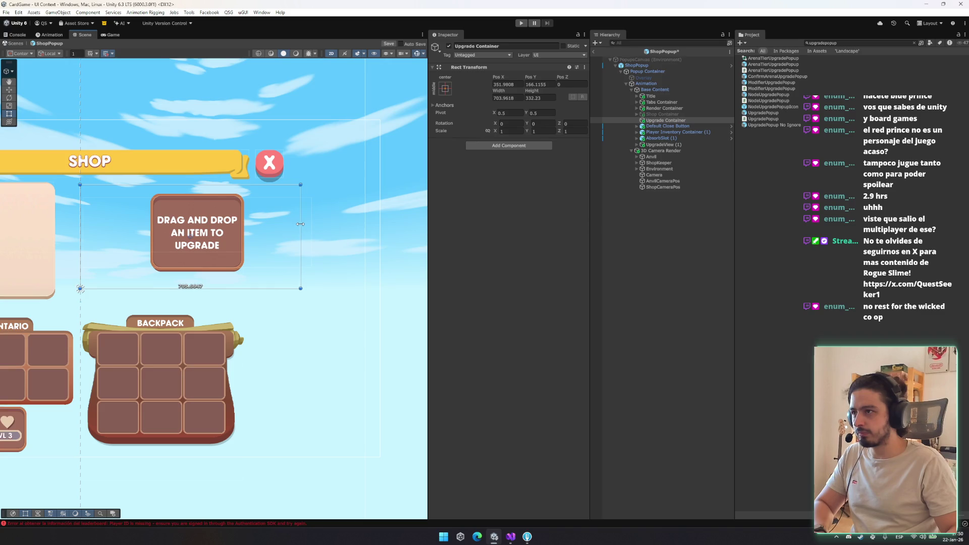
pyautogui.click(685, 125)
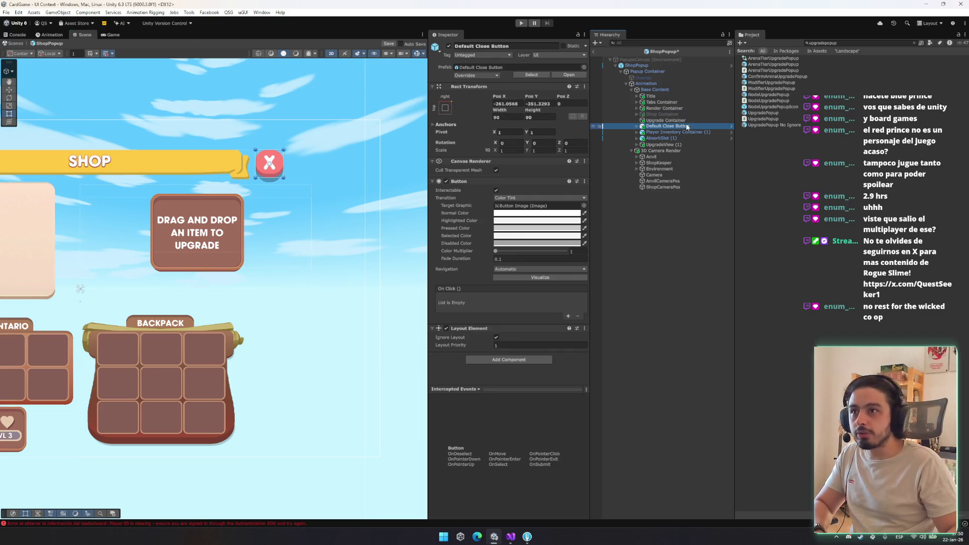
# Step: Nest UpgradeView (1) under Upgrade Container and set its Pos X to 0
pyautogui.click(676, 149)
pyautogui.click(675, 145)
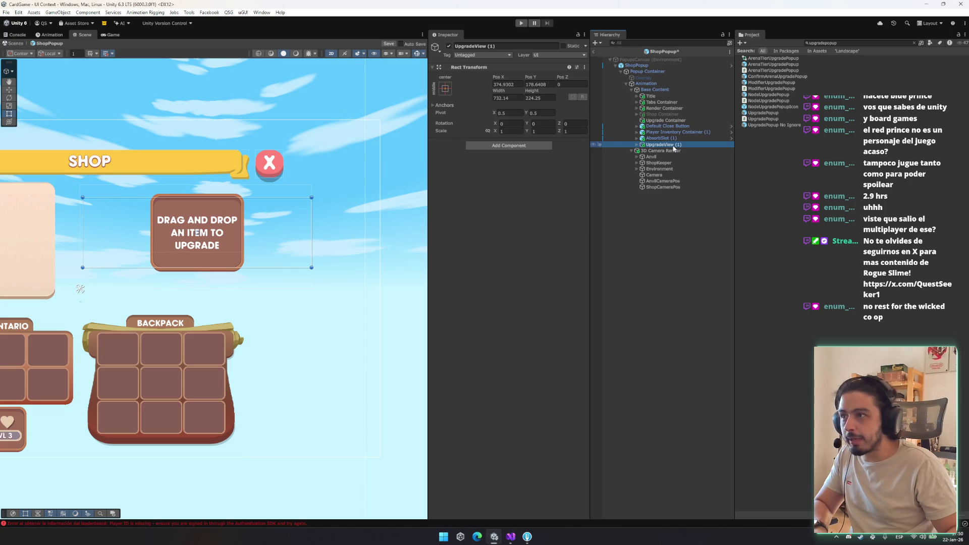
pyautogui.moveTo(693, 144); pyautogui.dragTo(666, 122)
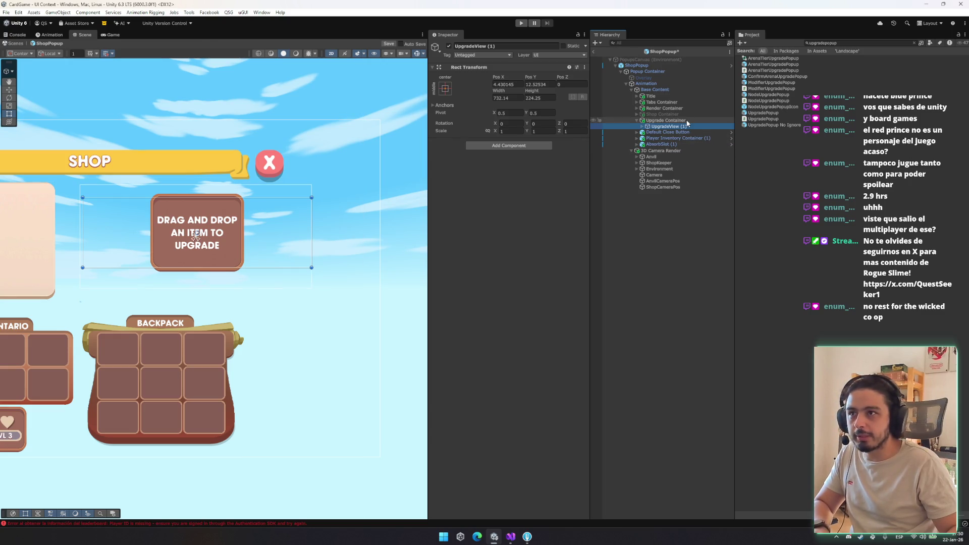
pyautogui.click(513, 84)
pyautogui.write('0')
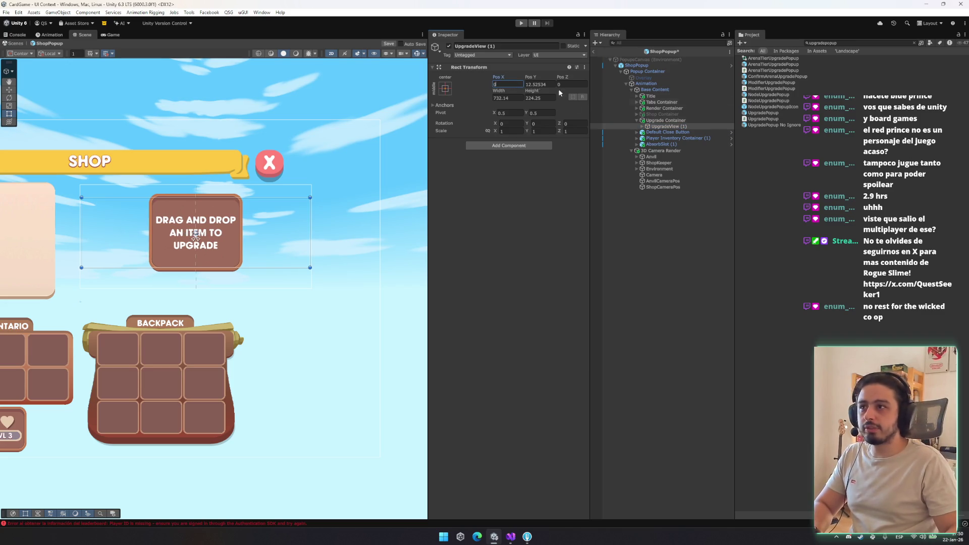
# Step: Set UpgradeSlot's Pos X to 200 and ToUpgradeSlot's Pos X to -200
pyautogui.click(642, 126)
pyautogui.click(669, 132)
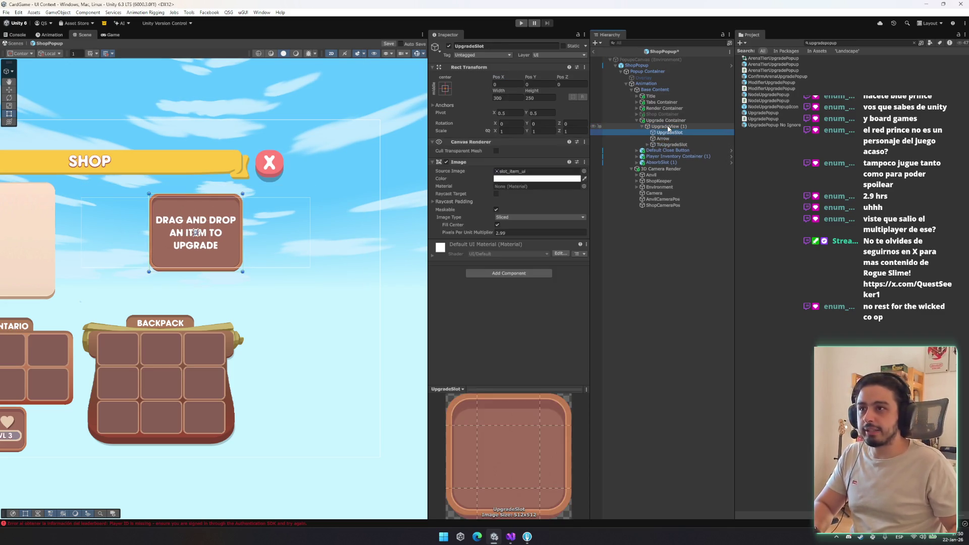
pyautogui.click(503, 84)
pyautogui.write('200')
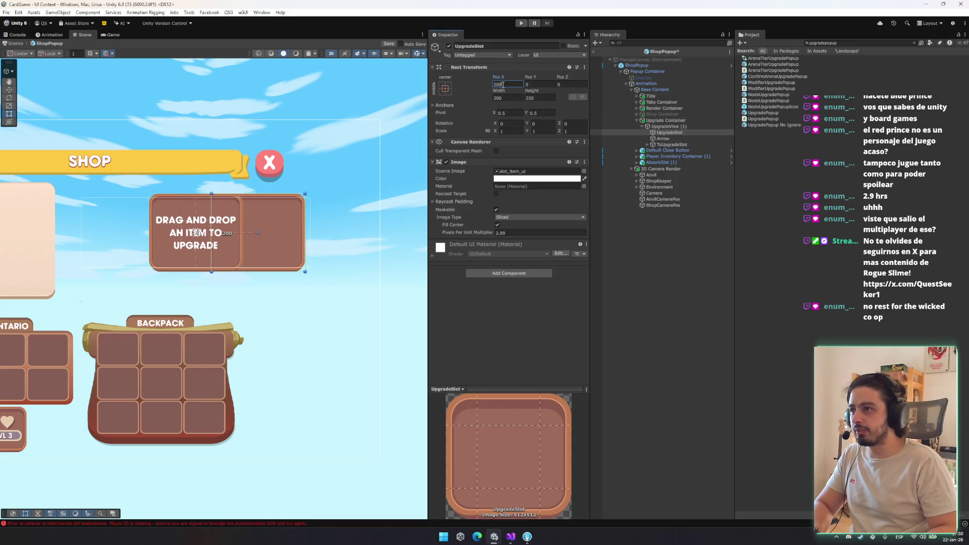
pyautogui.click(671, 144)
pyautogui.click(508, 84)
pyautogui.write('20')
pyautogui.press('BackSpace')
pyautogui.press('BackSpace')
pyautogui.write('-200')
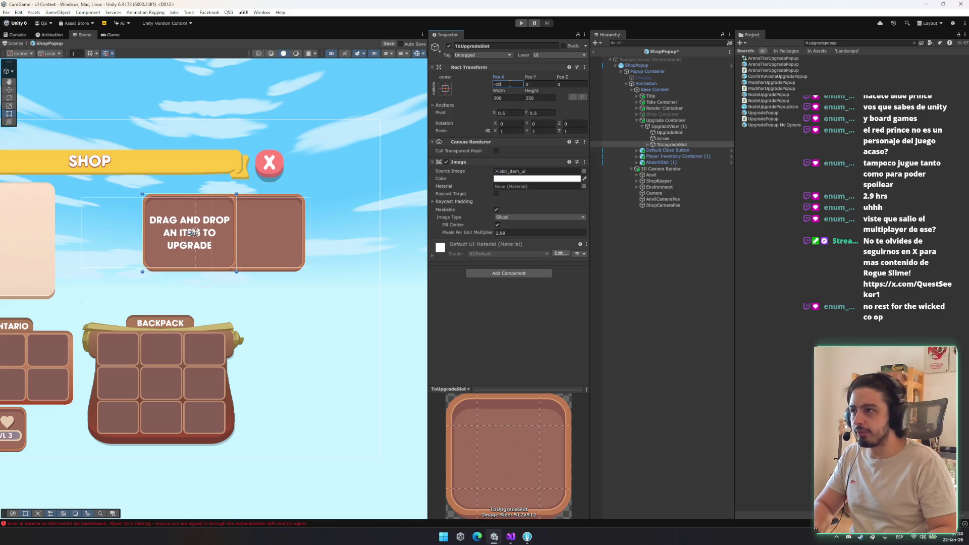
pyautogui.press('Return')
pyautogui.moveTo(187, 237); pyautogui.dragTo(261, 230)
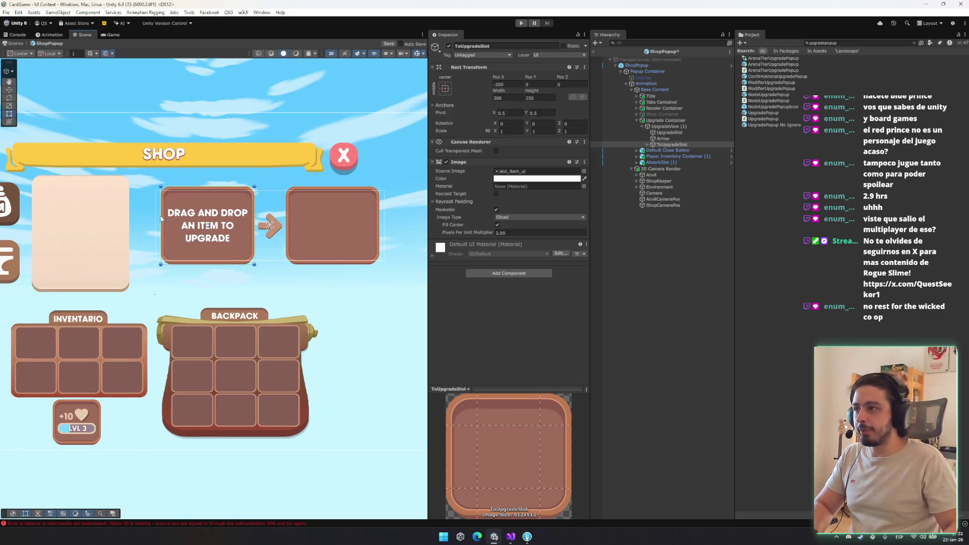
# Step: Move the Upgrade Container left and slightly down with the move tool
pyautogui.click(697, 137)
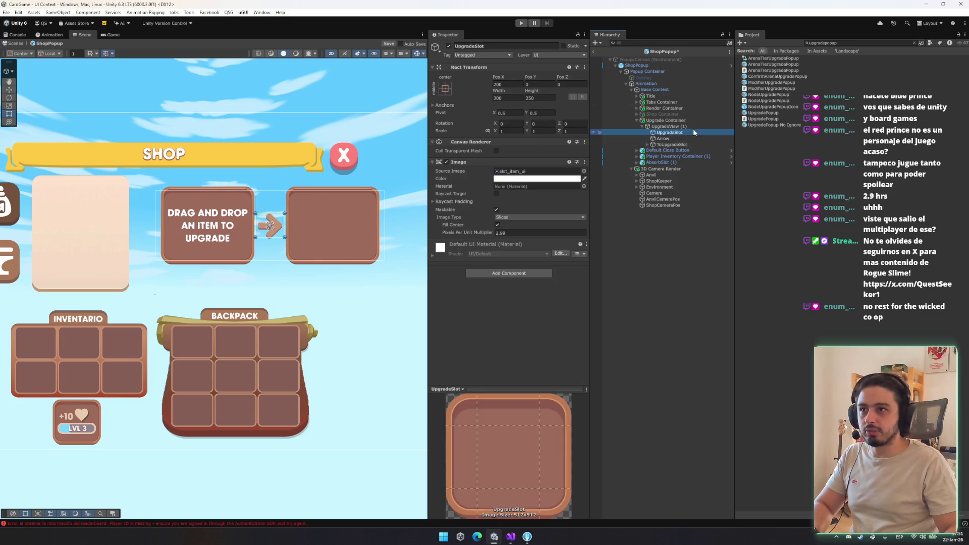
pyautogui.click(692, 127)
pyautogui.click(686, 120)
pyautogui.press('w')
pyautogui.moveTo(307, 230); pyautogui.dragTo(271, 233)
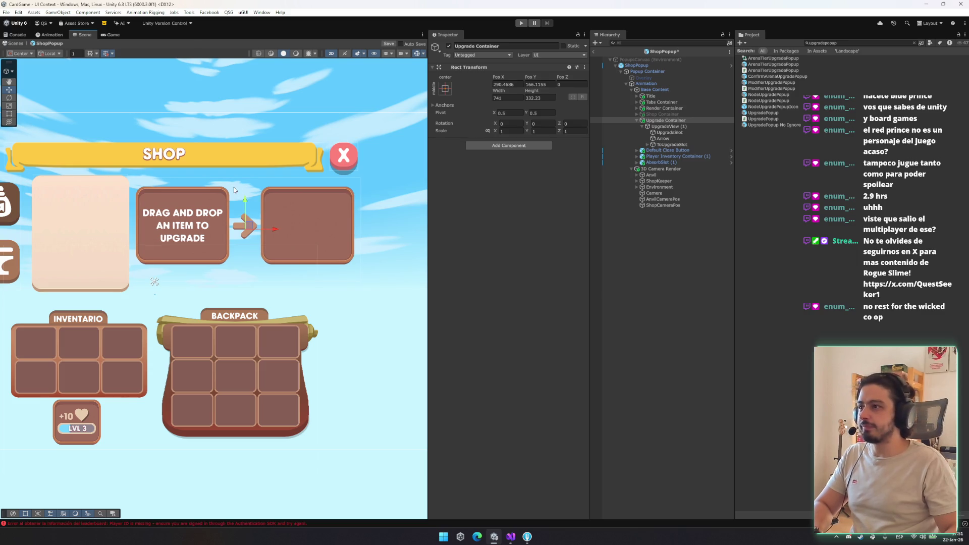
pyautogui.moveTo(246, 201); pyautogui.dragTo(247, 205)
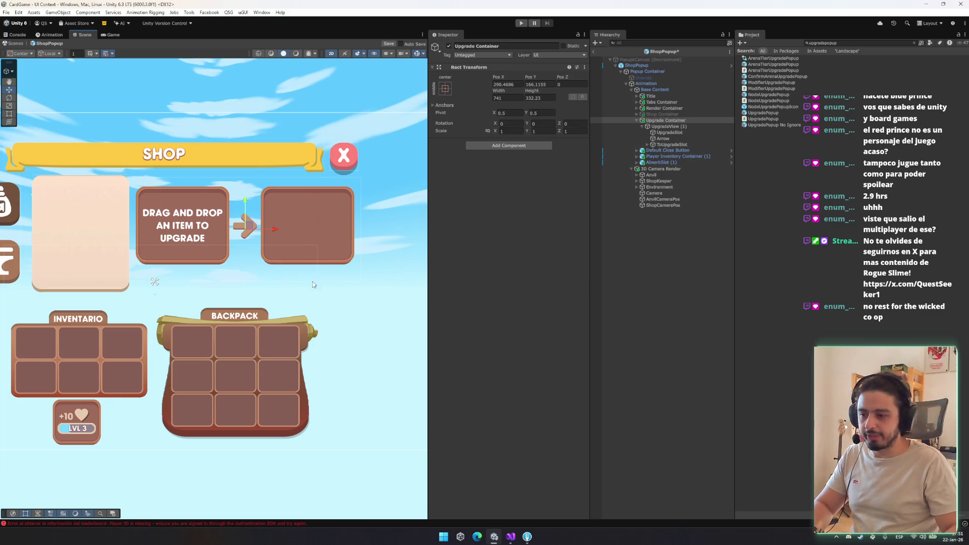
# Step: Rename UpgradeView (1) to UpgradeView
pyautogui.moveTo(277, 275); pyautogui.dragTo(386, 269)
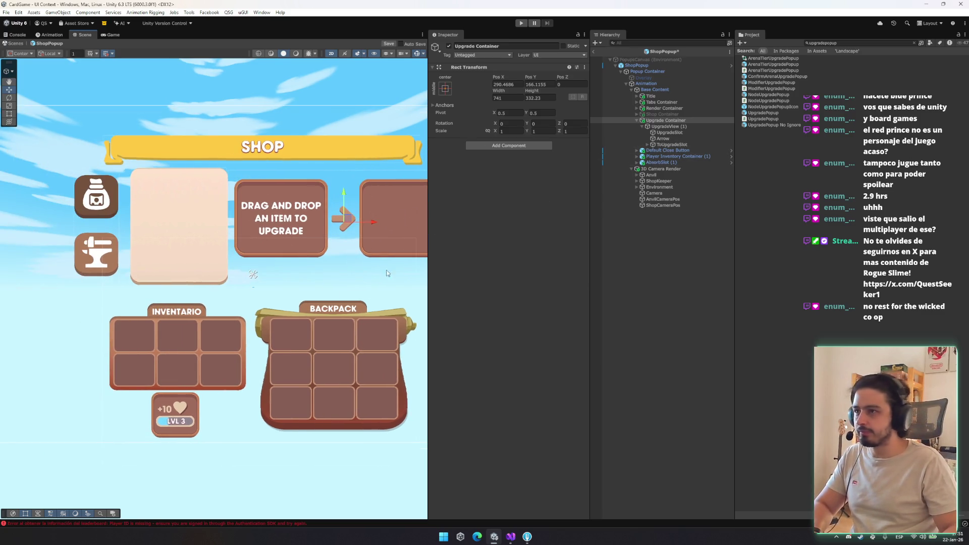
pyautogui.click(678, 127)
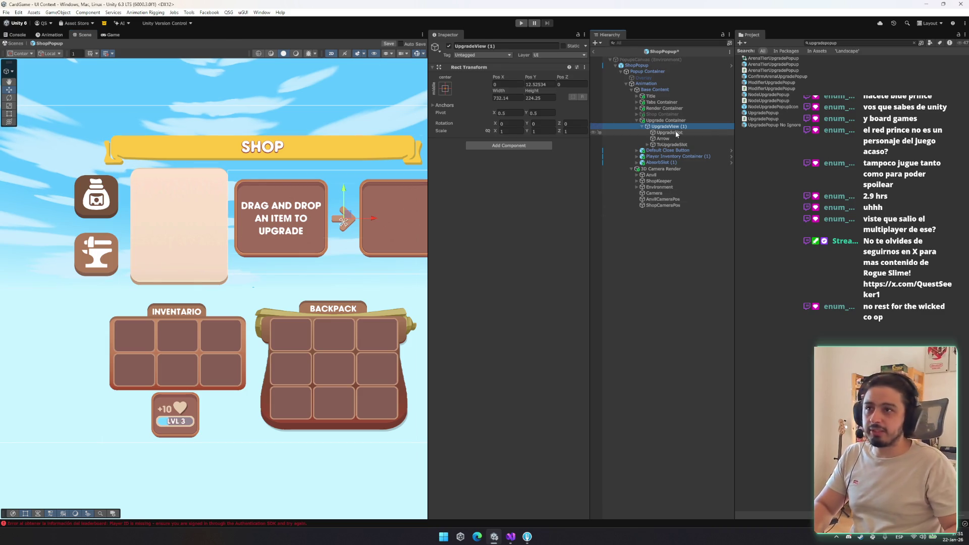
pyautogui.press('BackSpace')
pyautogui.press('BackSpace')
pyautogui.press('BackSpace')
pyautogui.press('Return')
# Step: Set UpgradeSlot, Arrow and ToUpgradeSlot all to Pos X 0
pyautogui.press('Down')
pyautogui.press('Down')
pyautogui.press('Down')
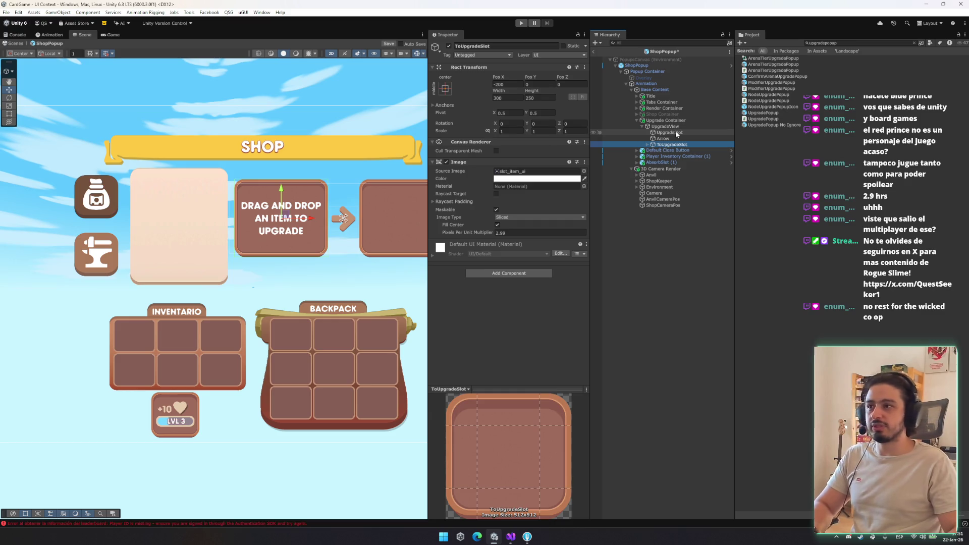
pyautogui.keyDown('shift'); pyautogui.click(675, 131); pyautogui.keyUp('shift')
pyautogui.click(681, 146)
pyautogui.click(670, 133)
pyautogui.keyDown('shift'); pyautogui.click(682, 146); pyautogui.keyUp('shift')
pyautogui.click(514, 85)
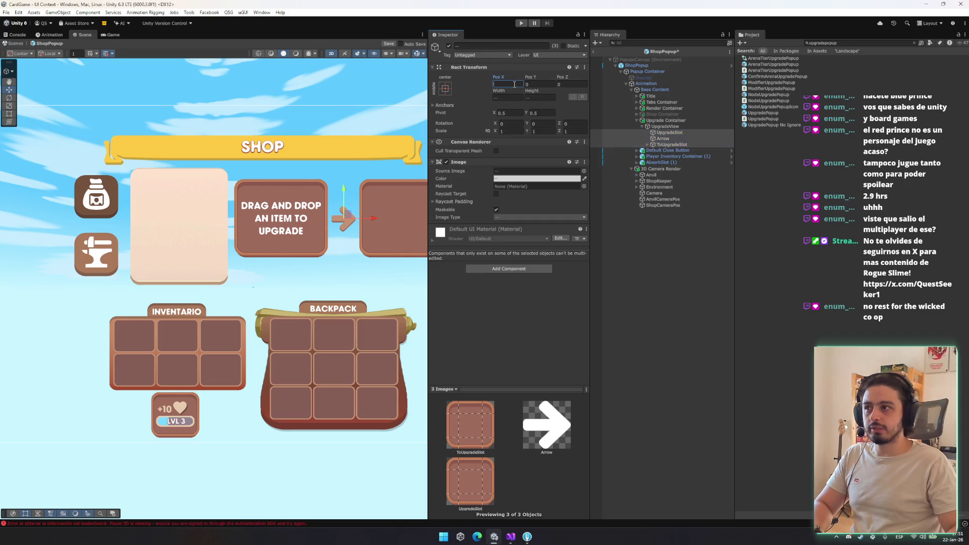
pyautogui.write('0')
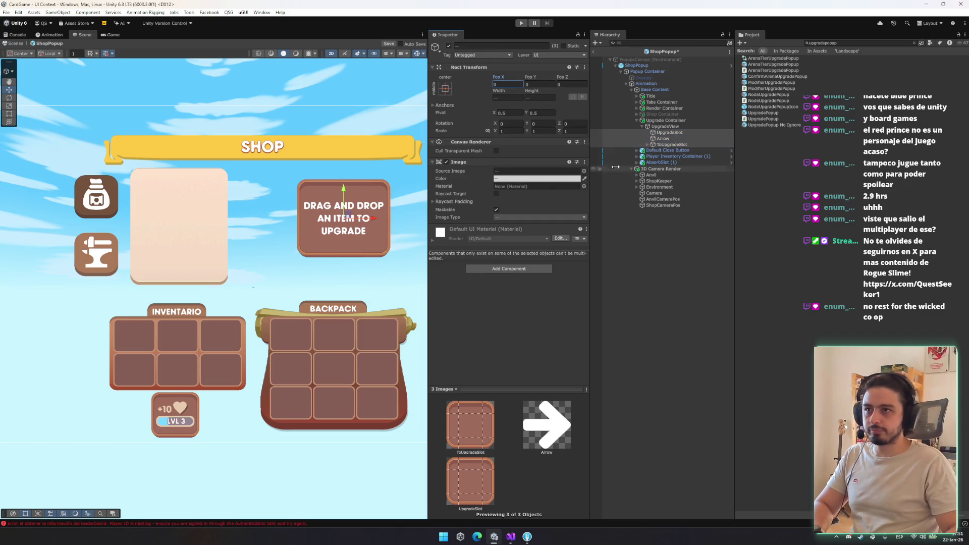
# Step: Spread the slots again: UpgradeSlot at Pos X 200, ToUpgradeSlot at Pos X -220
pyautogui.click(665, 121)
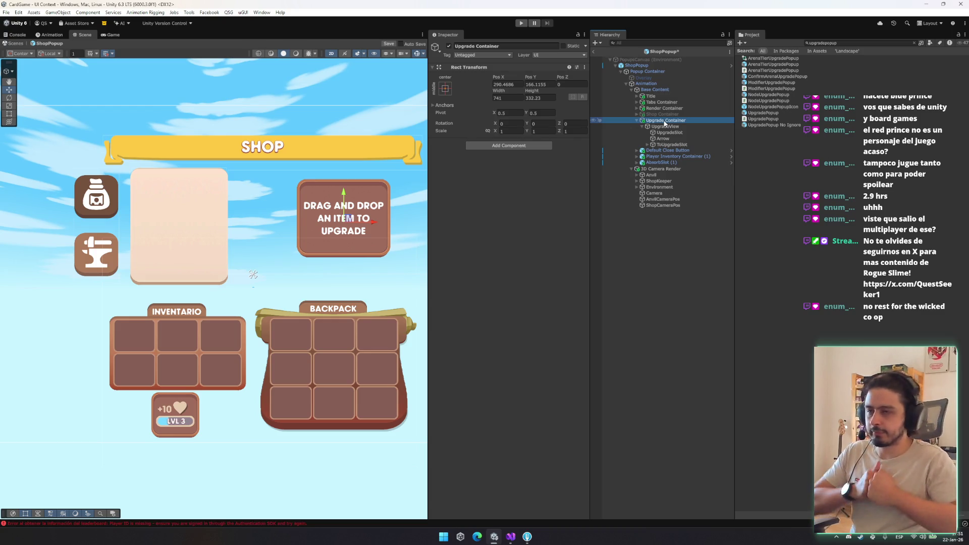
pyautogui.click(672, 145)
pyautogui.press('Right')
pyautogui.press('Left')
pyautogui.click(671, 133)
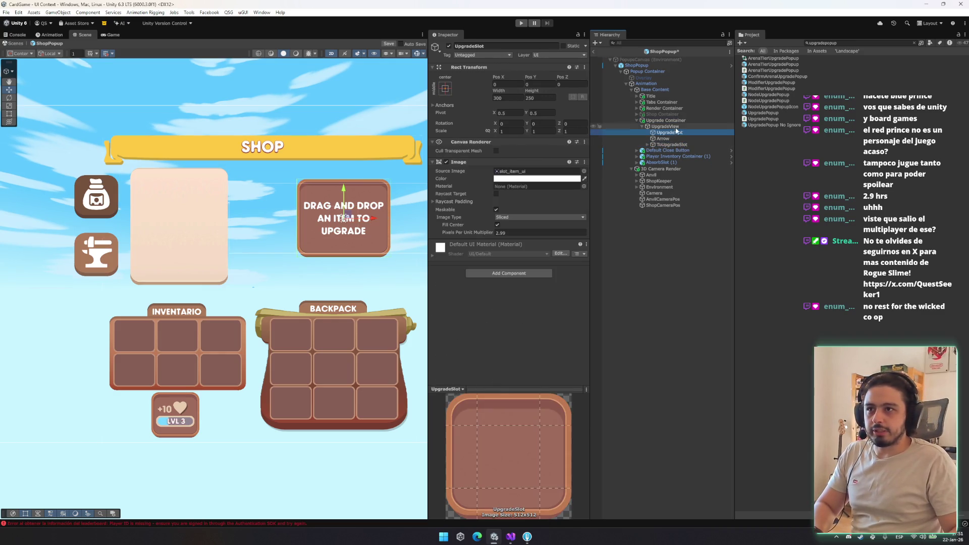
pyautogui.click(505, 84)
pyautogui.write('200')
pyautogui.click(671, 144)
pyautogui.doubleClick(510, 83)
pyautogui.write('2')
pyautogui.press('BackSpace')
pyautogui.write('-22')
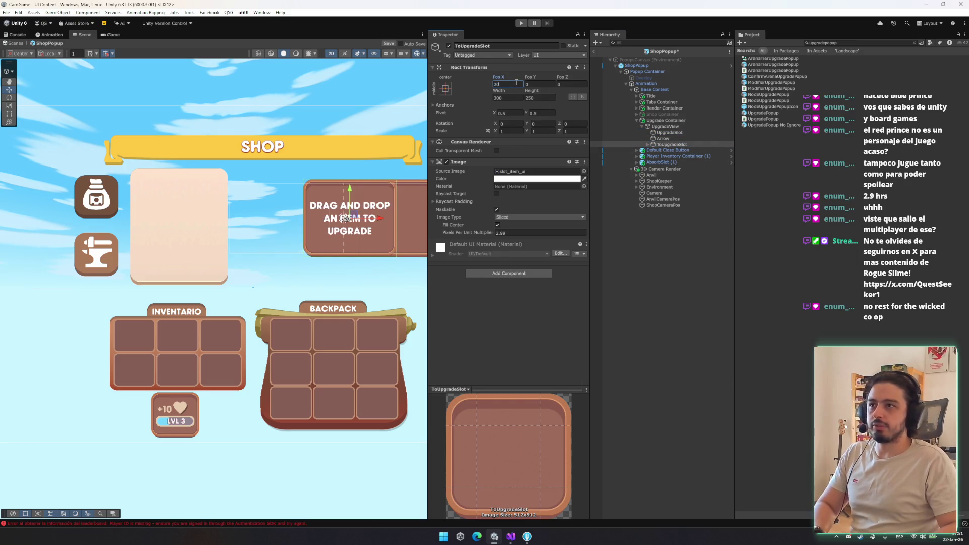
pyautogui.write('0')
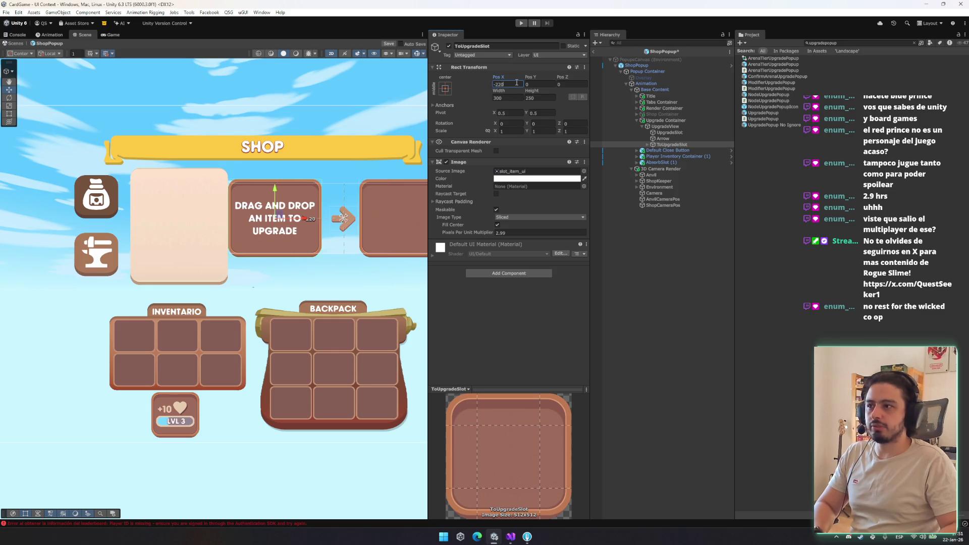
# Step: Stack UpgradeSlot, Arrow and ToUpgradeSlot back together at Pos X 0
pyautogui.click(666, 120)
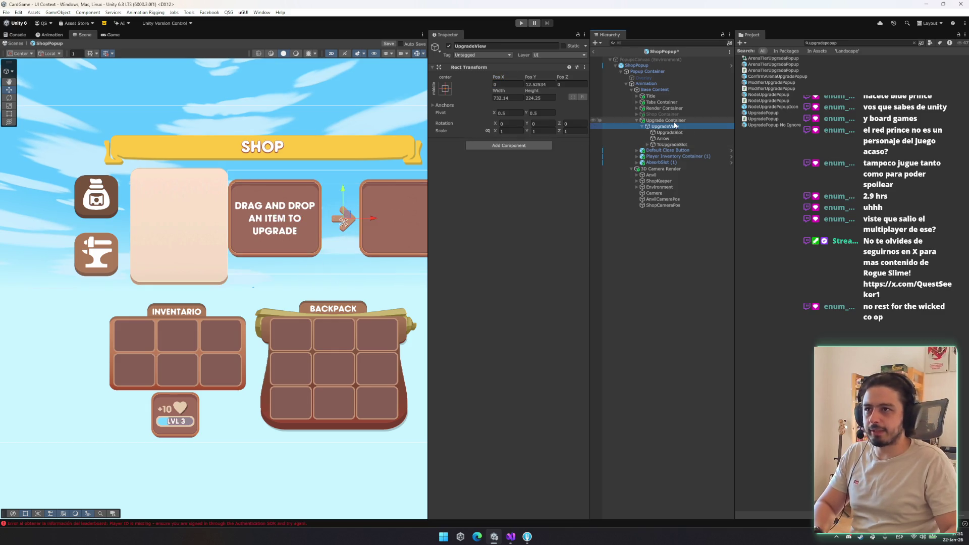
pyautogui.moveTo(369, 224); pyautogui.dragTo(337, 230)
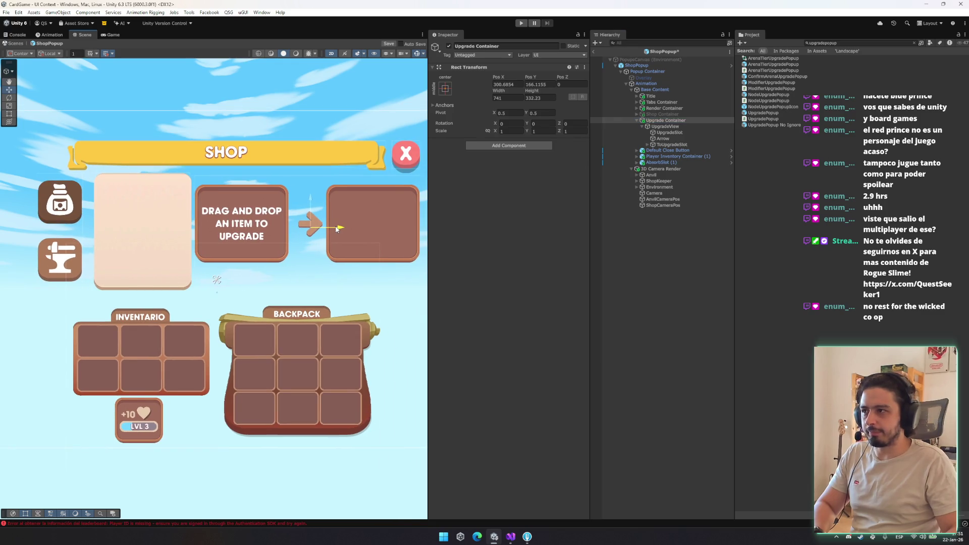
pyautogui.click(680, 121)
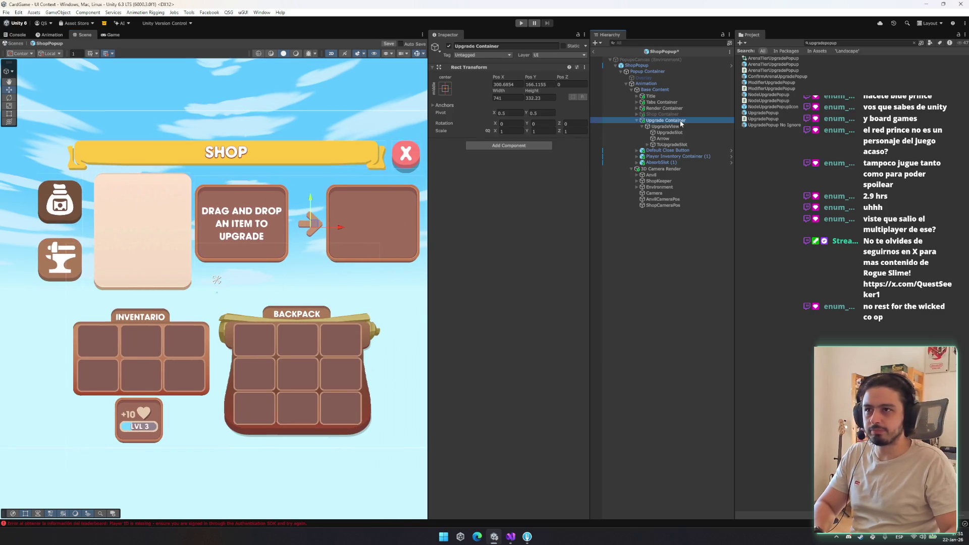
pyautogui.click(669, 133)
pyautogui.keyDown('shift'); pyautogui.click(672, 145); pyautogui.keyUp('shift')
pyautogui.click(499, 84)
pyautogui.write('0')
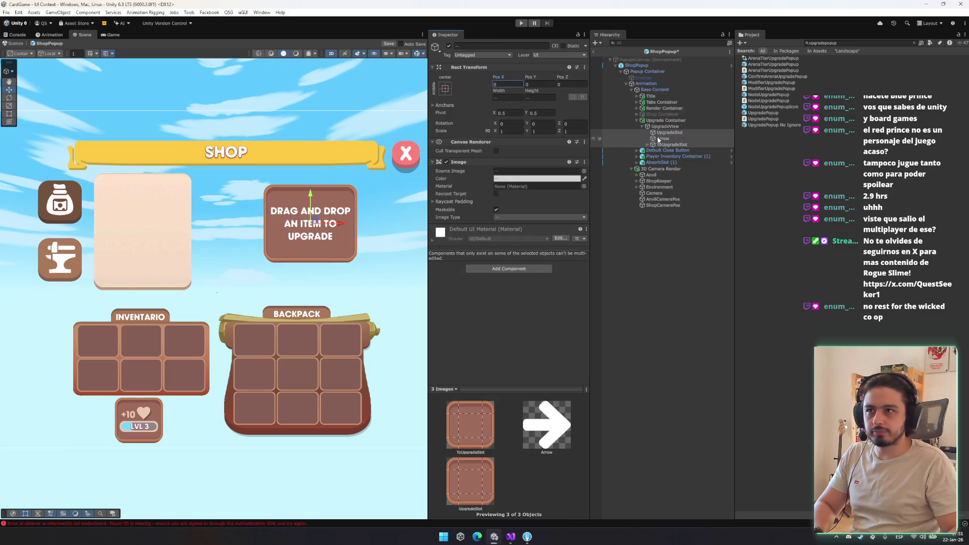
# Step: Check the Shop Container and UpgradeView, then collapse UpgradeView's children under Upgrade Container
pyautogui.click(662, 138)
pyautogui.click(671, 121)
pyautogui.press('Up')
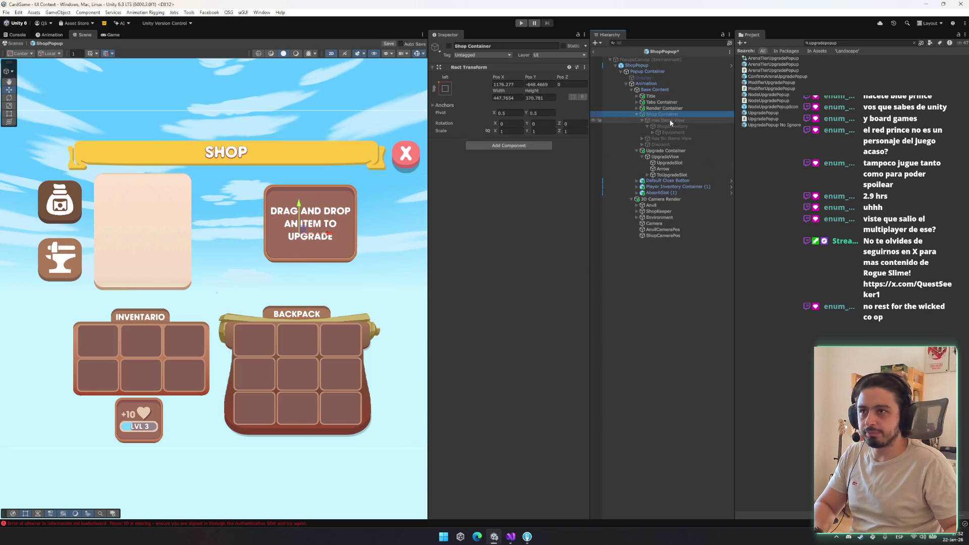
pyautogui.press('Down')
pyautogui.press('Down')
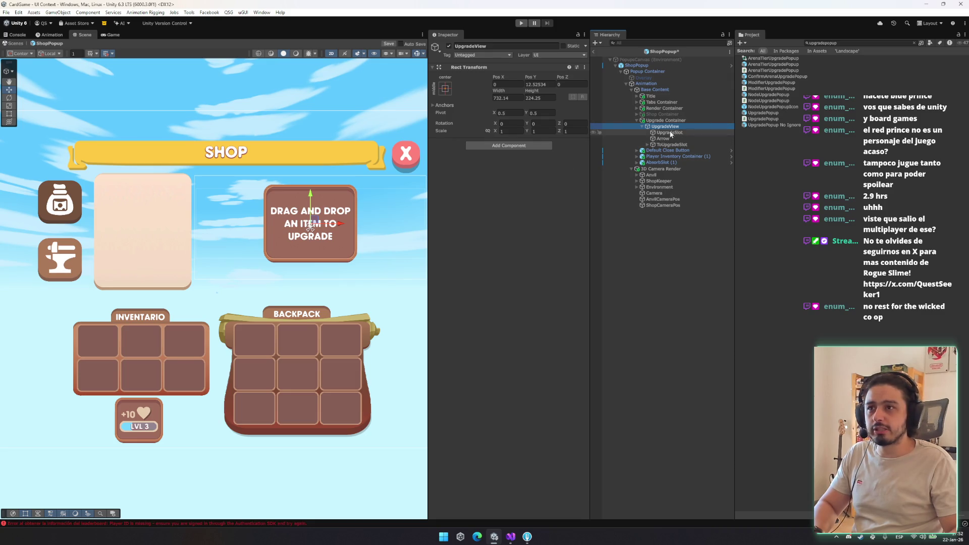
pyautogui.click(651, 120)
pyautogui.click(642, 126)
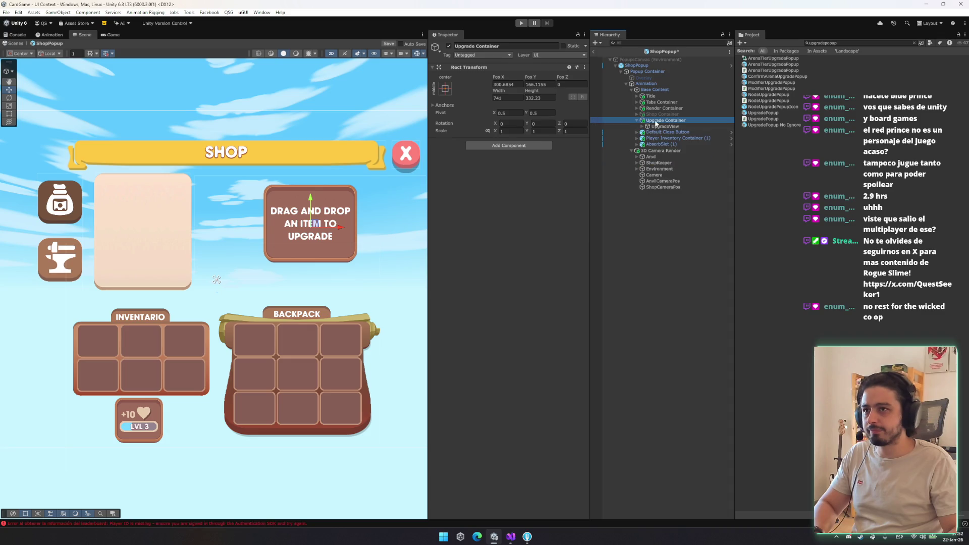
# Step: Add a new UI Image under Upgrade Container below the upgrade panel with the whiteSquare sprite
pyautogui.rightClick(655, 120)
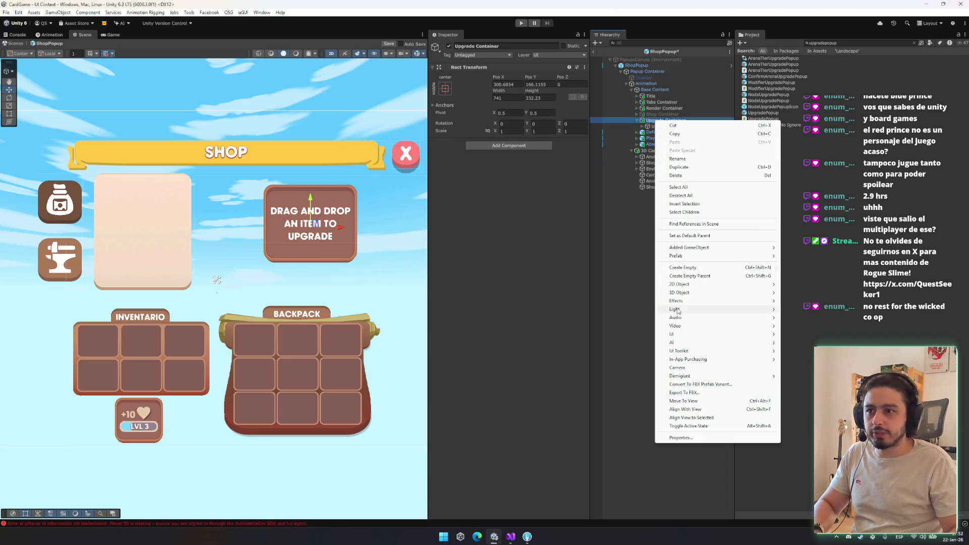
pyautogui.moveTo(676, 335)
pyautogui.click(799, 345)
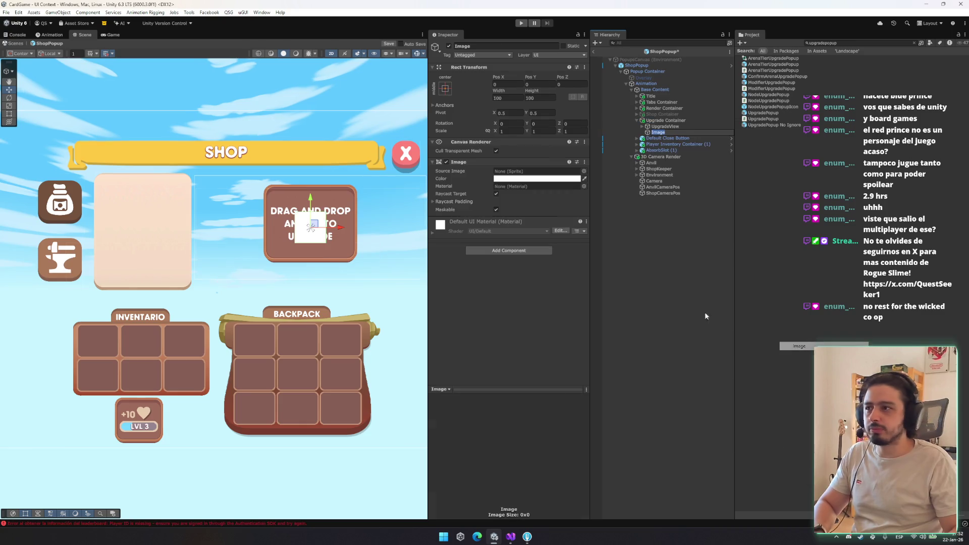
pyautogui.moveTo(305, 201)
pyautogui.mouseDown()
pyautogui.moveTo(304, 259)
pyautogui.moveTo(314, 276)
pyautogui.moveTo(356, 281)
pyautogui.moveTo(339, 281)
pyautogui.mouseUp()
pyautogui.press('t')
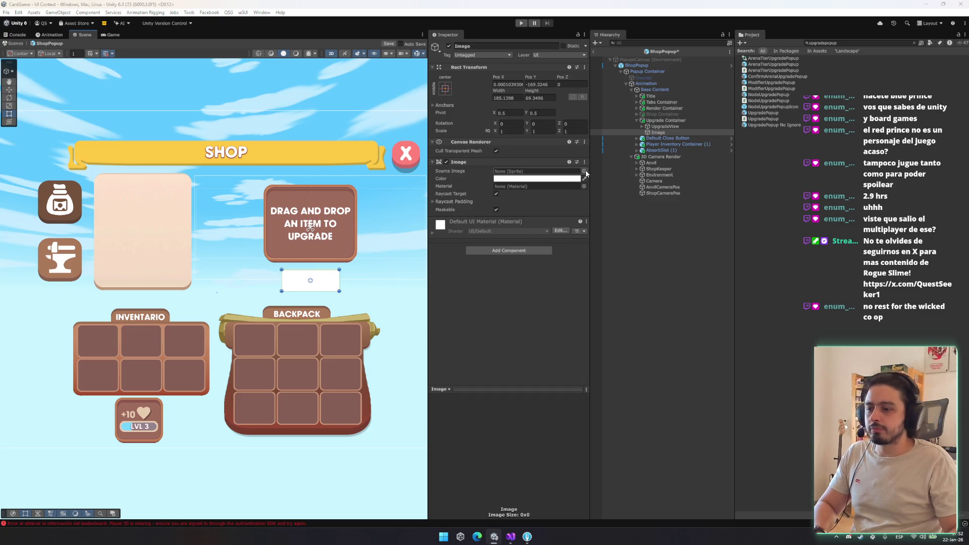
pyautogui.click(584, 171)
pyautogui.scroll(-20, 733, 333)
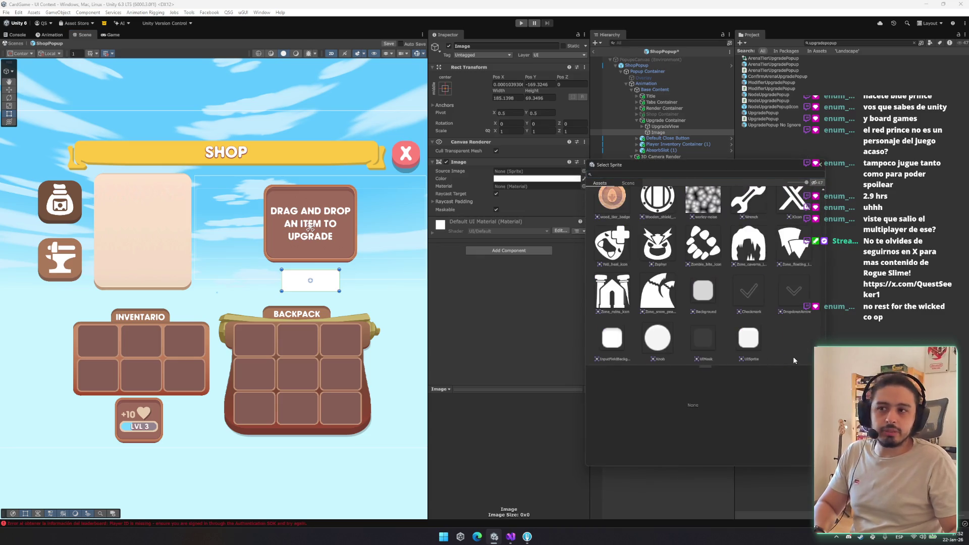
pyautogui.click(748, 336)
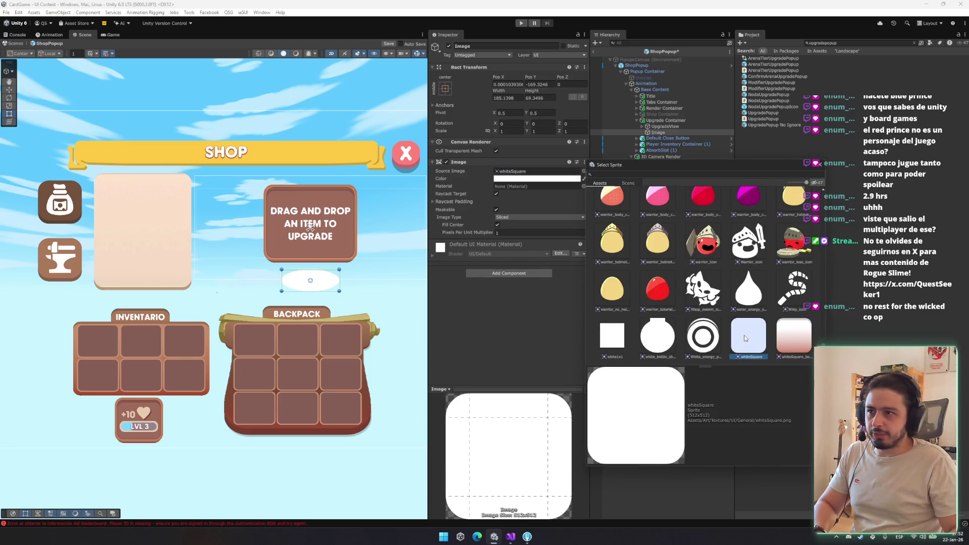
pyautogui.press('Return')
# Step: Shape the image into a rounded bar tinted with the backpack's brown, keeping whiteSquare
pyautogui.scroll(2, 324, 299)
pyautogui.scroll(2, 330, 295)
pyautogui.moveTo(459, 232); pyautogui.dragTo(497, 236)
pyautogui.click(584, 179)
pyautogui.click(379, 357)
pyautogui.click(583, 179)
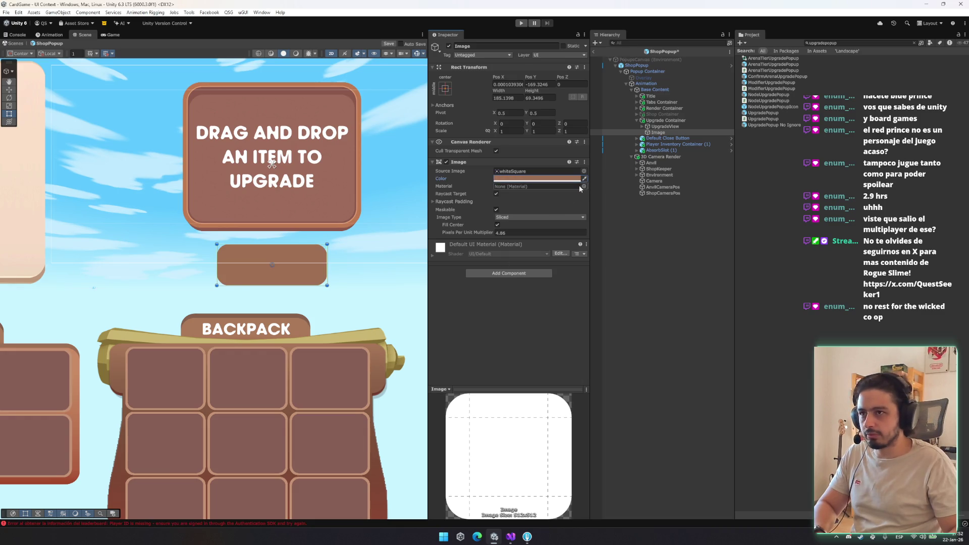
pyautogui.moveTo(316, 103)
pyautogui.mouseDown()
pyautogui.moveTo(488, 106)
pyautogui.moveTo(137, 179)
pyautogui.mouseUp()
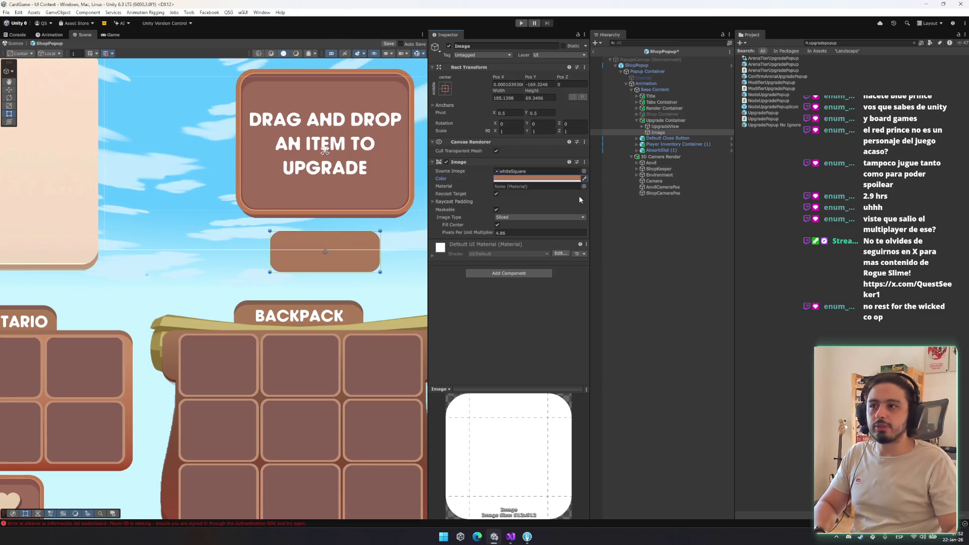
pyautogui.click(583, 171)
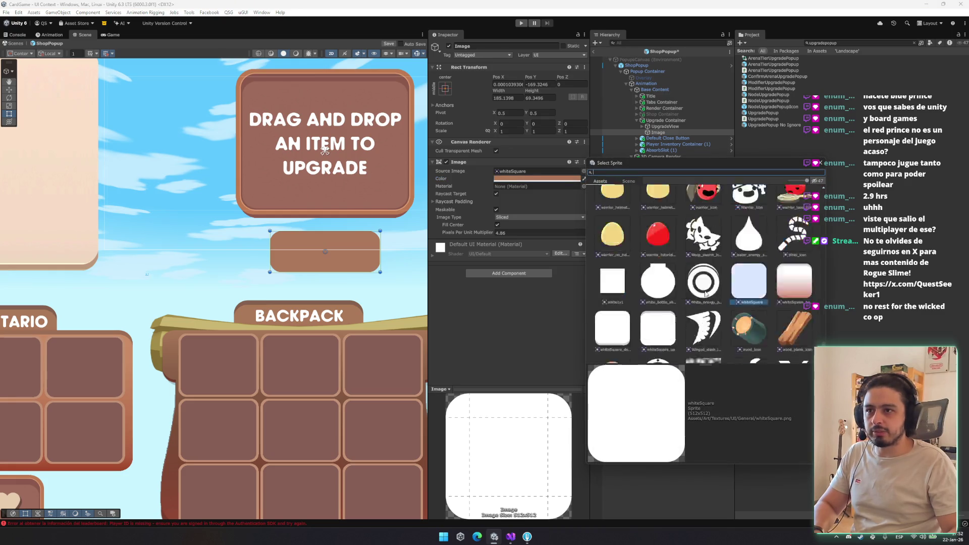
pyautogui.press('Escape')
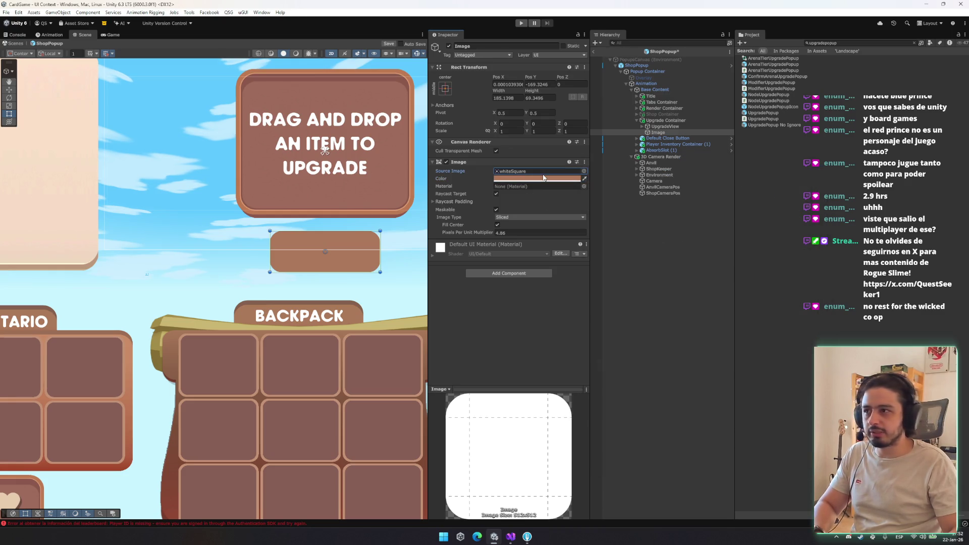
# Step: Duplicate the brown bar, nest the copy inside it, and assign the coin_icon sprite
pyautogui.click(658, 132)
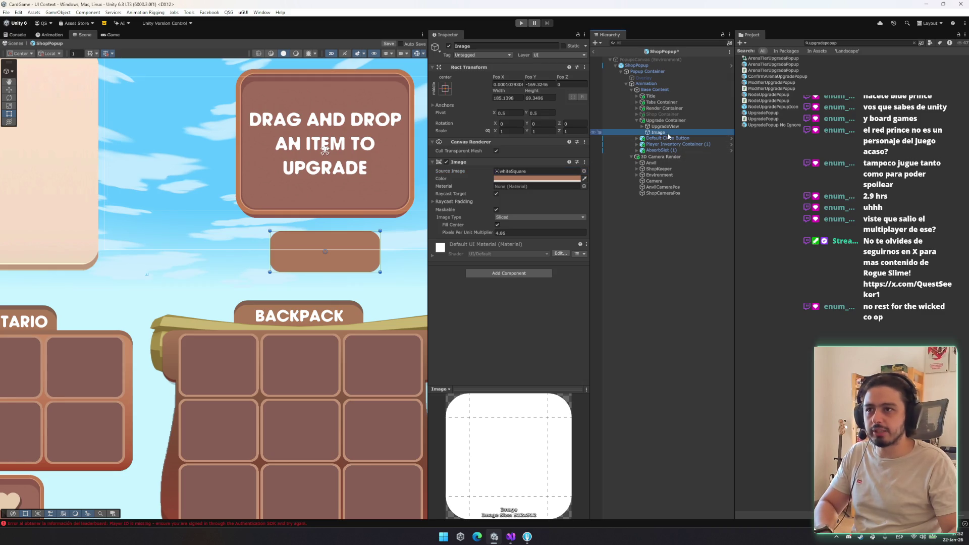
pyautogui.hotkey('ctrl', 'd')
pyautogui.moveTo(666, 137); pyautogui.dragTo(658, 132)
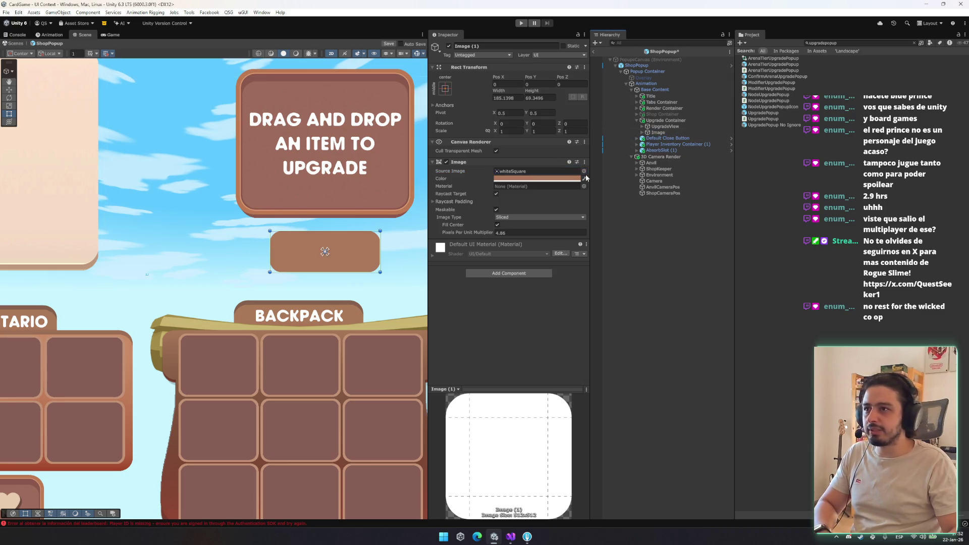
pyautogui.click(584, 172)
pyautogui.write('in')
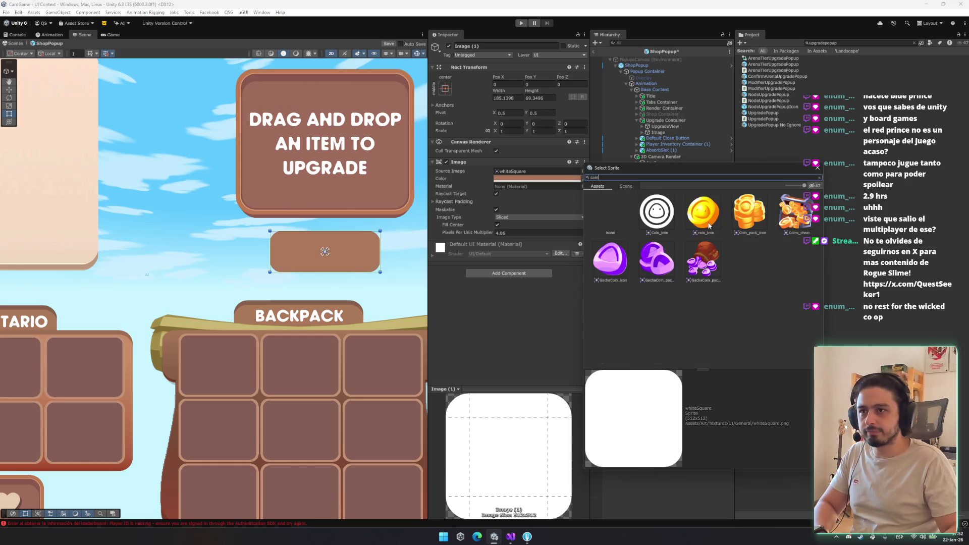
pyautogui.doubleClick(698, 209)
# Step: Tint the coin white, enable Preserve Aspect, and anchor it middle-left
pyautogui.click(520, 179)
pyautogui.click(553, 243)
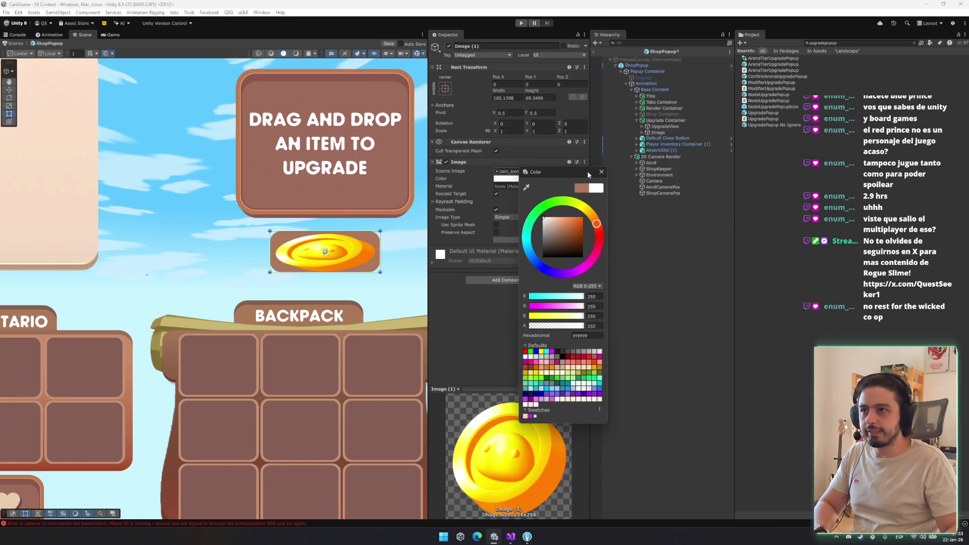
pyautogui.click(487, 222)
pyautogui.click(496, 232)
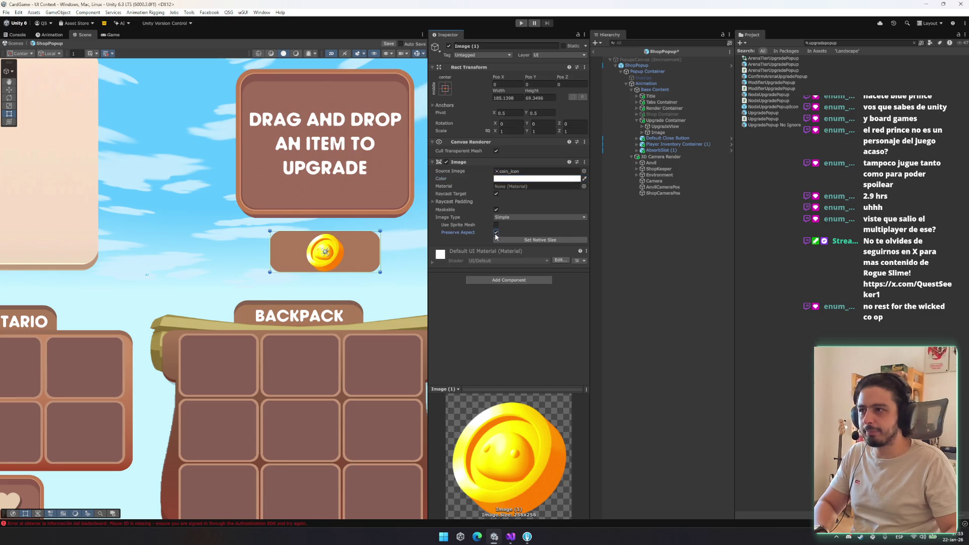
pyautogui.click(445, 88)
pyautogui.keyDown('shift'); pyautogui.click(470, 165); pyautogui.keyUp('shift')
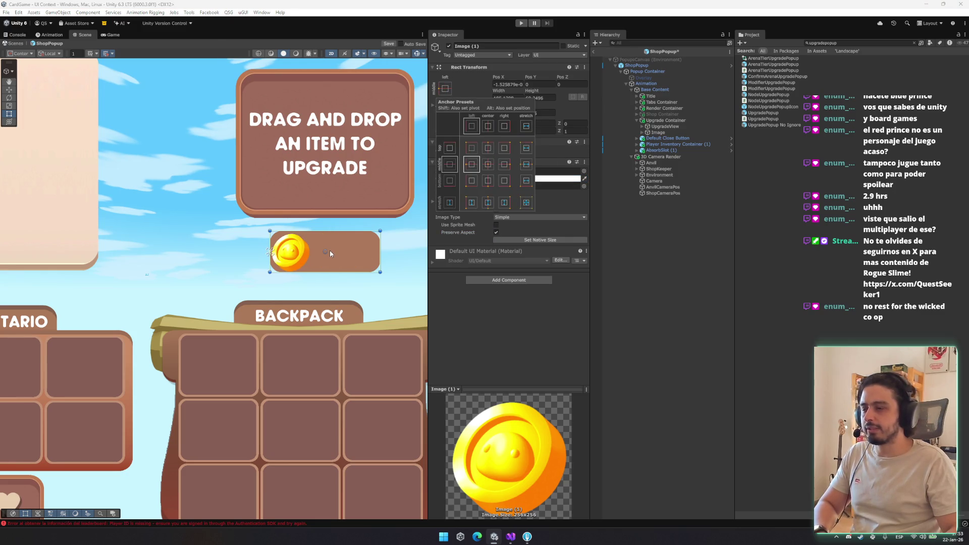
pyautogui.scroll(2, 329, 249)
# Step: Shrink the coin with the Rect tool to roughly 49 by 49 at the bar's left
pyautogui.press('r')
pyautogui.scroll(1, 331, 247)
pyautogui.press('e')
pyautogui.press('t')
pyautogui.moveTo(418, 228)
pyautogui.mouseDown()
pyautogui.moveTo(402, 241)
pyautogui.moveTo(337, 254)
pyautogui.moveTo(330, 266)
pyautogui.moveTo(315, 236)
pyautogui.mouseUp()
pyautogui.press('w')
pyautogui.press('r')
pyautogui.press('w')
pyautogui.press('t')
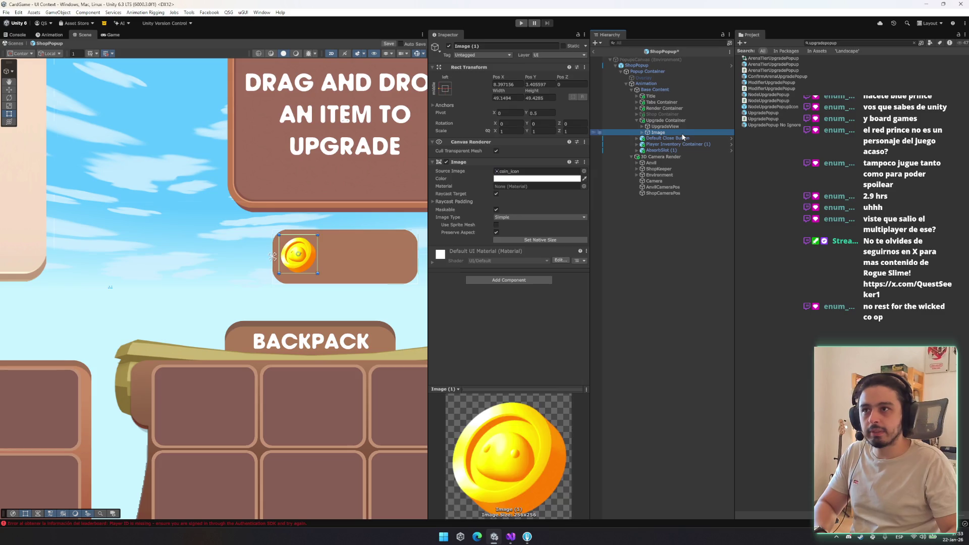
# Step: Duplicate the SHOP Title Label from the Banner and move the copy into the price bar
pyautogui.click(665, 120)
pyautogui.click(677, 109)
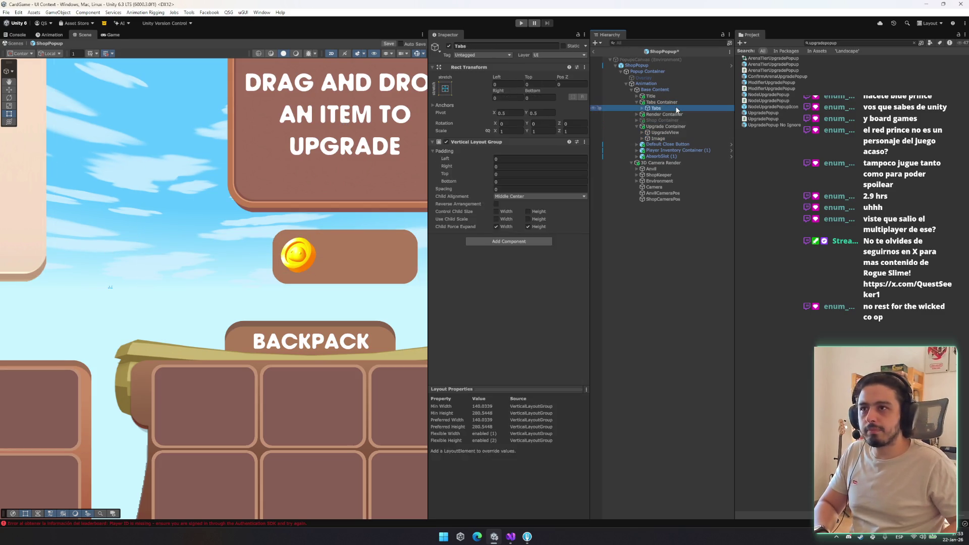
pyautogui.press('Down')
pyautogui.press('Right')
pyautogui.press('Down')
pyautogui.press('Down')
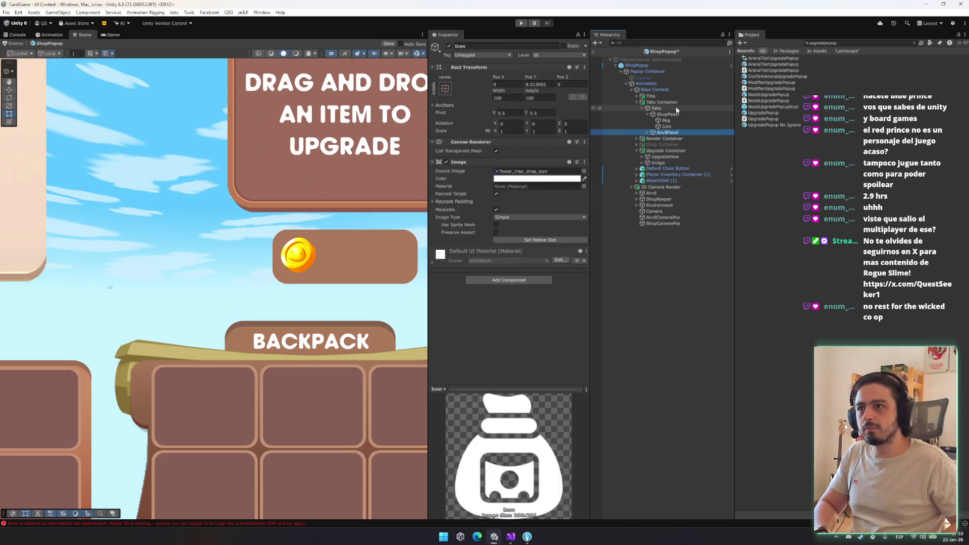
pyautogui.press('Left')
pyautogui.press('Left')
pyautogui.press('Left')
pyautogui.press('Up')
pyautogui.press('Right')
pyautogui.press('Down')
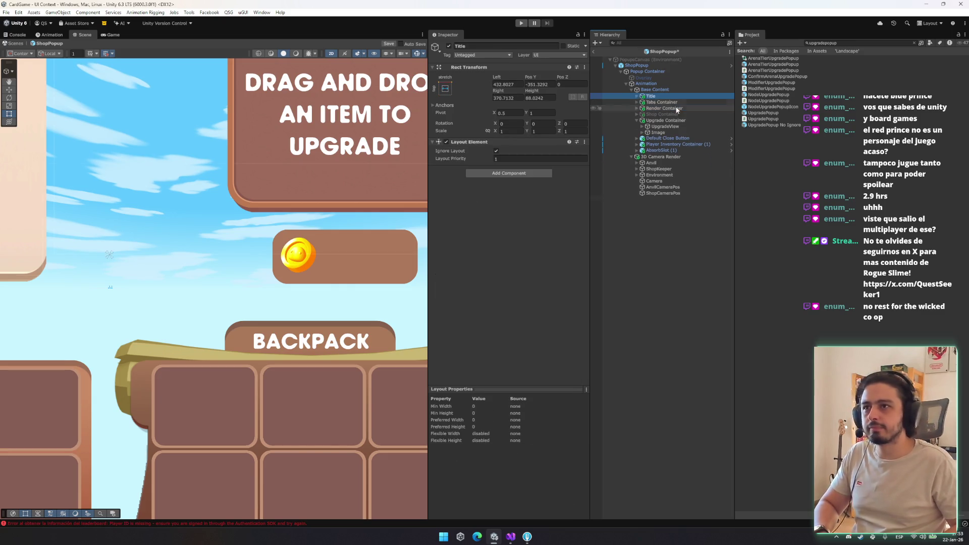
pyautogui.press('Right')
pyautogui.press('Down')
pyautogui.moveTo(671, 114)
pyautogui.mouseDown()
pyautogui.moveTo(684, 147)
pyautogui.moveTo(668, 151)
pyautogui.mouseUp()
# Step: Rename the bar PriceBackground, the coin CoinSprite, and the copied label UpgradePriceLabel
pyautogui.click(668, 145)
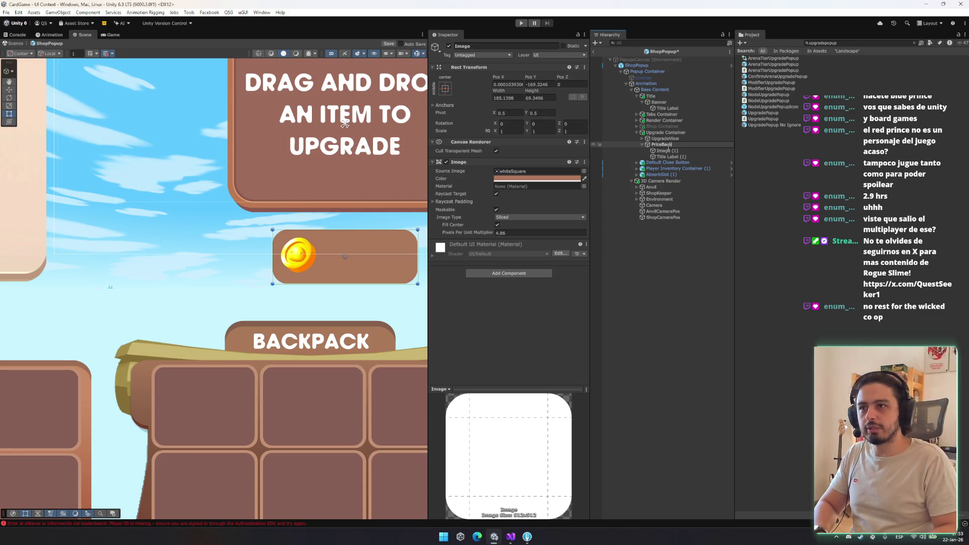
pyautogui.click(668, 150)
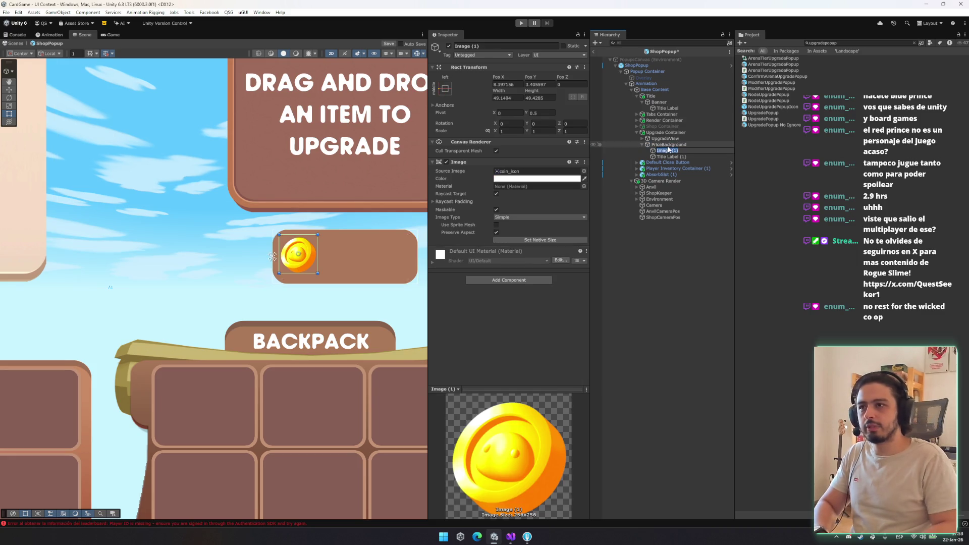
pyautogui.write('CoinIcon')
pyautogui.press('Return')
pyautogui.press('Down')
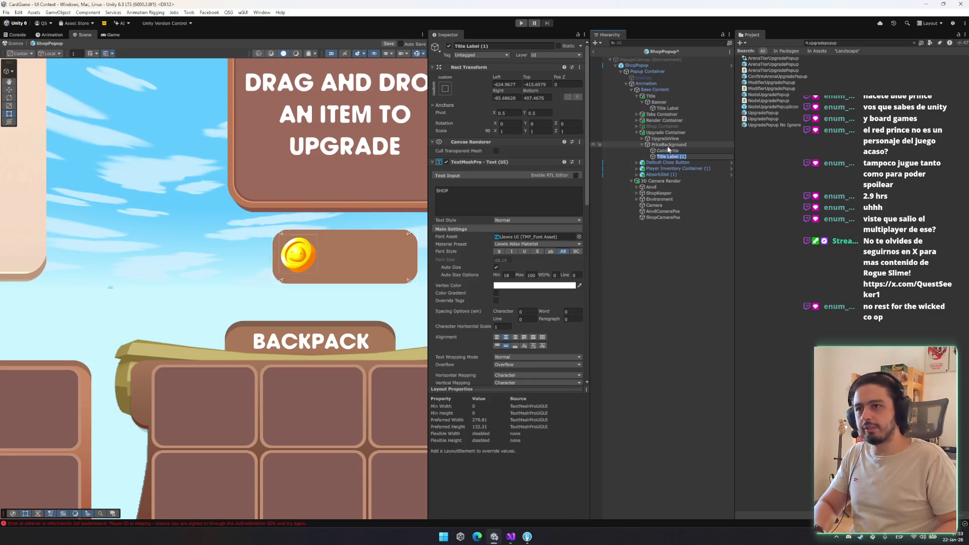
pyautogui.press('F2')
pyautogui.write('C')
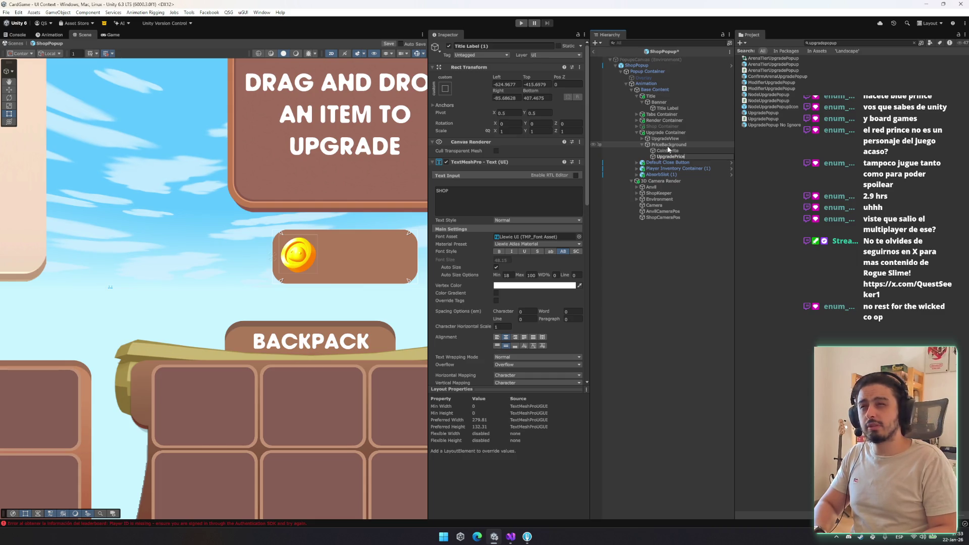
pyautogui.write('bel')
pyautogui.press('Return')
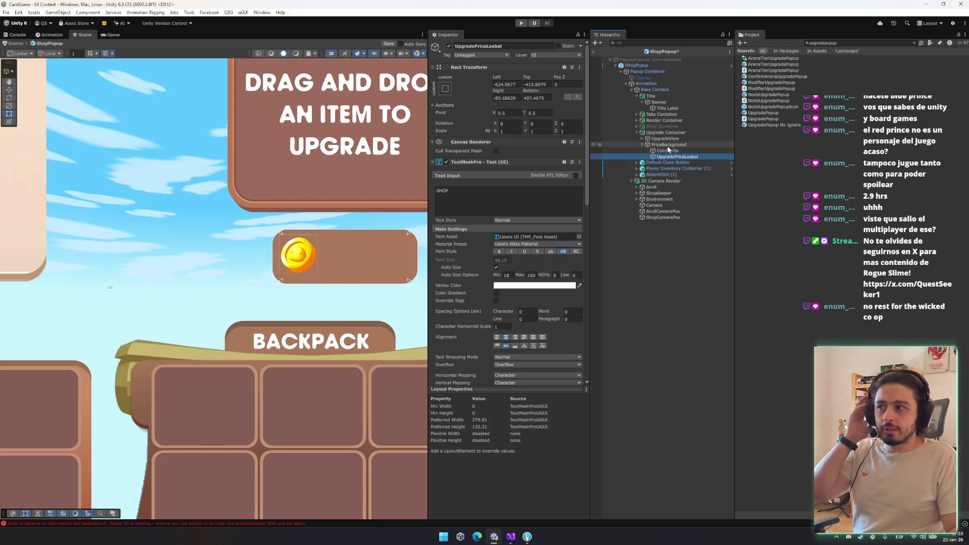
# Step: Stretch-anchor UpgradePriceLabel to the bar and change its text to 999
pyautogui.click(445, 88)
pyautogui.keyDown('alt'); pyautogui.click(525, 203); pyautogui.keyUp('alt')
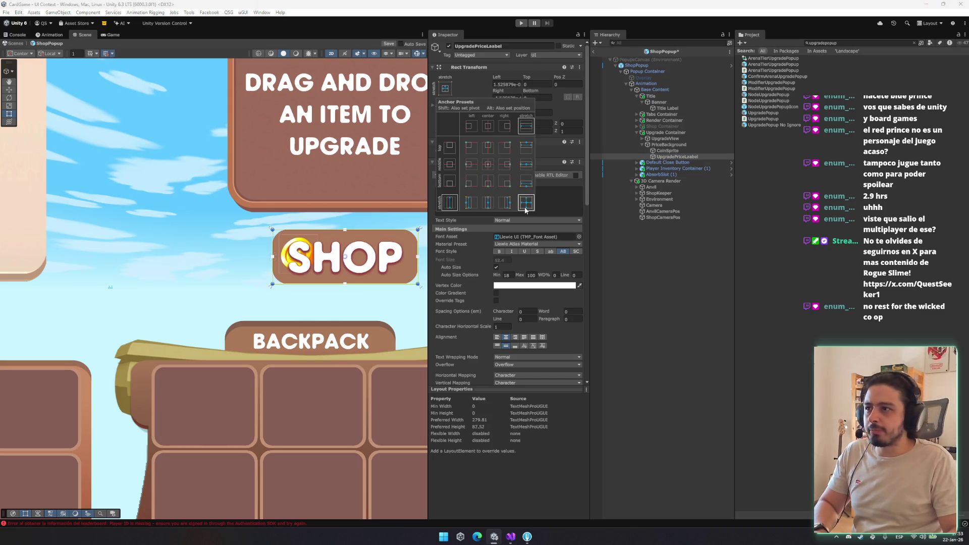
pyautogui.click(656, 232)
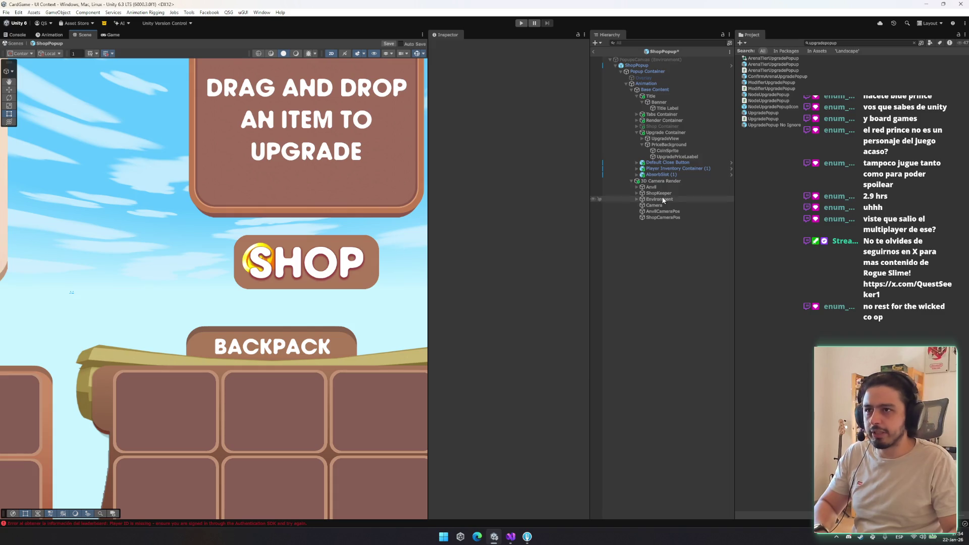
pyautogui.click(667, 151)
pyautogui.click(677, 156)
pyautogui.scroll(-1, 464, 377)
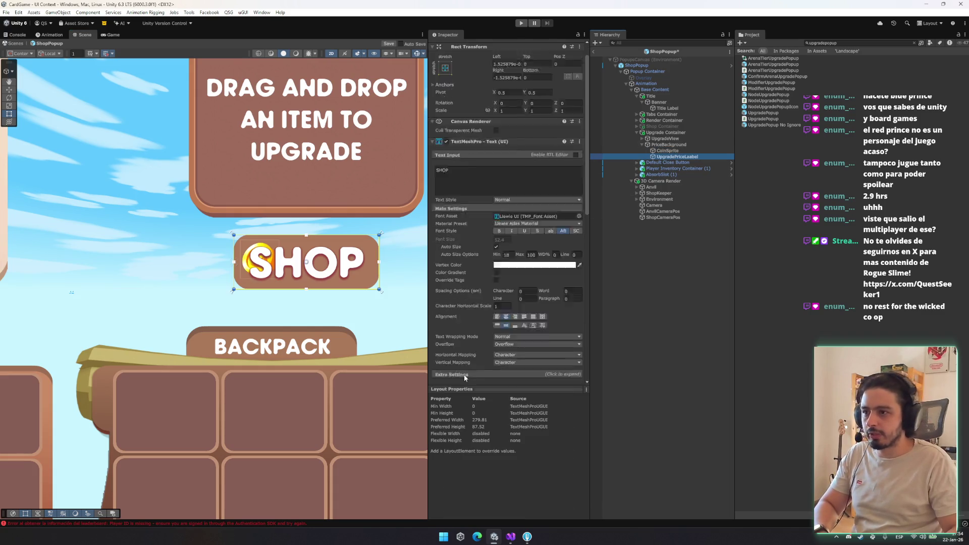
pyautogui.scroll(-1, 465, 377)
pyautogui.rightClick(486, 316)
pyautogui.click(515, 126)
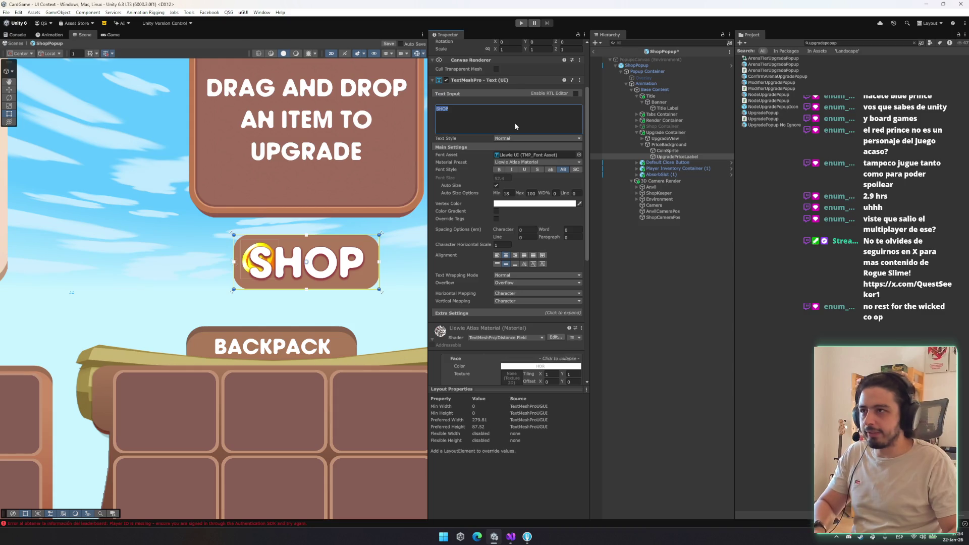
pyautogui.write('999')
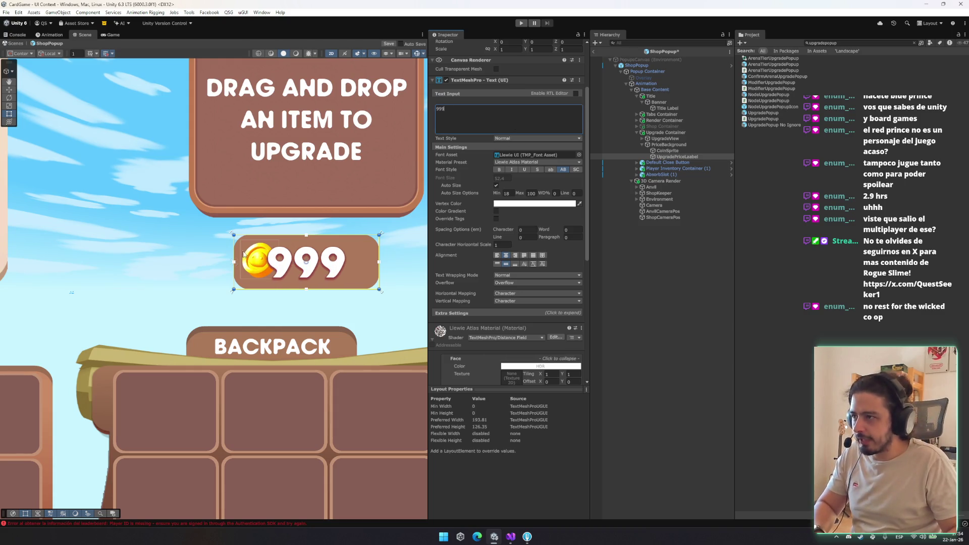
# Step: Fit the label right of the coin, cap Auto Size max at 30, and shrink PriceBackground
pyautogui.moveTo(234, 246); pyautogui.dragTo(277, 247)
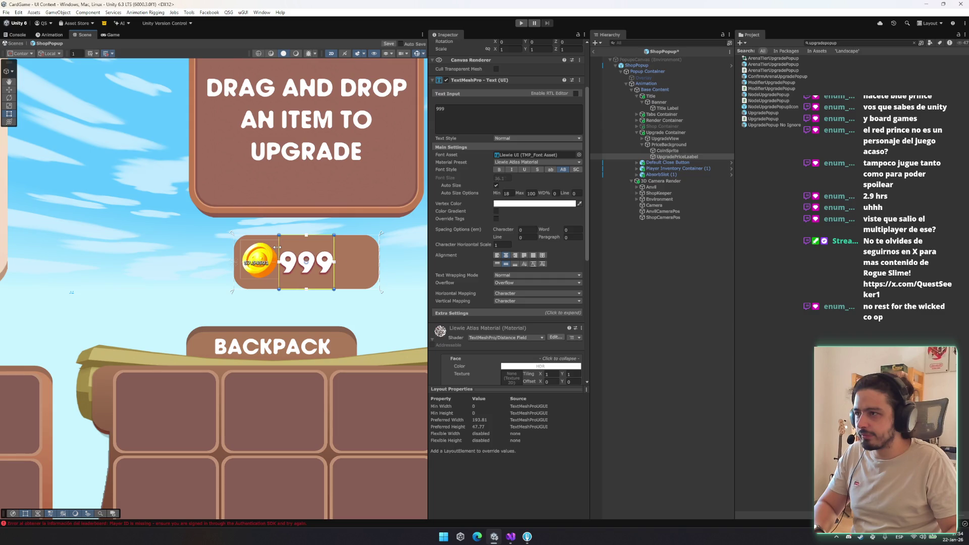
pyautogui.moveTo(334, 262); pyautogui.dragTo(379, 261)
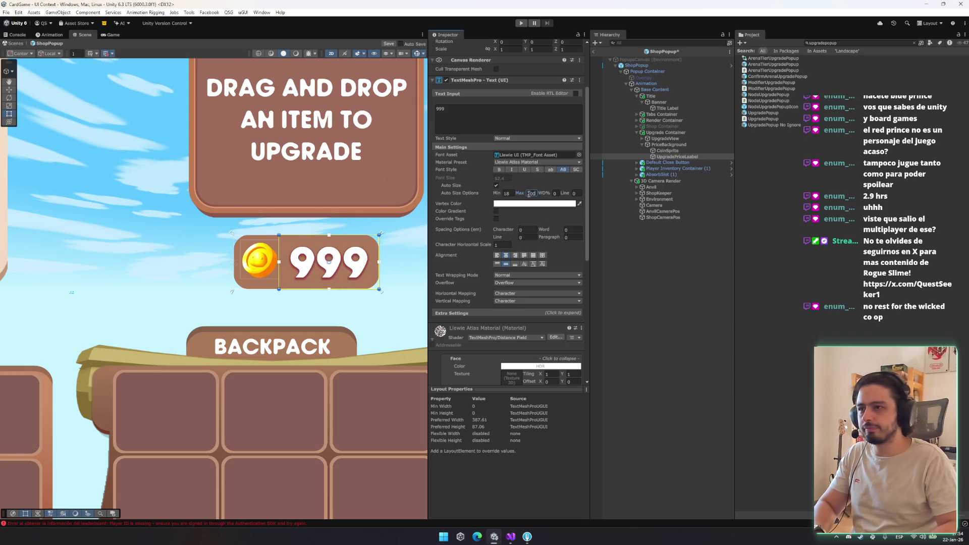
pyautogui.press('BackSpace')
pyautogui.write('30')
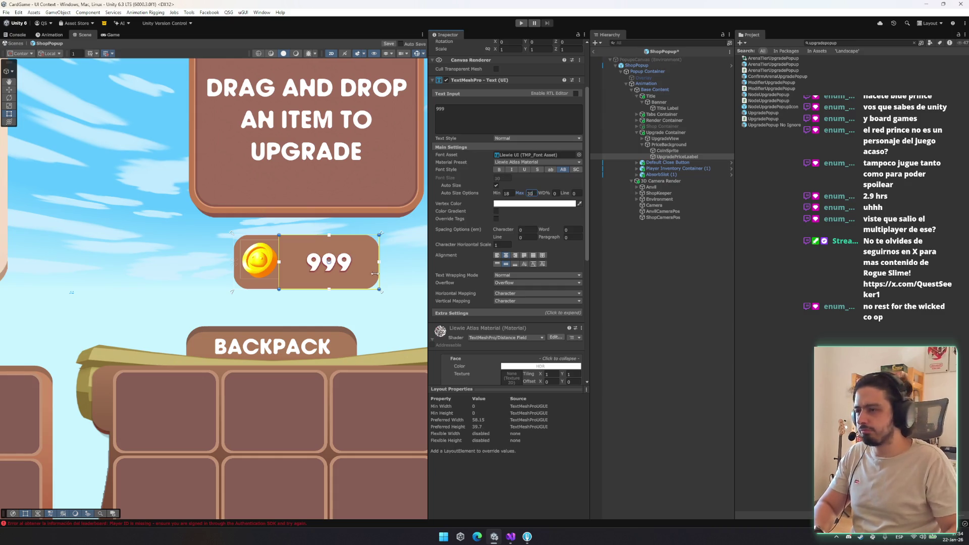
pyautogui.click(667, 145)
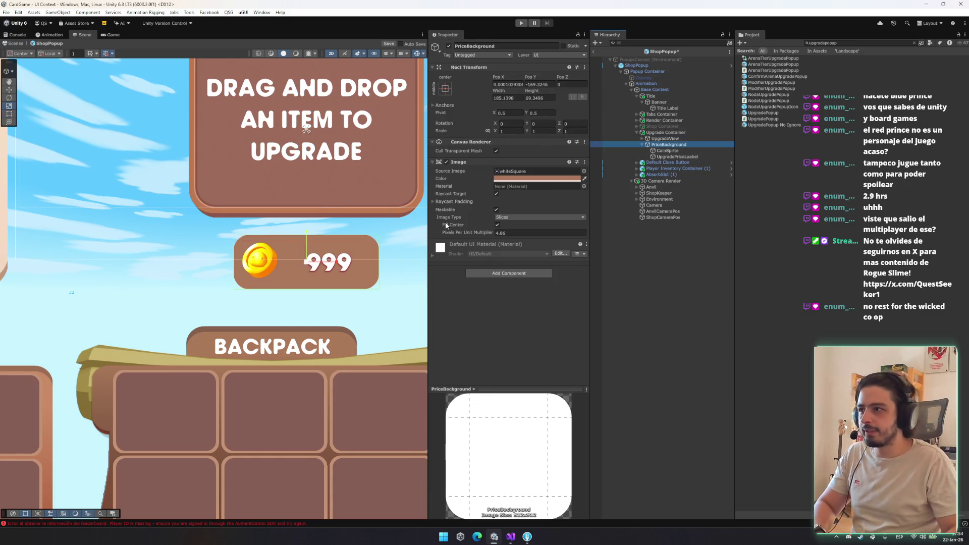
pyautogui.moveTo(378, 286); pyautogui.dragTo(373, 285)
# Step: Set CoinSprite Pos Y to 0 and change the price label text to 1000
pyautogui.click(666, 151)
pyautogui.click(650, 162)
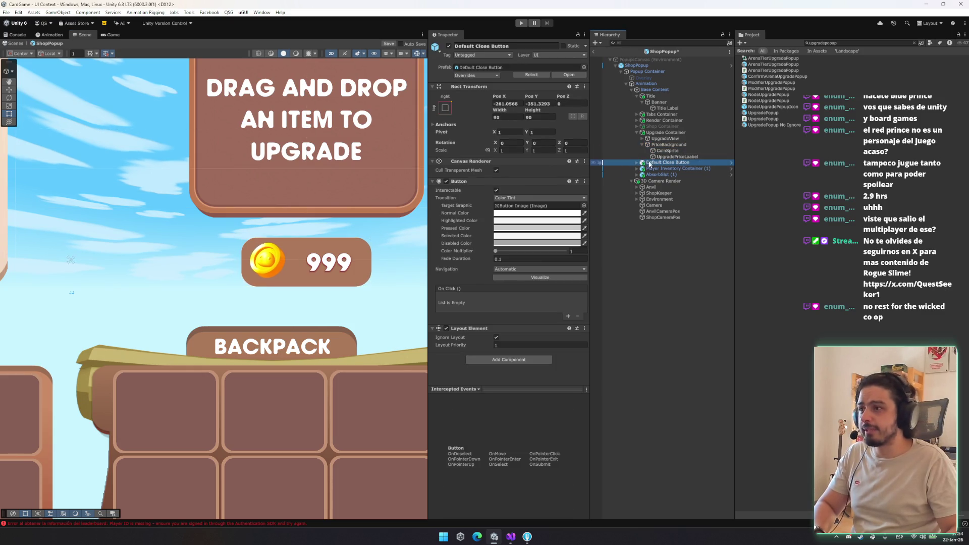
pyautogui.click(671, 150)
pyautogui.click(540, 85)
pyautogui.write('0')
pyautogui.click(677, 157)
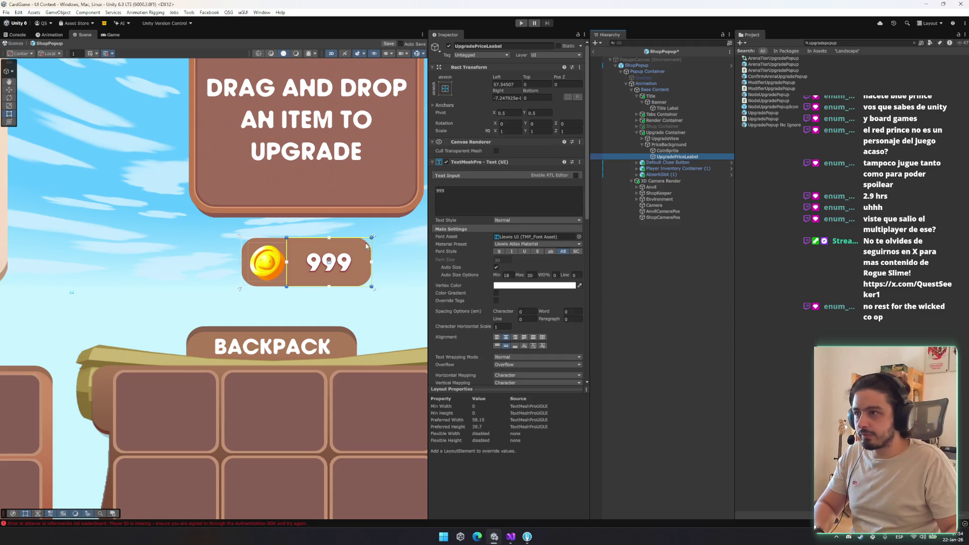
pyautogui.click(489, 199)
pyautogui.write('1000')
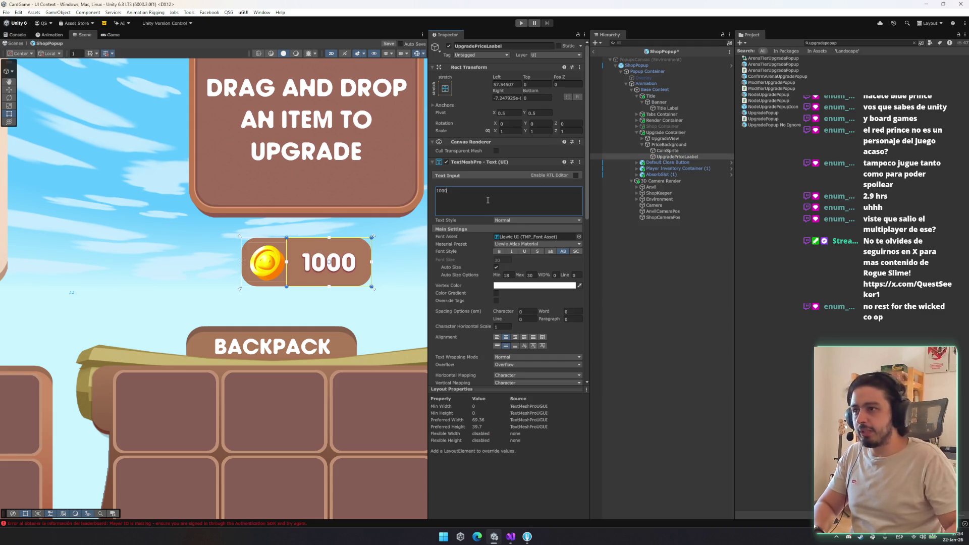
pyautogui.scroll(-2, 368, 222)
# Step: Lower PriceBackground's Pixels Per Unit Multiplier to 4.02 and frame the coin
pyautogui.click(368, 222)
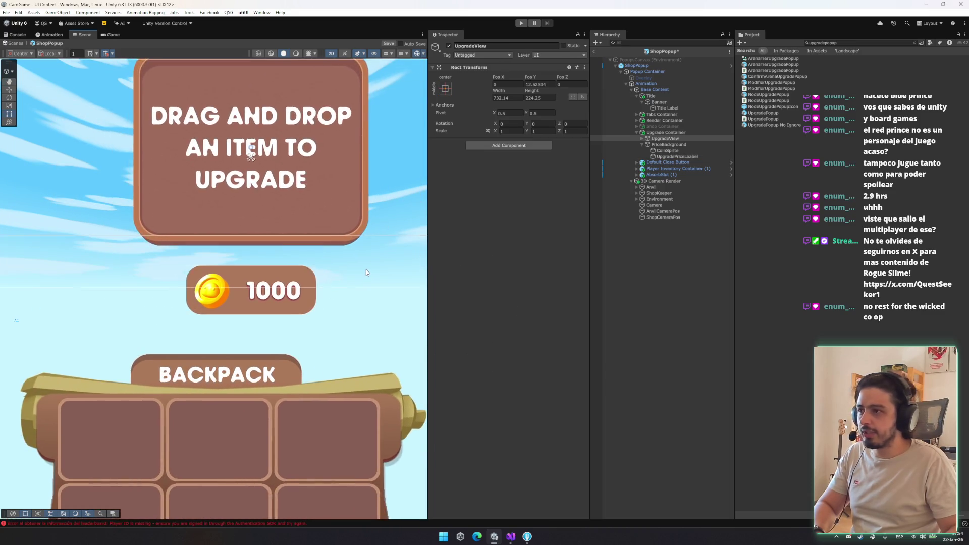
pyautogui.scroll(2, 367, 272)
pyautogui.scroll(-1, 368, 272)
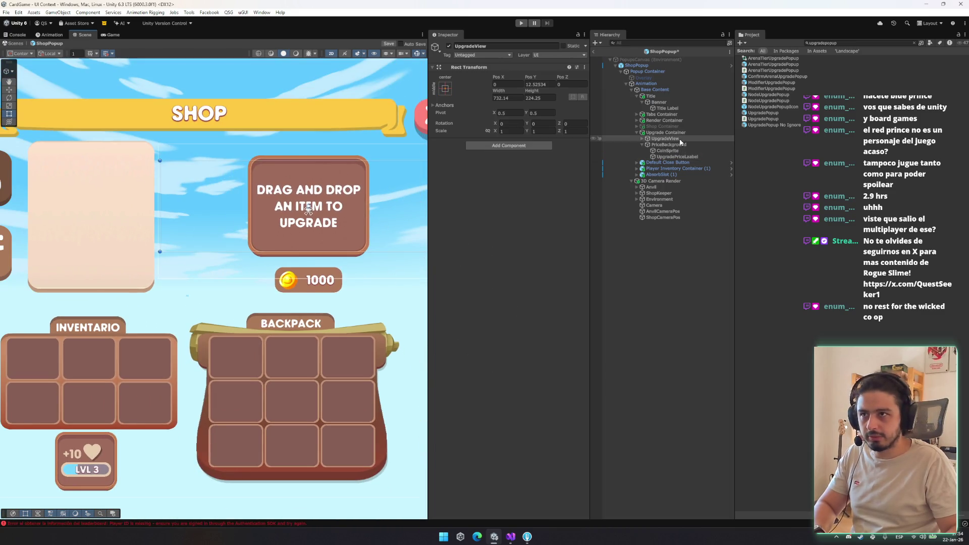
pyautogui.click(676, 168)
pyautogui.click(344, 278)
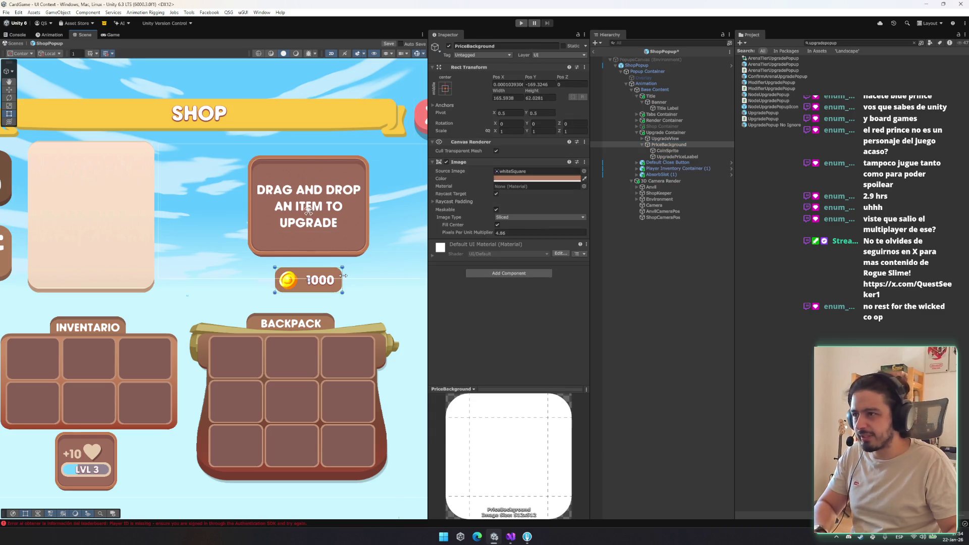
pyautogui.moveTo(466, 233); pyautogui.dragTo(454, 235)
pyautogui.click(667, 150)
pyautogui.press('f')
pyautogui.scroll(-5, 209, 235)
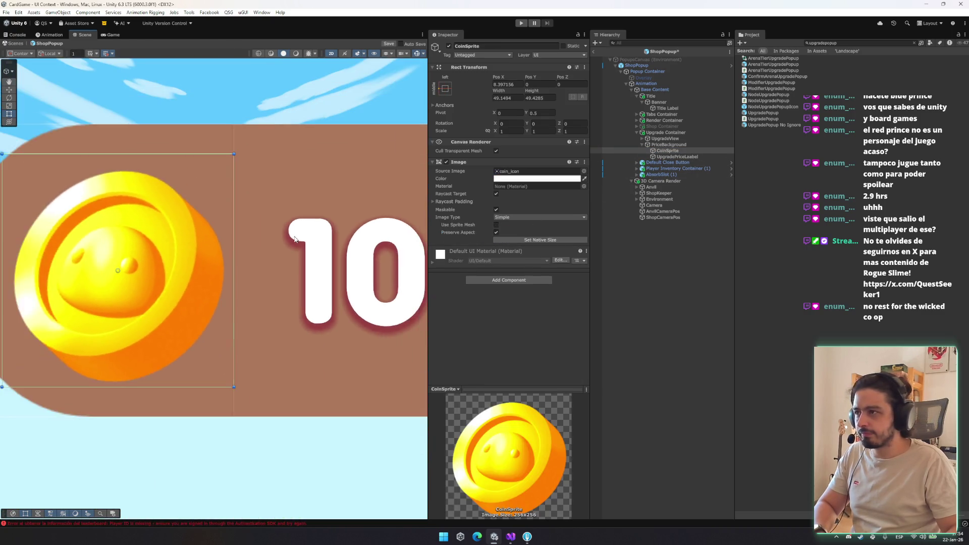
# Step: Change the UpgradePriceLabel text to 190
pyautogui.click(367, 231)
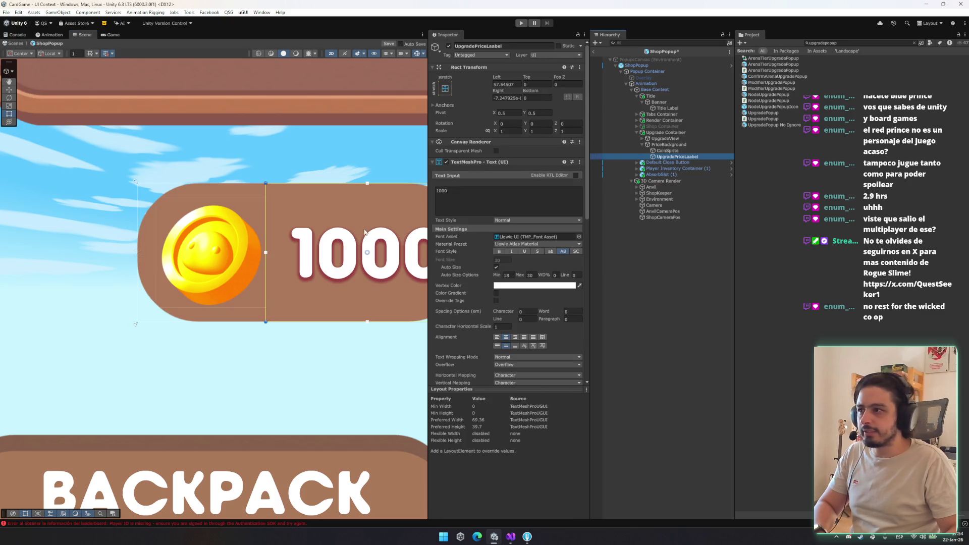
pyautogui.moveTo(269, 228); pyautogui.dragTo(145, 222)
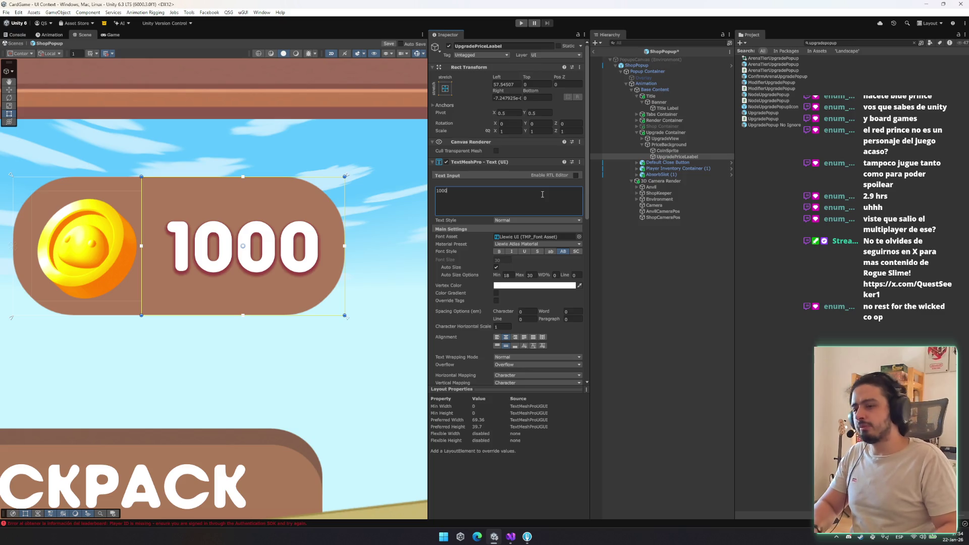
pyautogui.scroll(-1, 209, 188)
pyautogui.click(504, 192)
pyautogui.write('190')
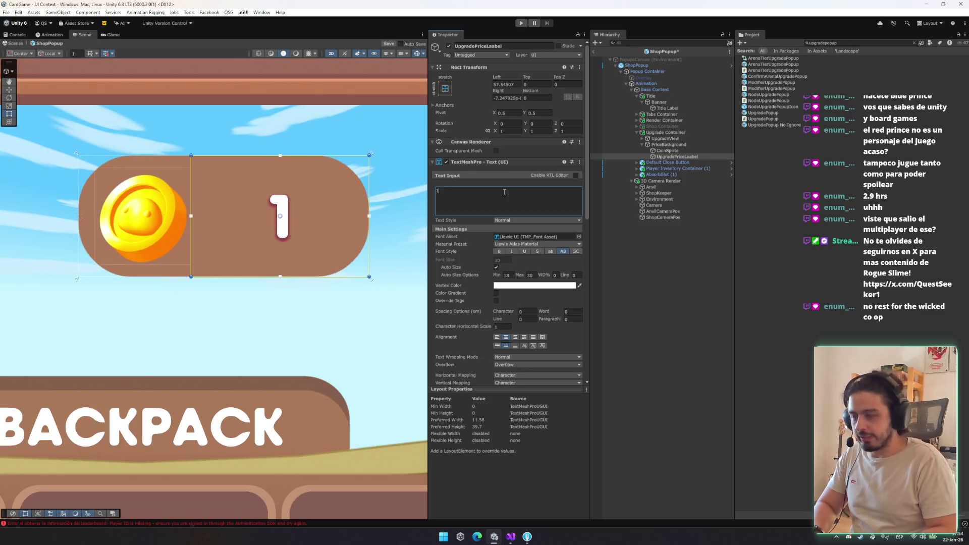
# Step: Make the price pill shorter and raise its Pixels Per Unit Multiplier to 4.65
pyautogui.click(343, 252)
pyautogui.scroll(-3, 334, 282)
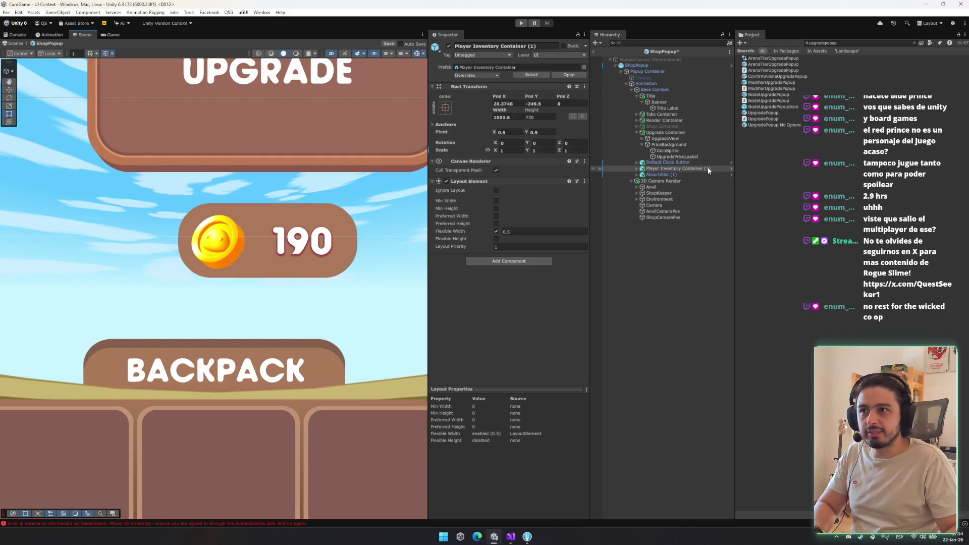
pyautogui.click(304, 280)
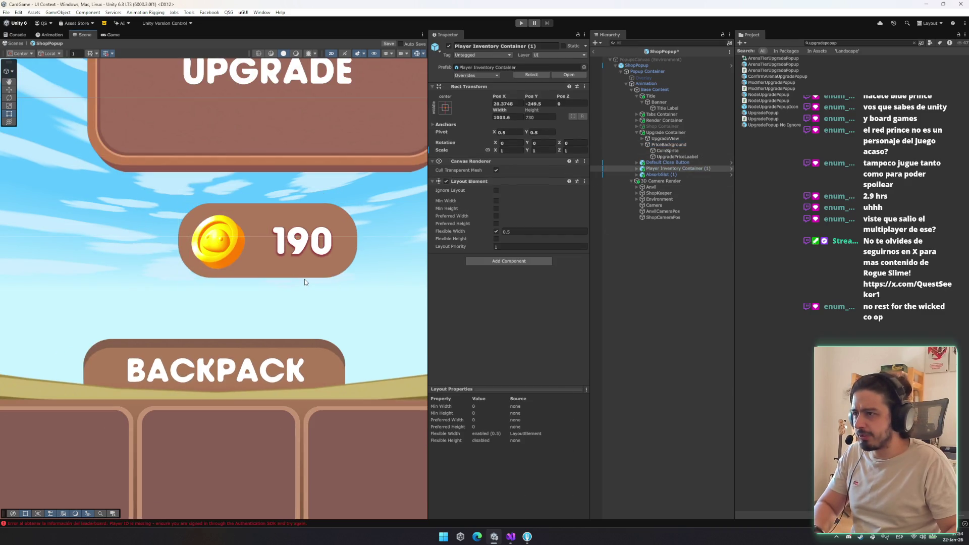
pyautogui.moveTo(306, 279); pyautogui.dragTo(307, 269)
pyautogui.moveTo(485, 232); pyautogui.dragTo(493, 233)
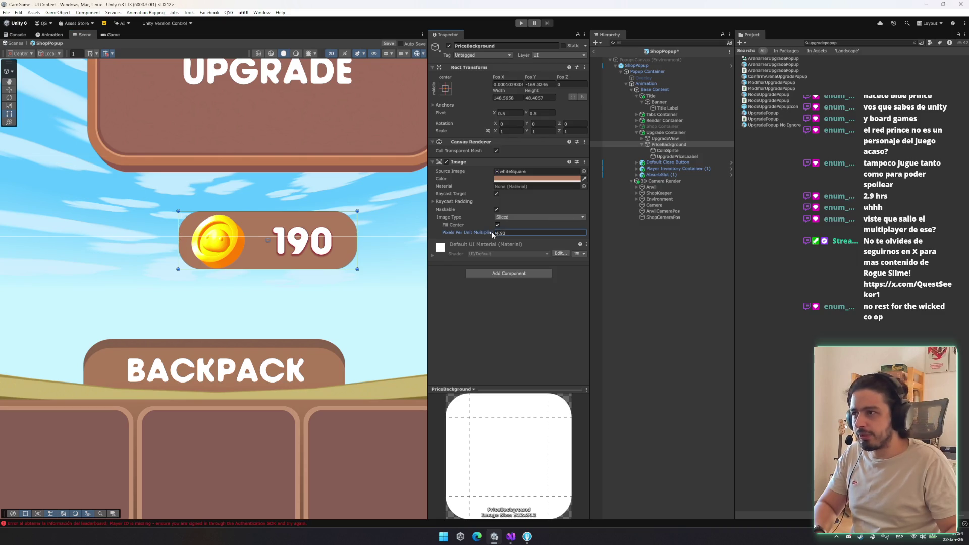
# Step: Drag PriceBackground's right edge inward with the Rect tool to hug the coin and 190
pyautogui.click(687, 152)
pyautogui.click(331, 231)
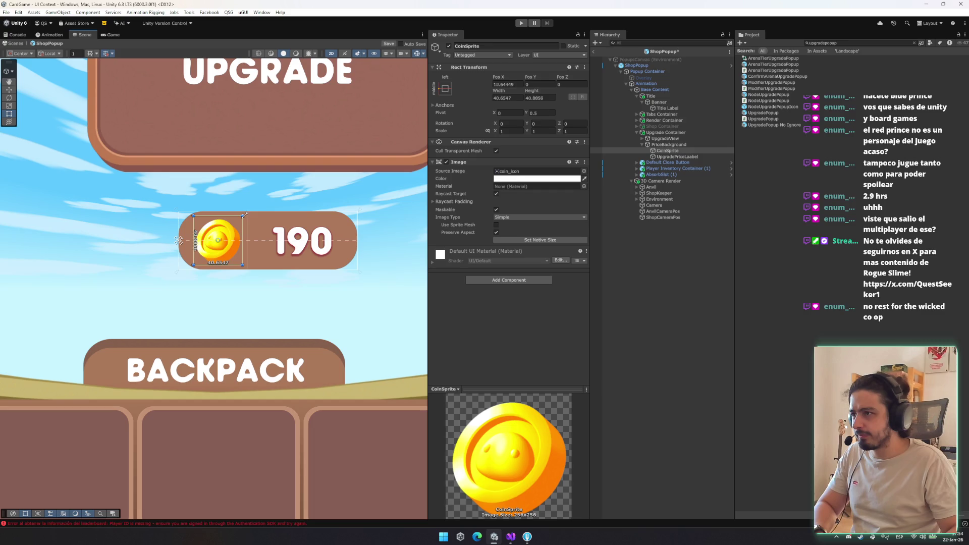
pyautogui.scroll(-2, 331, 231)
pyautogui.scroll(-2, 332, 231)
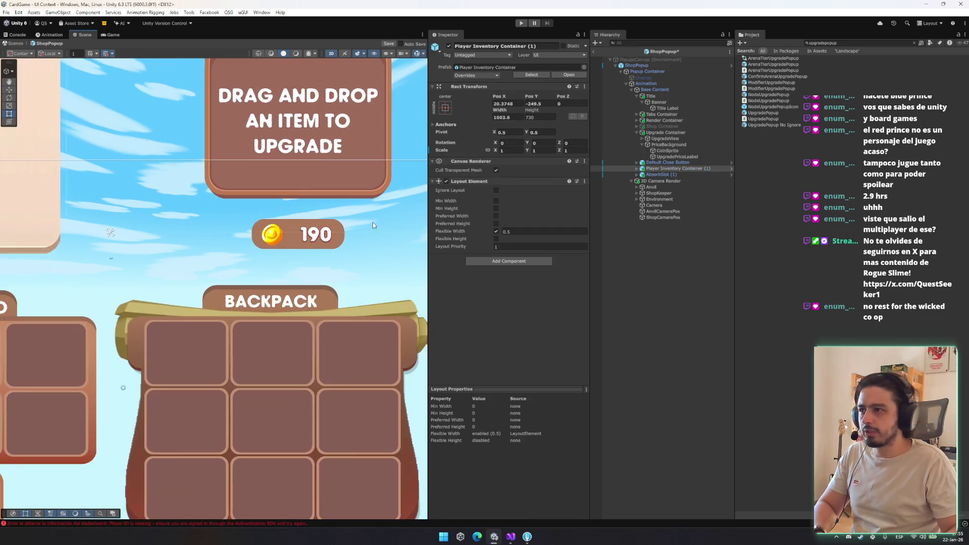
pyautogui.click(347, 234)
pyautogui.press('t')
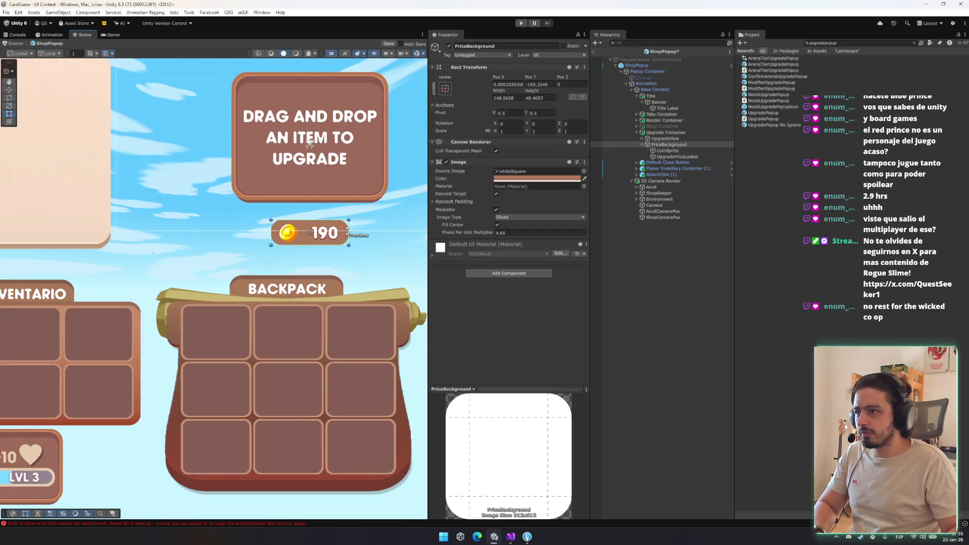
pyautogui.moveTo(348, 229)
pyautogui.mouseDown()
pyautogui.moveTo(334, 231)
pyautogui.moveTo(347, 232)
pyautogui.mouseUp()
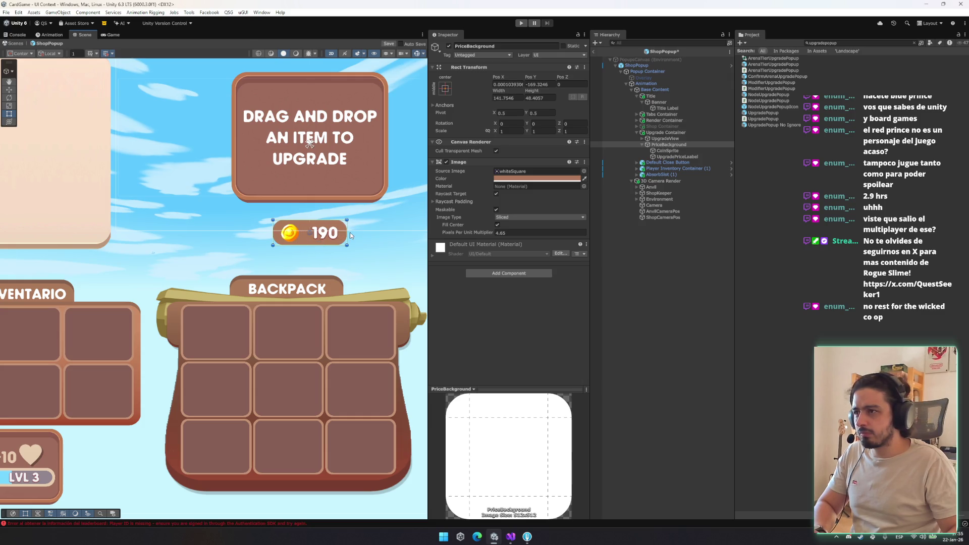
pyautogui.click(317, 241)
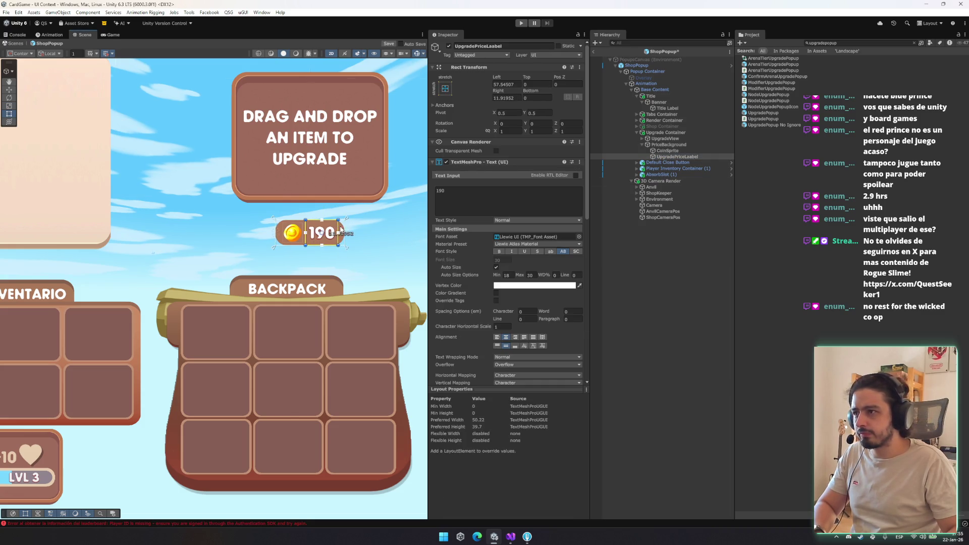
pyautogui.click(419, 231)
pyautogui.moveTo(368, 242); pyautogui.dragTo(243, 231)
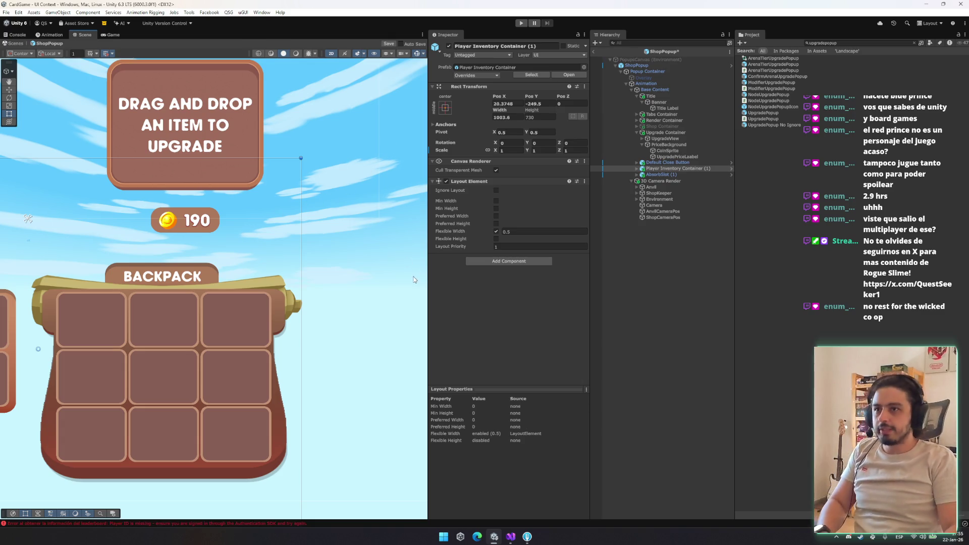
pyautogui.scroll(-5, 205, 240)
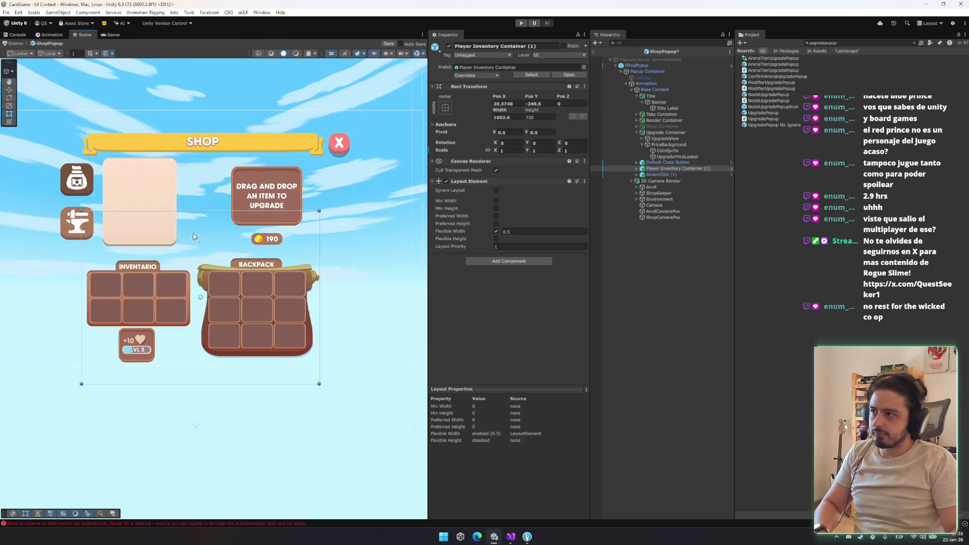
# Step: Expand Tabs Container > Tabs and multi-select the ShopPanel and AnvilPanel tab buttons
pyautogui.click(665, 115)
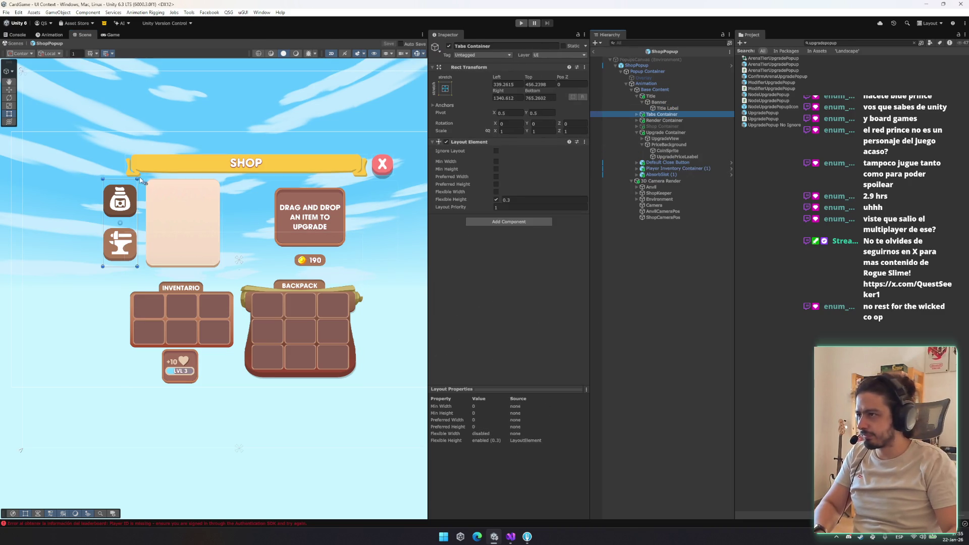
pyautogui.moveTo(140, 180); pyautogui.dragTo(133, 188)
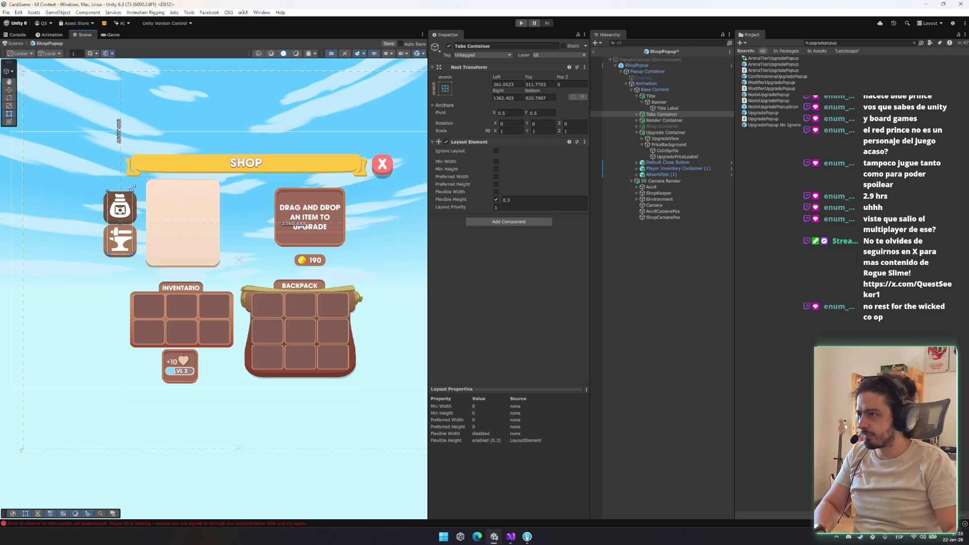
pyautogui.hotkey('ctrl', 'z')
pyautogui.click(637, 115)
pyautogui.click(667, 120)
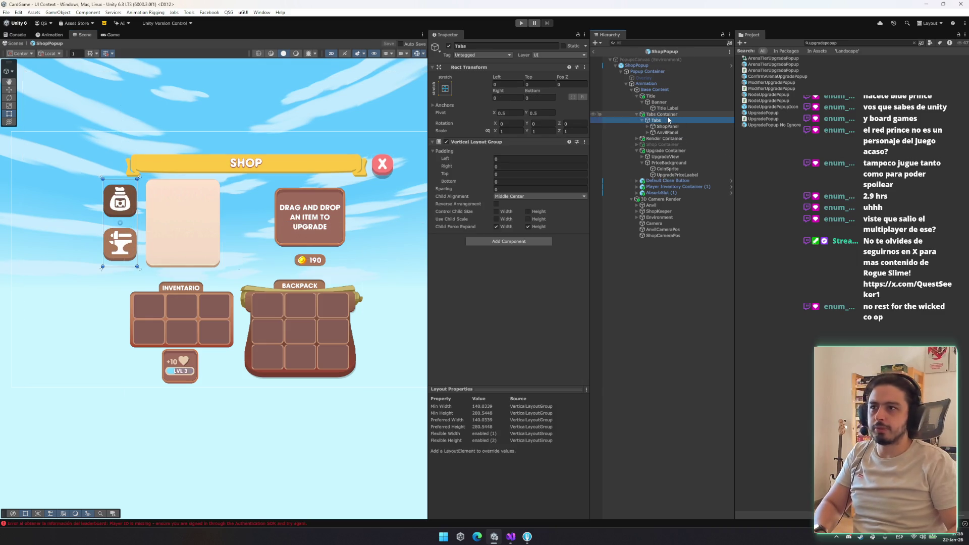
pyautogui.click(667, 126)
pyautogui.keyDown('shift'); pyautogui.click(666, 132); pyautogui.keyUp('shift')
# Step: Set both tab buttons' Width and Height to 125
pyautogui.click(520, 105)
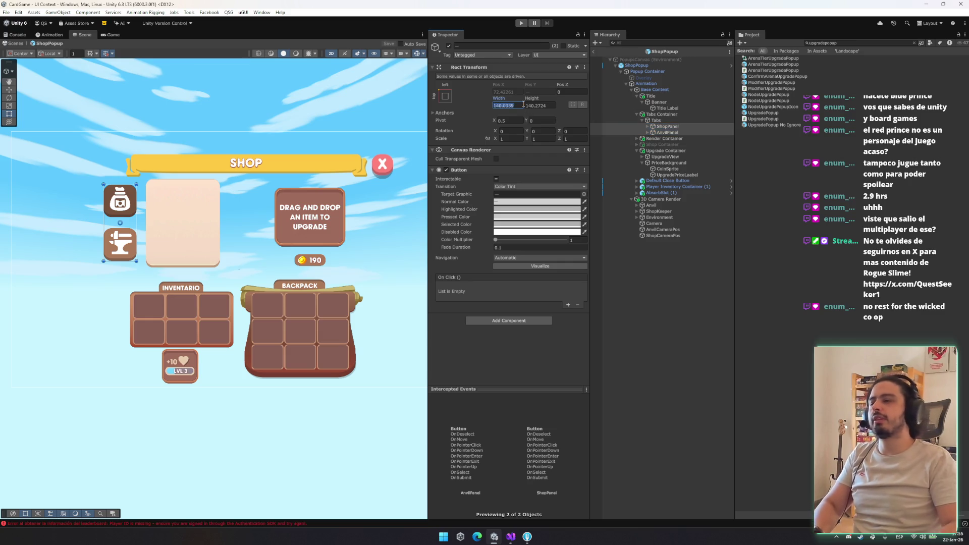
pyautogui.write('100')
pyautogui.press('Tab')
pyautogui.write('100')
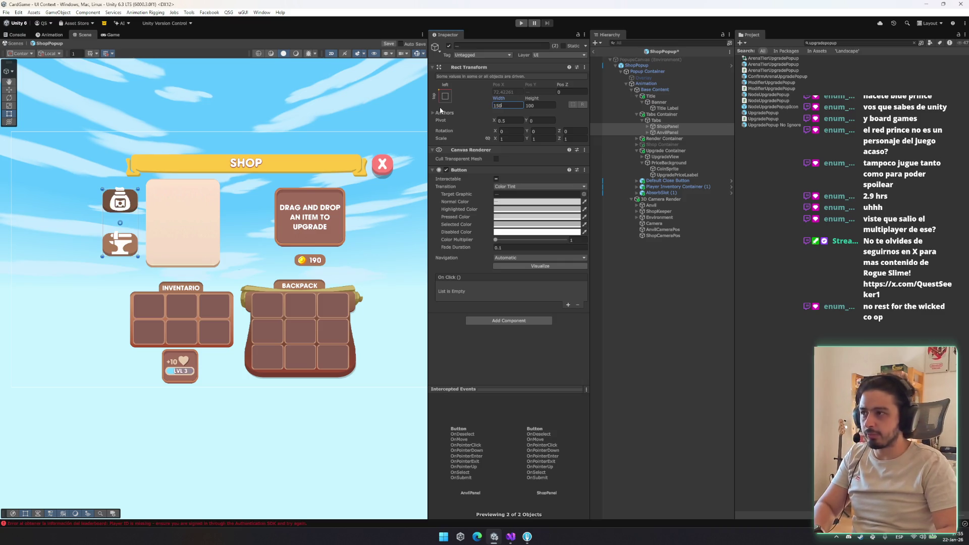
pyautogui.write('125')
pyautogui.press('Tab')
pyautogui.write('1450')
pyautogui.press('BackSpace')
pyautogui.press('BackSpace')
pyautogui.write('4')
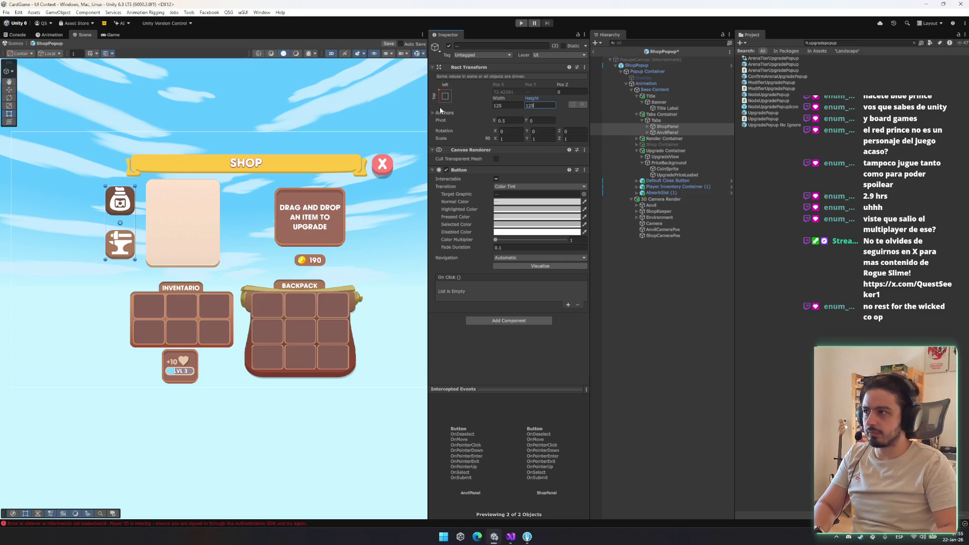
pyautogui.click(682, 132)
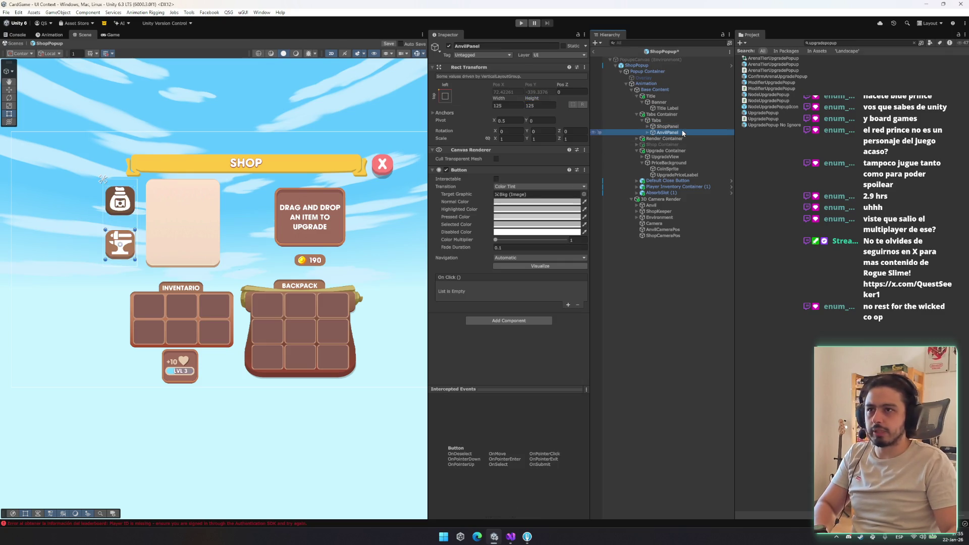
# Step: Shrink the shop tab icon to about 81 units square and copy that size onto the anvil icon
pyautogui.click(682, 138)
pyautogui.keyDown('ctrl'); pyautogui.click(685, 150); pyautogui.keyUp('ctrl')
pyautogui.keyDown('ctrl'); pyautogui.click(684, 157); pyautogui.keyUp('ctrl')
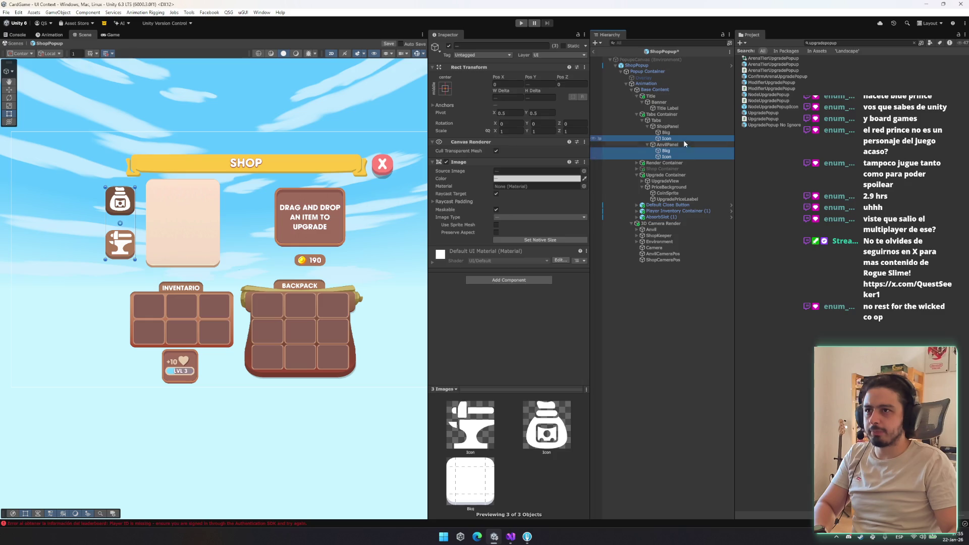
pyautogui.doubleClick(683, 139)
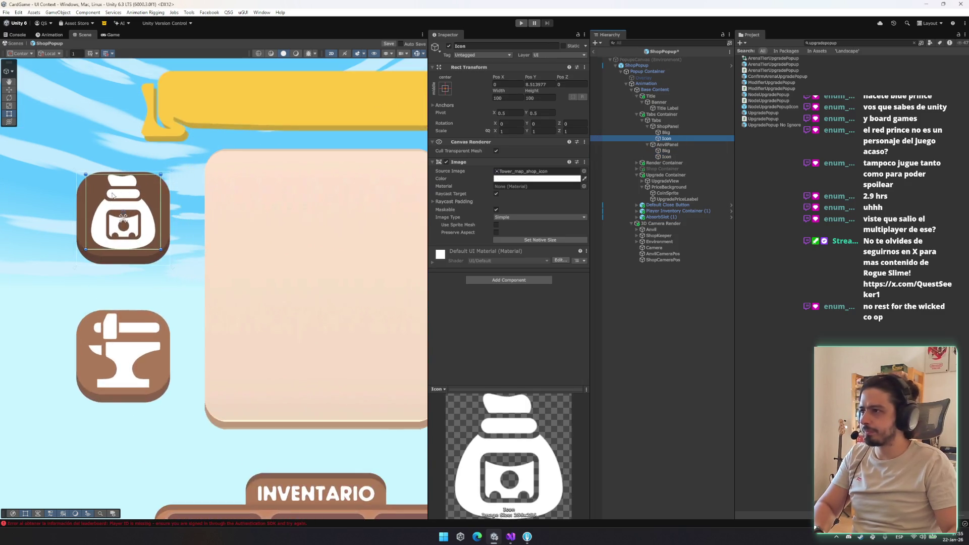
pyautogui.click(203, 133)
pyautogui.moveTo(203, 132); pyautogui.dragTo(187, 143)
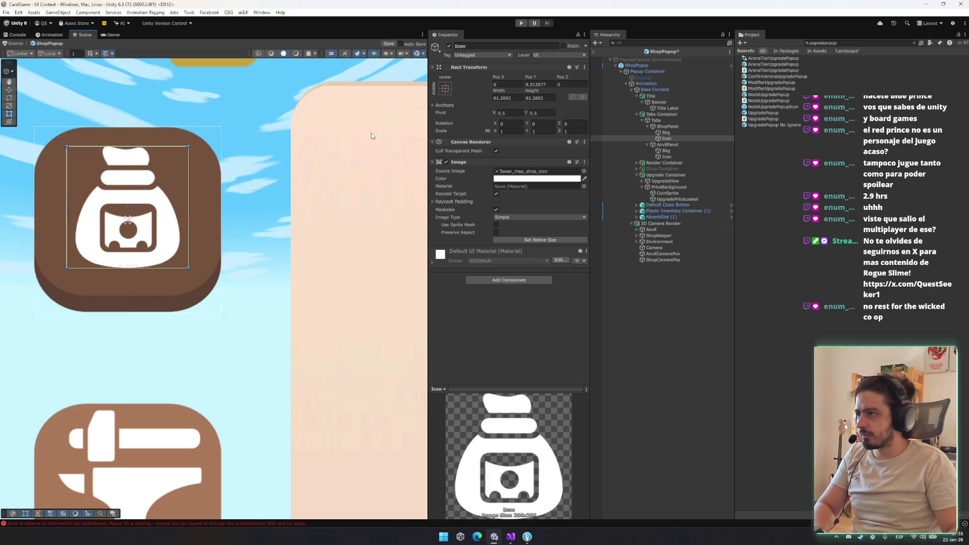
pyautogui.rightClick(488, 68)
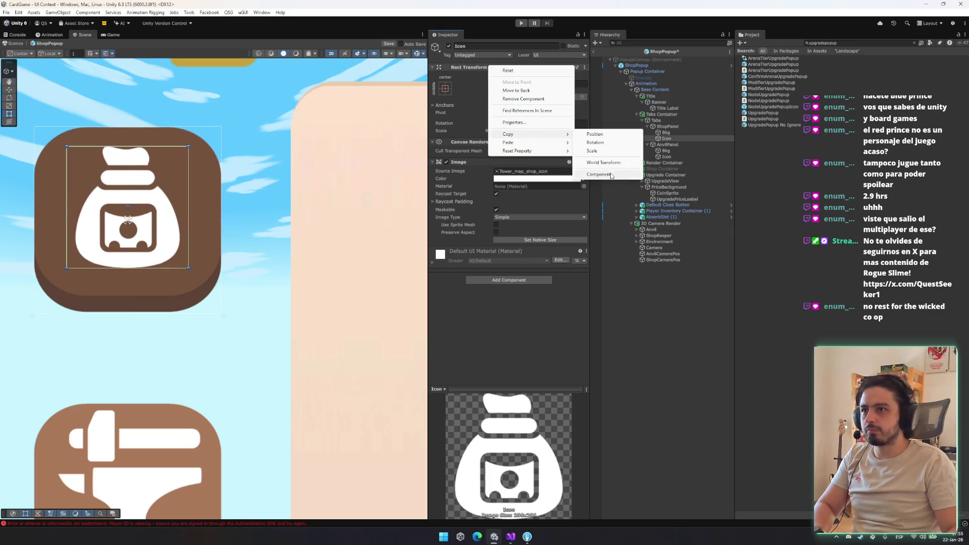
pyautogui.click(601, 174)
pyautogui.click(678, 156)
pyautogui.rightClick(497, 66)
pyautogui.moveTo(541, 145)
pyautogui.click(614, 192)
# Step: Select both tab icons and nudge them slightly down
pyautogui.scroll(-4, 269, 251)
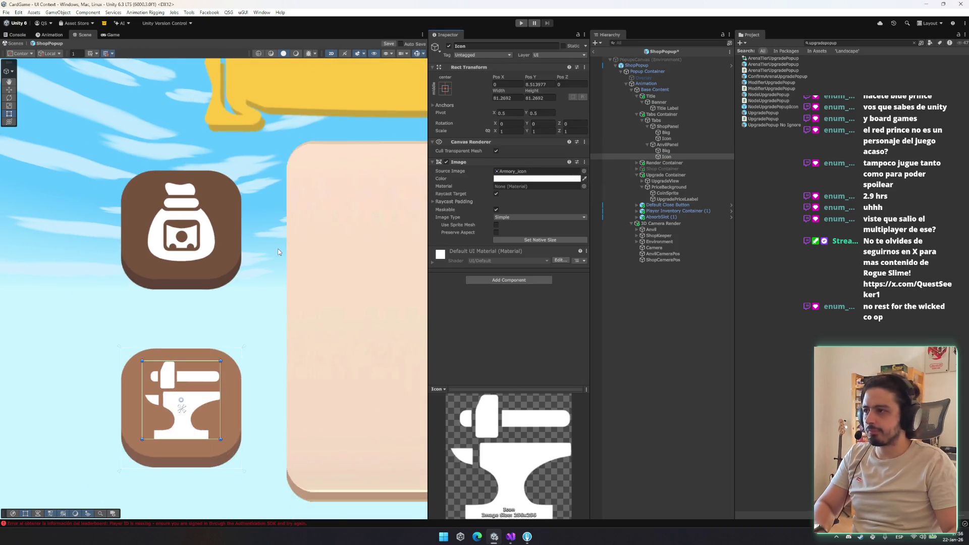
pyautogui.click(268, 251)
pyautogui.scroll(3, 214, 284)
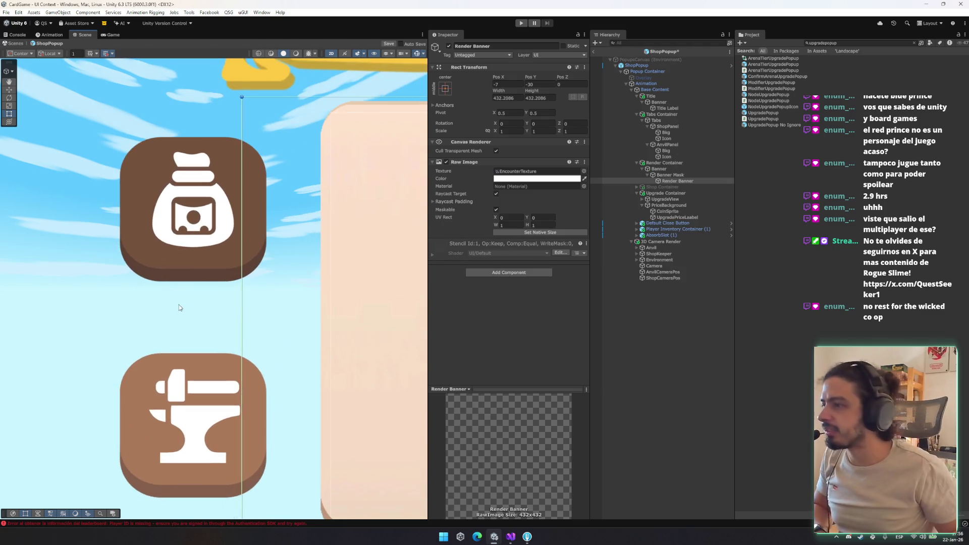
pyautogui.click(689, 156)
pyautogui.keyDown('ctrl'); pyautogui.click(677, 135); pyautogui.keyUp('ctrl')
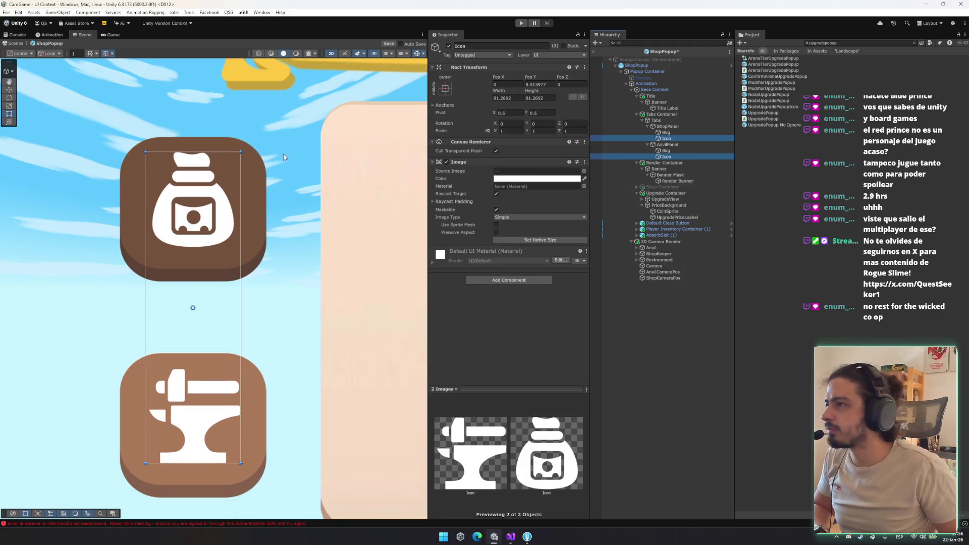
pyautogui.moveTo(195, 279); pyautogui.dragTo(195, 283)
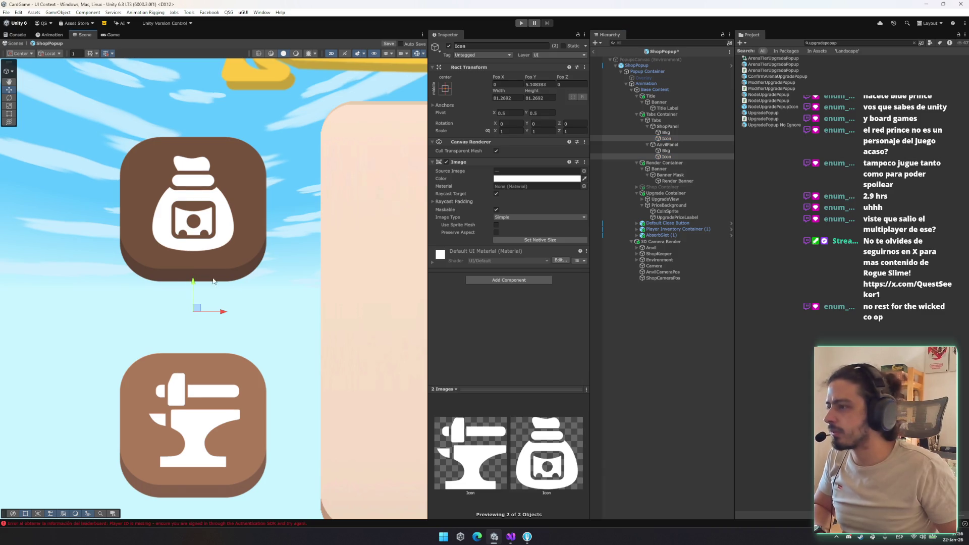
# Step: Shrink the Tabs Container vertically and shift it right to Left 369.912, Bottom 797.6133
pyautogui.click(268, 285)
pyautogui.scroll(-3, 273, 308)
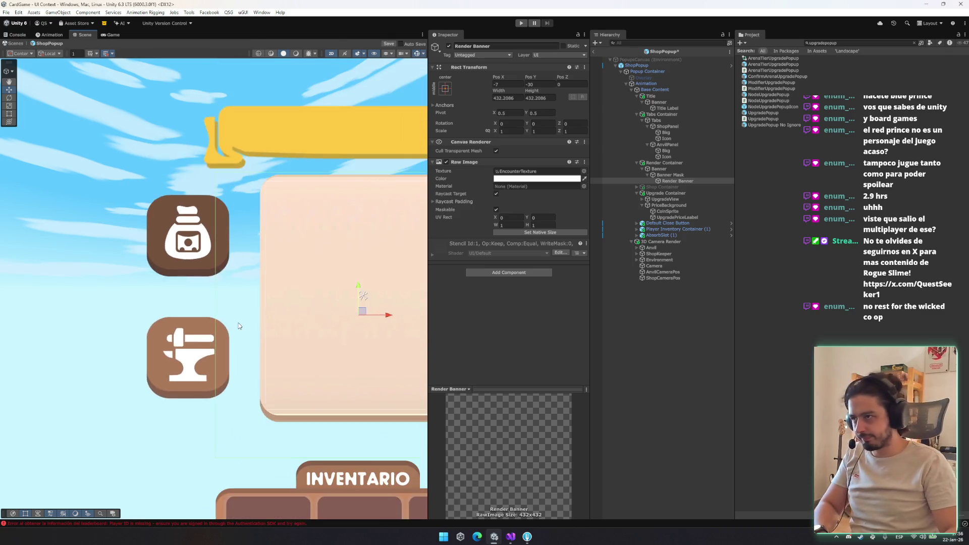
pyautogui.scroll(-4, 237, 327)
pyautogui.click(666, 139)
pyautogui.click(667, 126)
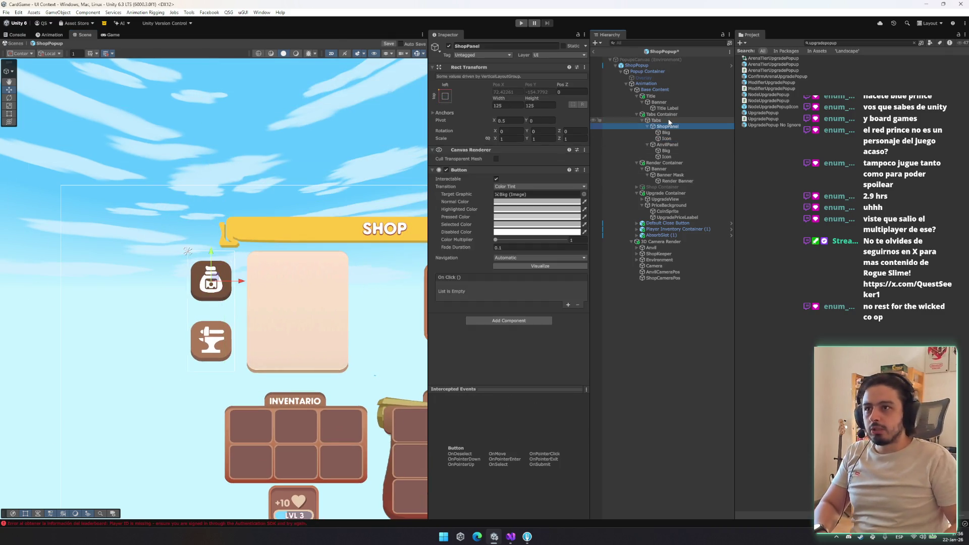
pyautogui.click(647, 127)
pyautogui.click(647, 132)
pyautogui.click(656, 120)
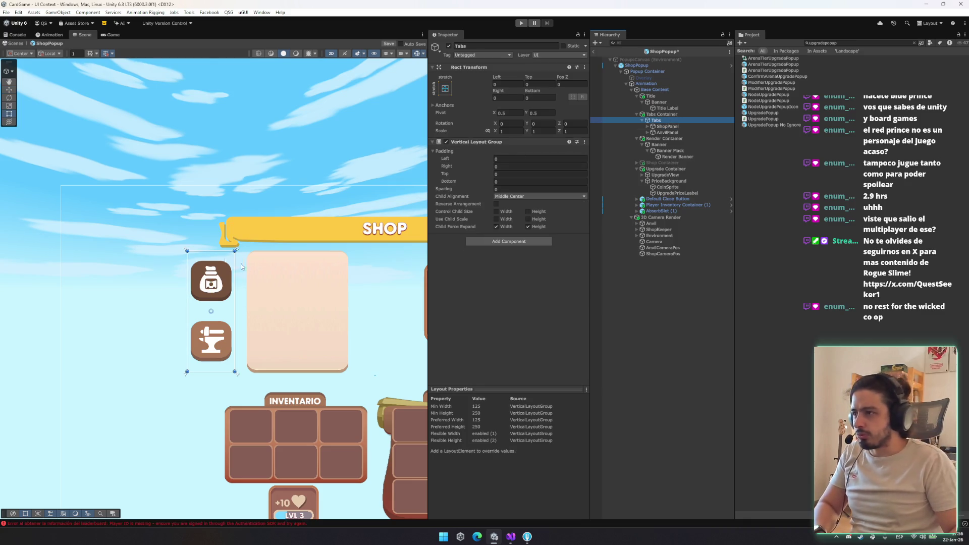
pyautogui.click(680, 114)
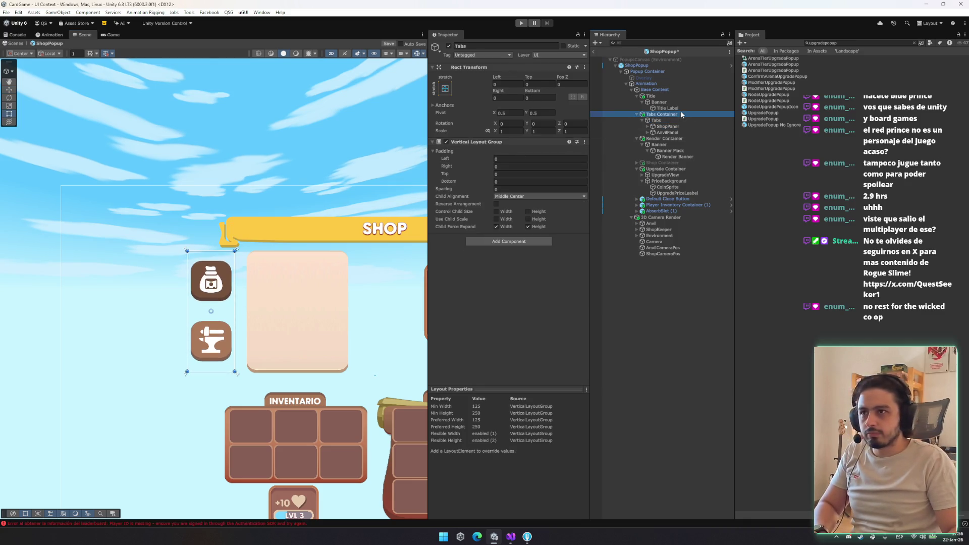
pyautogui.moveTo(222, 251); pyautogui.dragTo(222, 260)
pyautogui.press('w')
pyautogui.moveTo(243, 311)
pyautogui.mouseDown()
pyautogui.moveTo(274, 310)
pyautogui.moveTo(252, 313)
pyautogui.mouseUp()
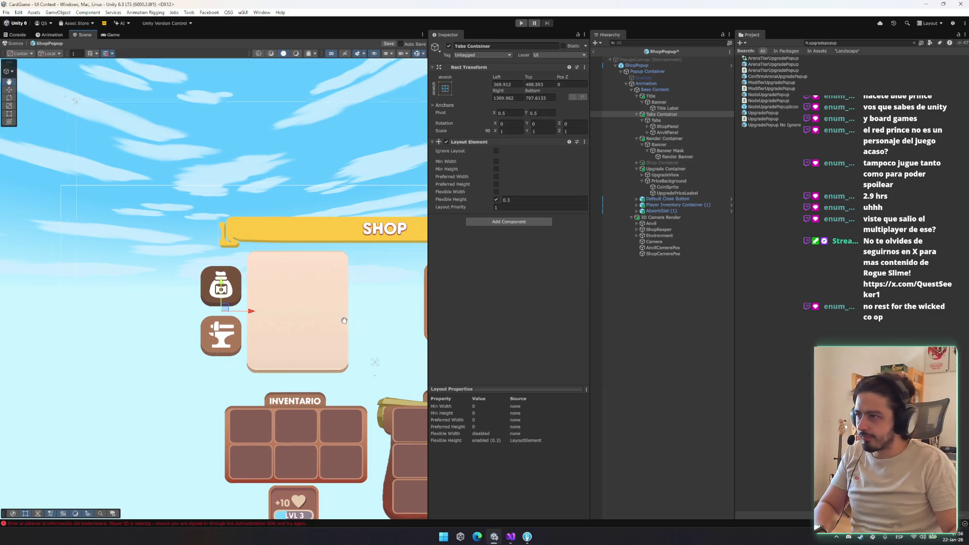
# Step: Save the prefab with Ctrl+S and review the ShopPopup root's Shop Popup script fields
pyautogui.hotkey('ctrl', 's')
pyautogui.click(683, 65)
pyautogui.scroll(-2, 518, 289)
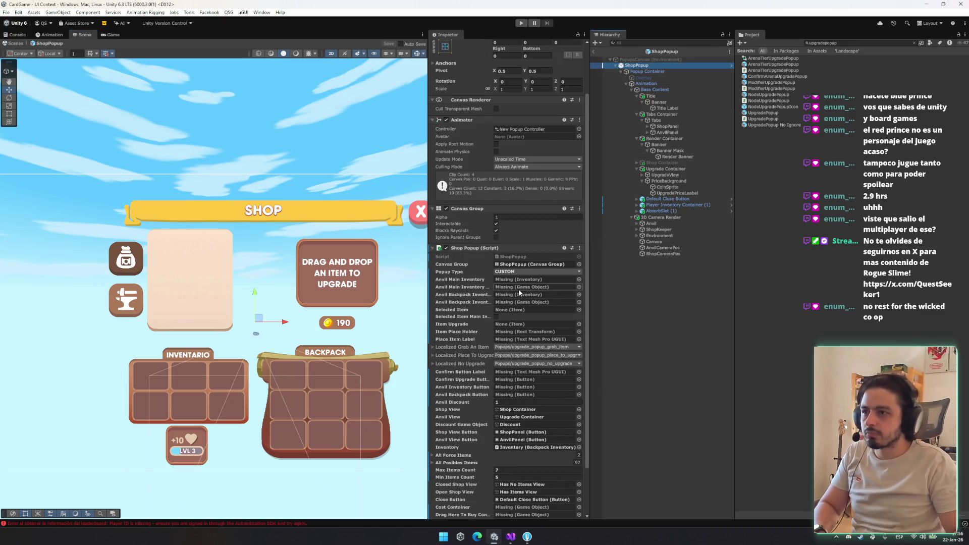
pyautogui.scroll(-3, 518, 289)
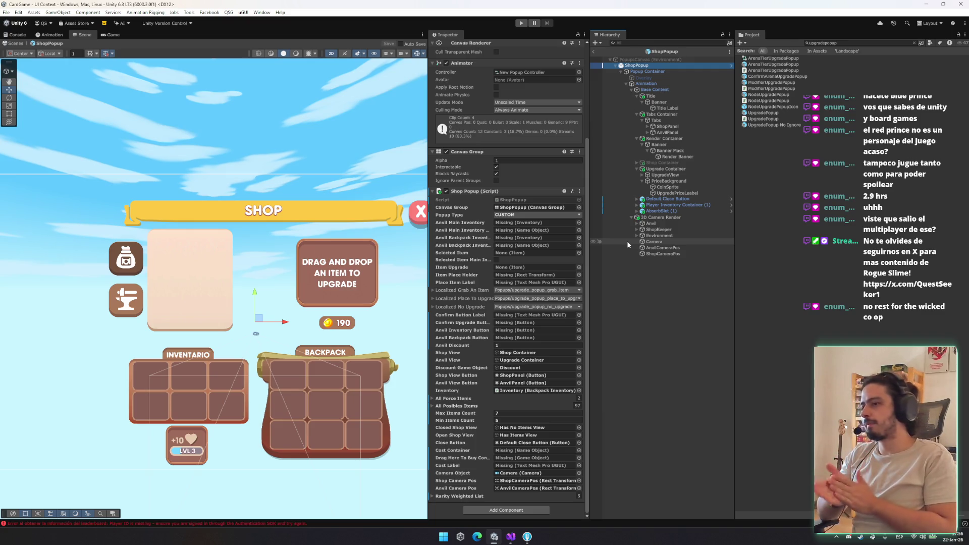
# Step: Select Base Content and recentre the scene view on the popup
pyautogui.moveTo(356, 189); pyautogui.dragTo(255, 206)
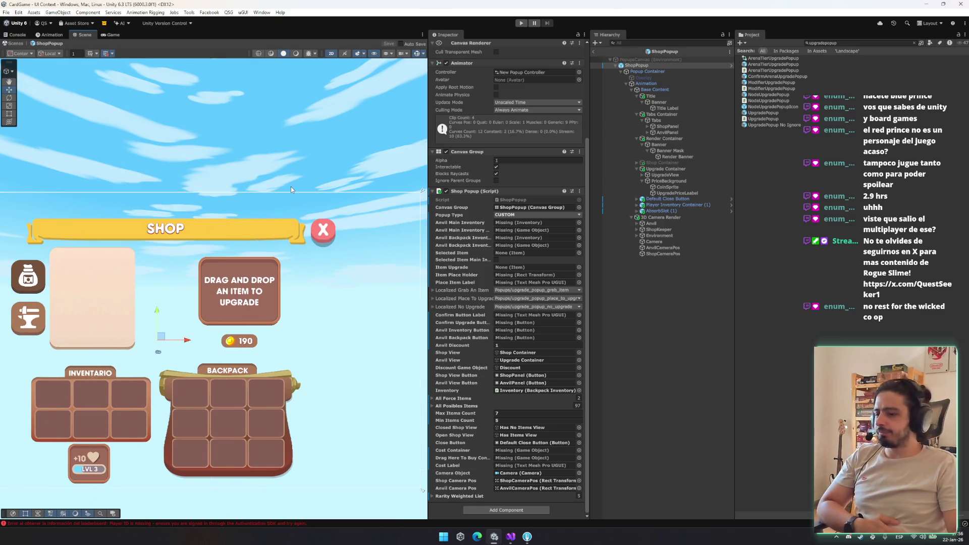
pyautogui.click(347, 183)
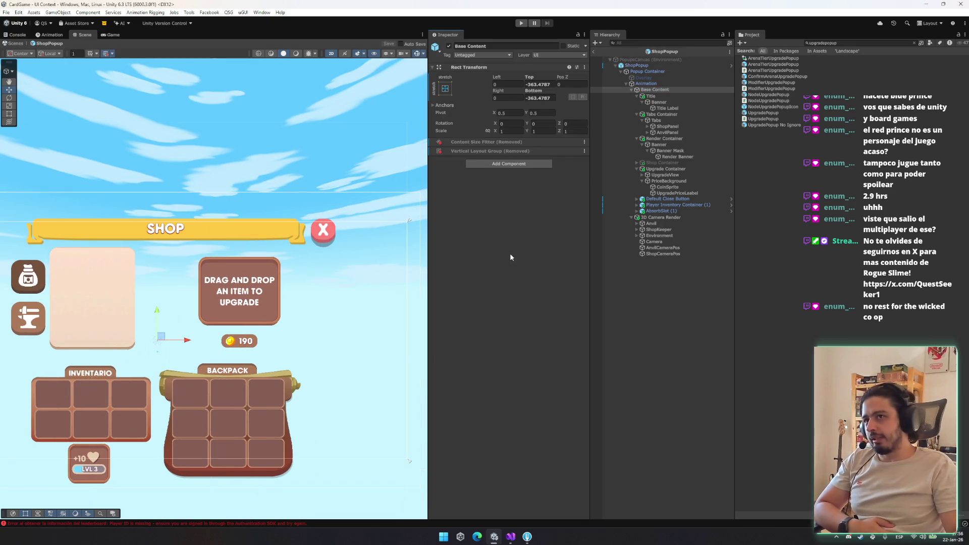
pyautogui.moveTo(270, 304); pyautogui.dragTo(262, 223)
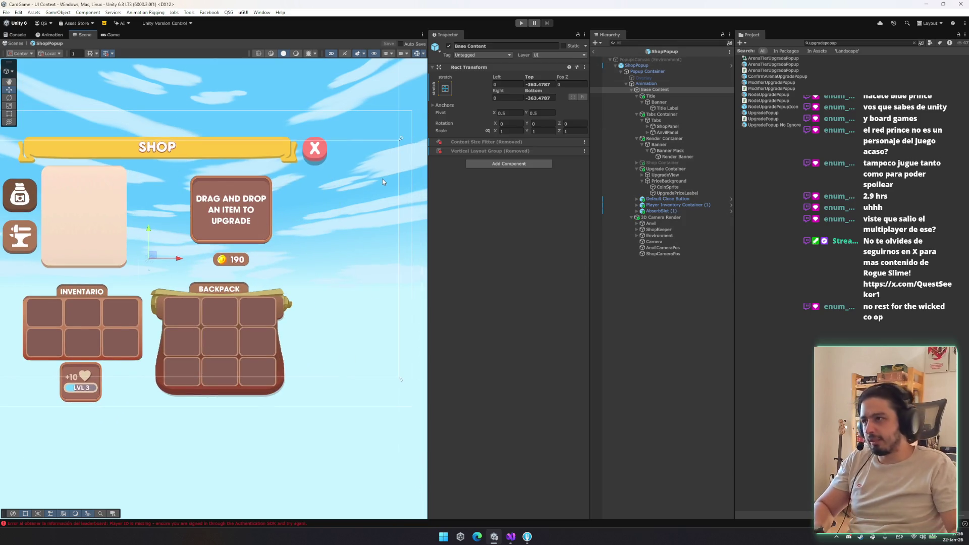
pyautogui.moveTo(340, 180); pyautogui.dragTo(408, 234)
pyautogui.moveTo(277, 261); pyautogui.dragTo(174, 225)
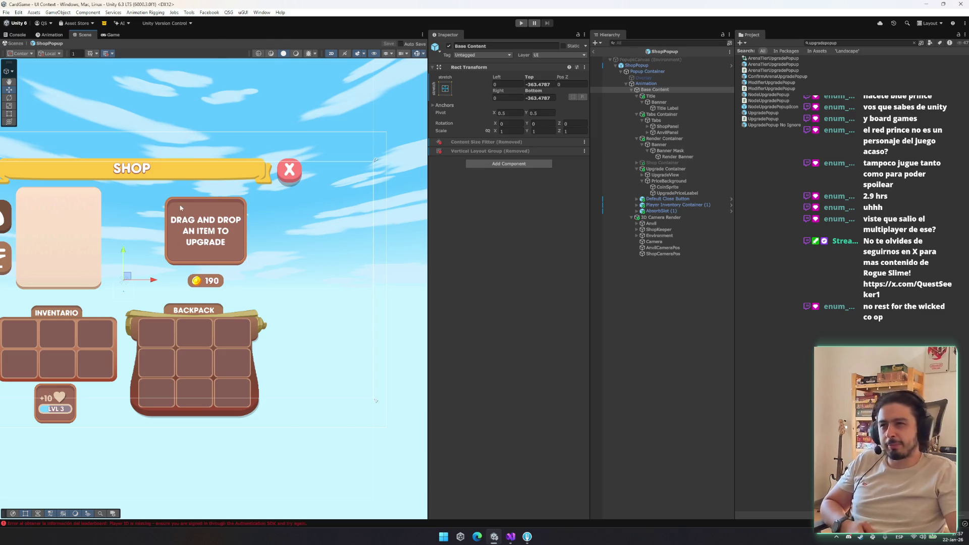
# Step: Re-enable the Shop Container so the 3x3 shop grid shows
pyautogui.click(698, 144)
pyautogui.press('Left')
pyautogui.press('Left')
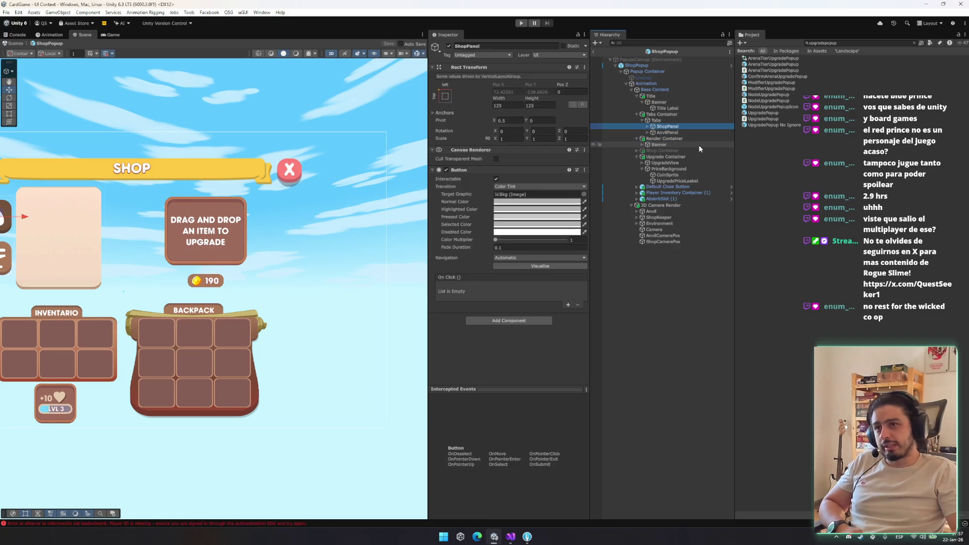
pyautogui.press('Up')
pyautogui.press('Left')
pyautogui.press('Left')
pyautogui.press('Left')
pyautogui.press('Up')
pyautogui.press('Left')
pyautogui.press('Left')
pyautogui.press('Up')
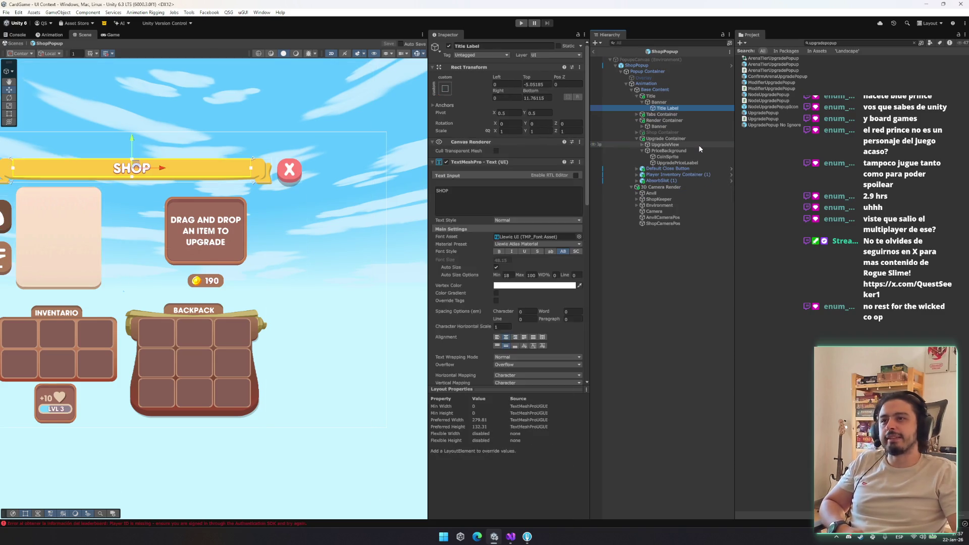
pyautogui.press('Left')
pyautogui.press('Down')
pyautogui.press('Down')
pyautogui.press('Left')
pyautogui.press('Down')
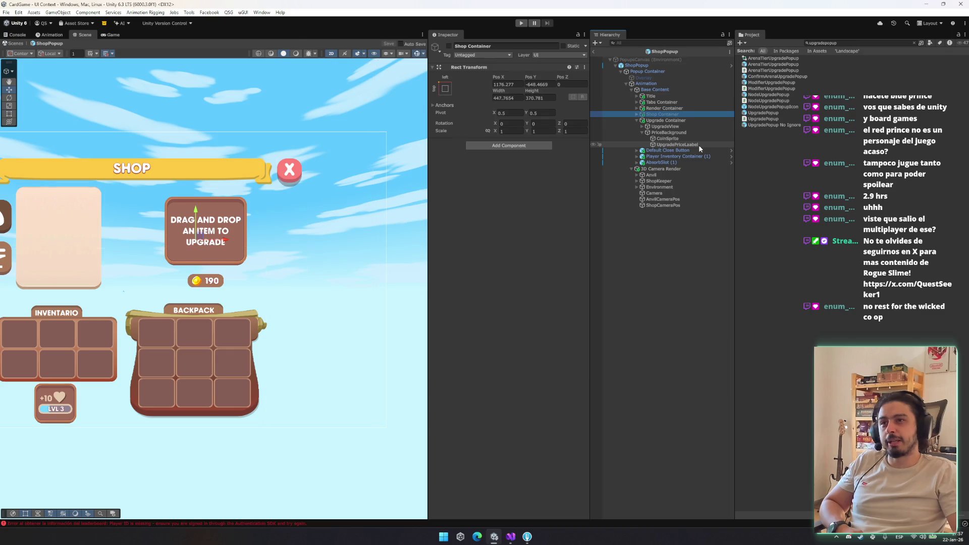
pyautogui.click(447, 46)
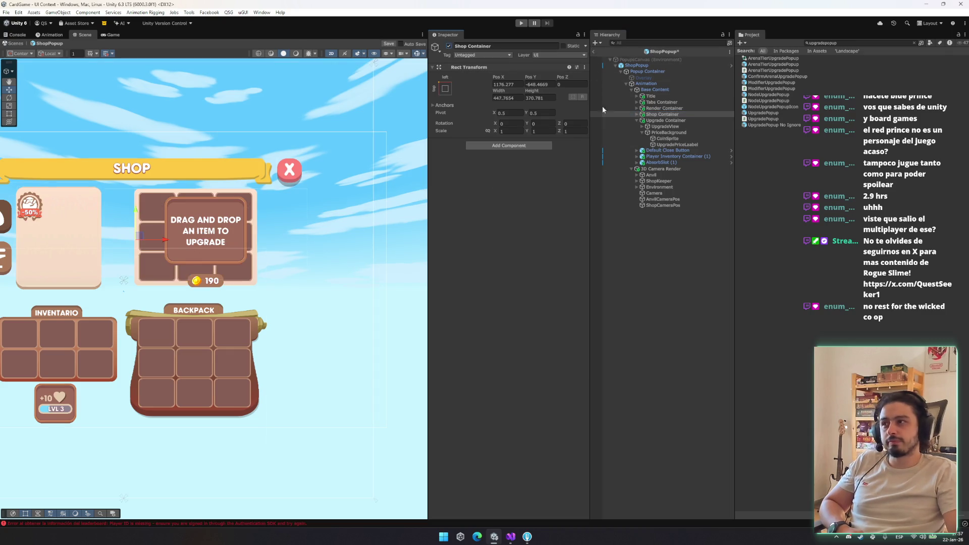
# Step: Deactivate the Discount object inside Shop Container to hide the -50% badge
pyautogui.click(669, 132)
pyautogui.press('Up')
pyautogui.press('Up')
pyautogui.press('Up')
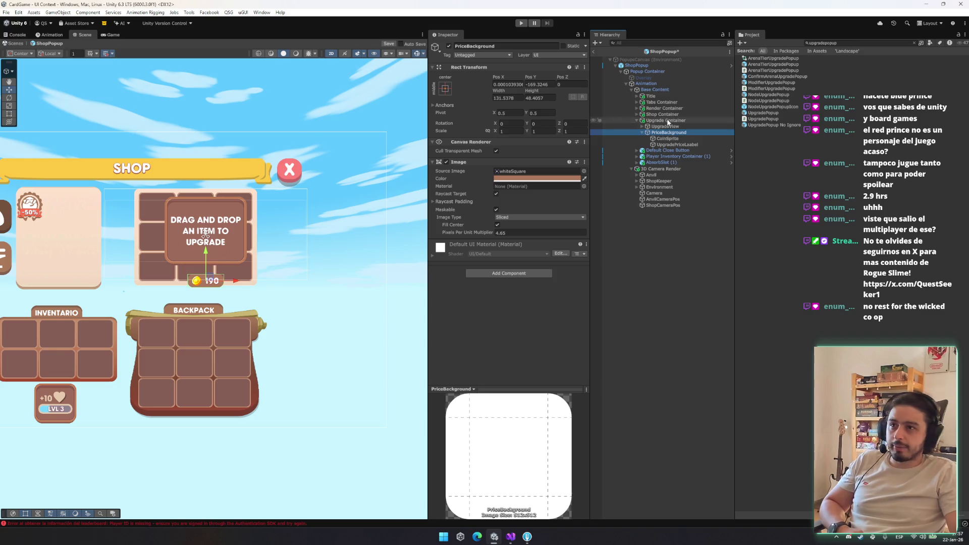
pyautogui.press('Right')
pyautogui.press('Down')
pyautogui.press('Down')
pyautogui.press('Down')
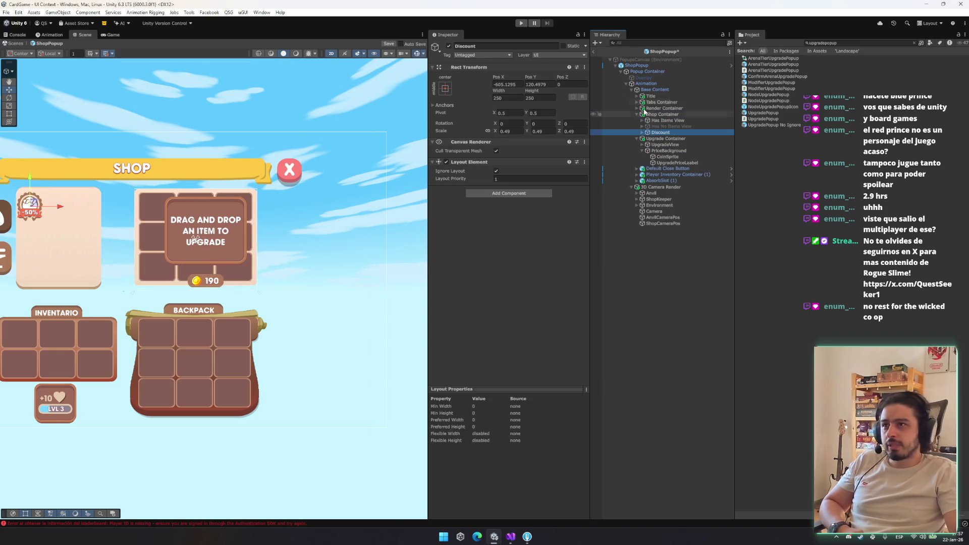
pyautogui.click(448, 45)
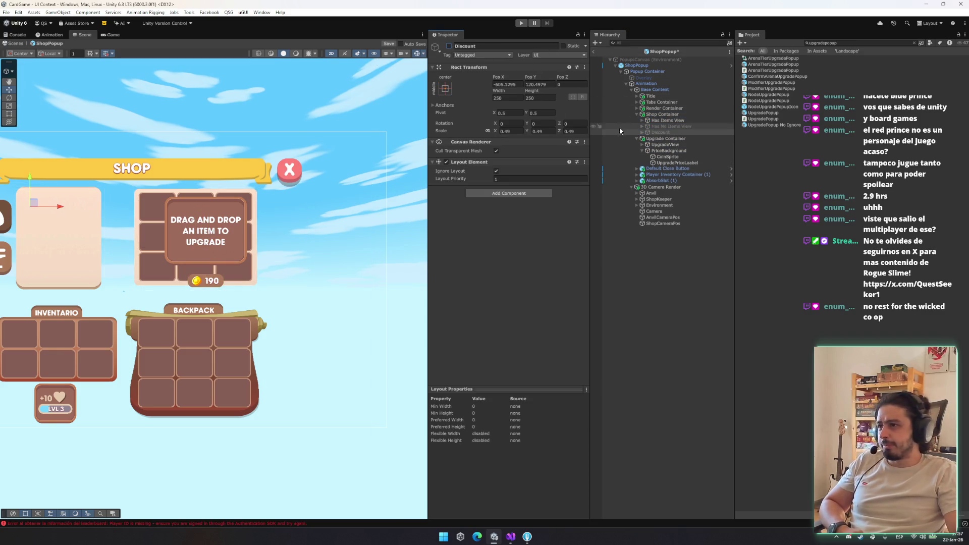
# Step: Disable the Upgrade Container, hiding the upgrade panel and 190 price pill
pyautogui.click(674, 121)
pyautogui.press('Left')
pyautogui.press('Left')
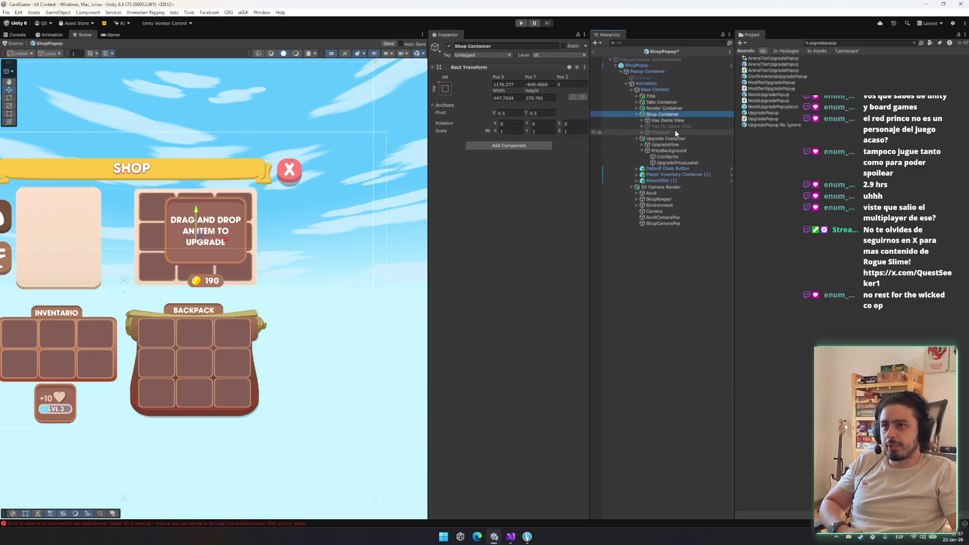
pyautogui.press('Down')
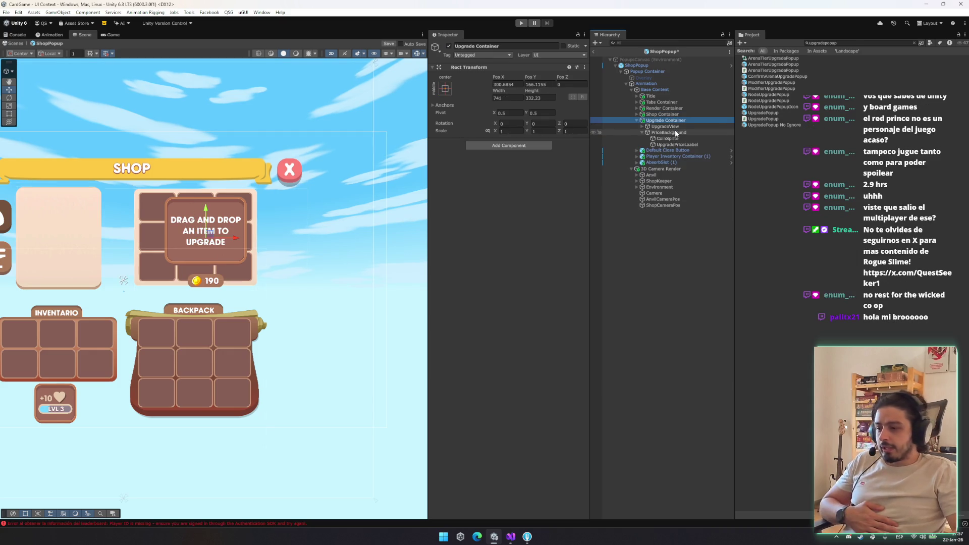
pyautogui.press('Down')
pyautogui.press('Down')
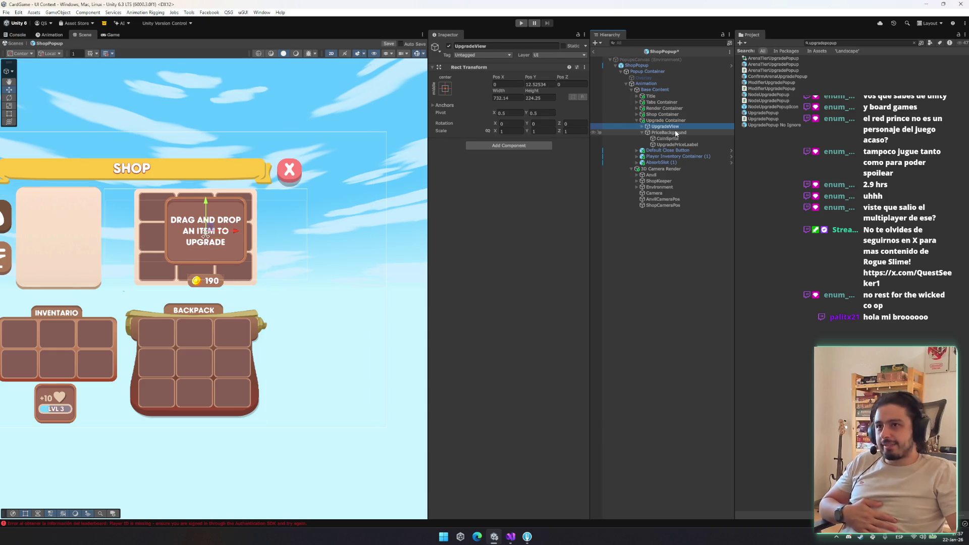
pyautogui.press('Left')
pyautogui.press('Left')
pyautogui.press('Left')
pyautogui.press('Left')
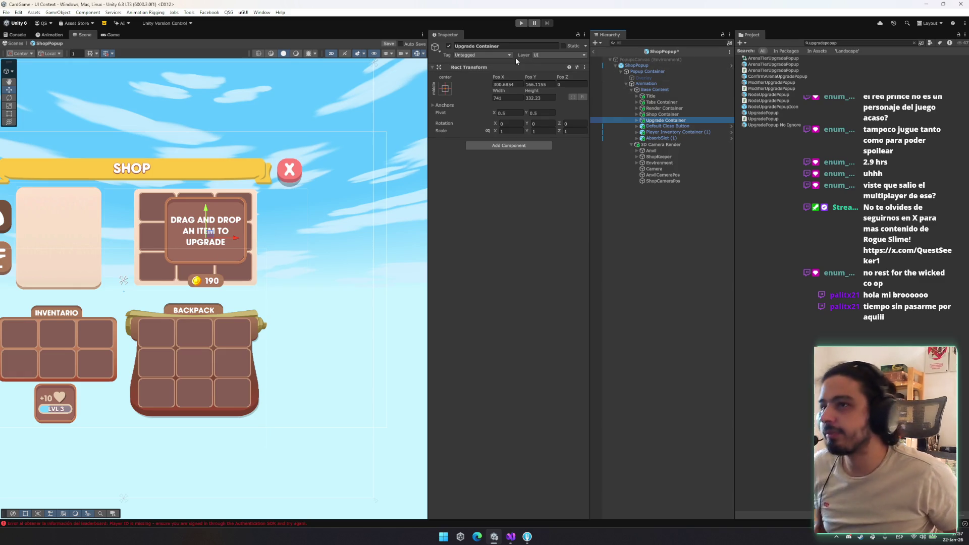
pyautogui.click(449, 46)
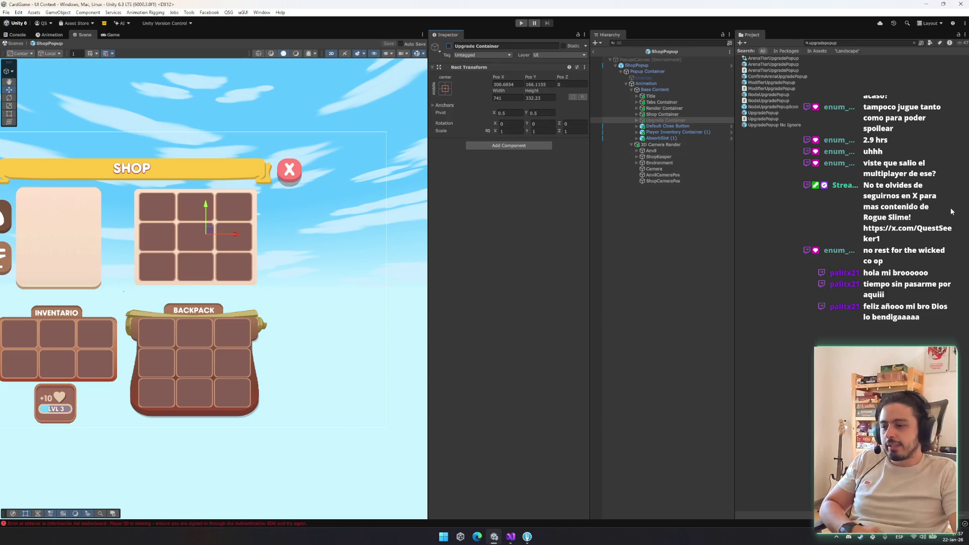